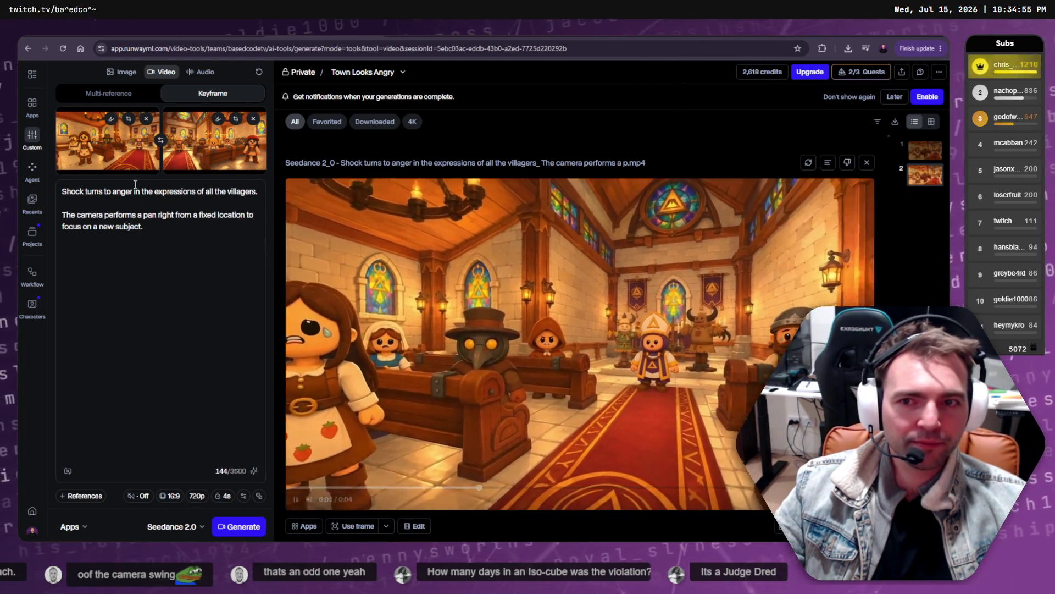
- Inspect the first keyframe, then insert 'of' after 'all' in the Runway prompt
{"action": "left_click", "coordinate": [95, 144]}
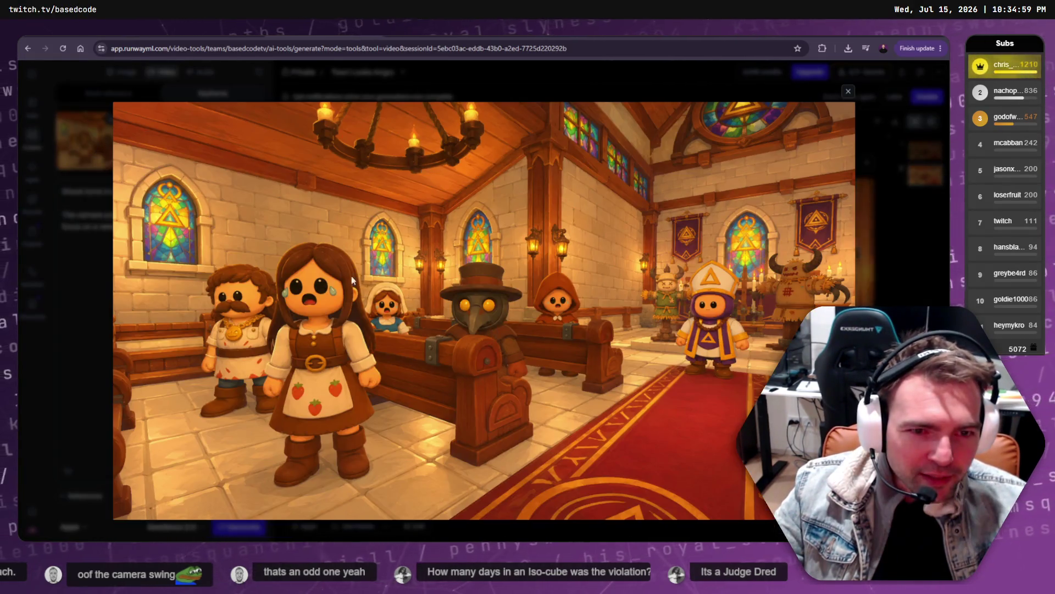
{"action": "key", "text": "Escape"}
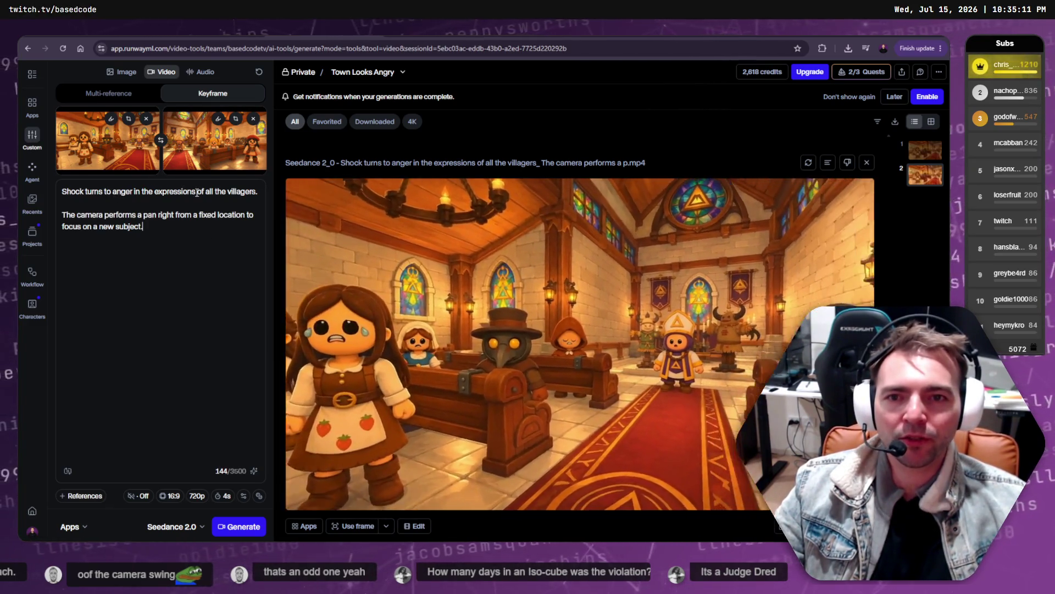
{"action": "left_click", "coordinate": [214, 191]}
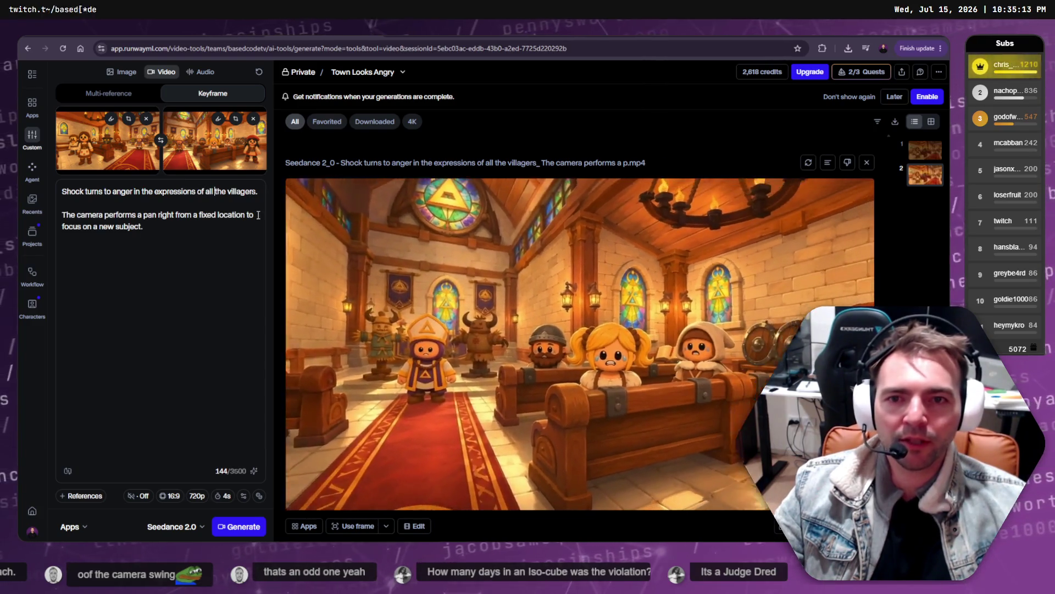
{"action": "type", "text": "of"}
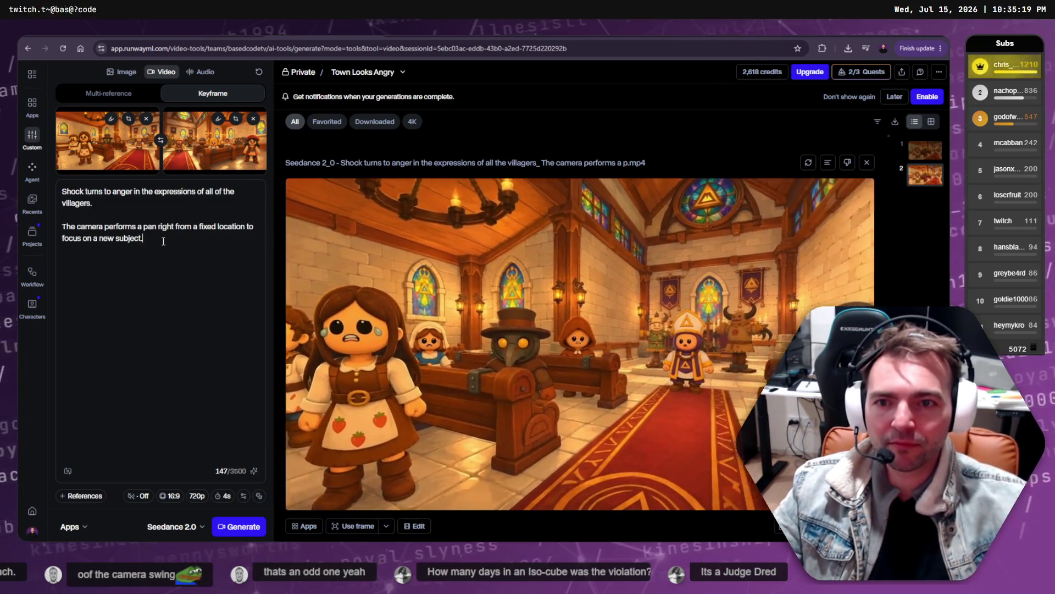
- Move the camera-pan paragraph to the top of the prompt, above the shock sentence
{"action": "triple_click", "coordinate": [160, 236]}
{"action": "key", "text": "ctrl+c"}
{"action": "key", "text": "BackSpace"}
{"action": "key", "text": "ctrl+Home"}
{"action": "key", "text": "Return"}
{"action": "key", "text": "ctrl+v"}
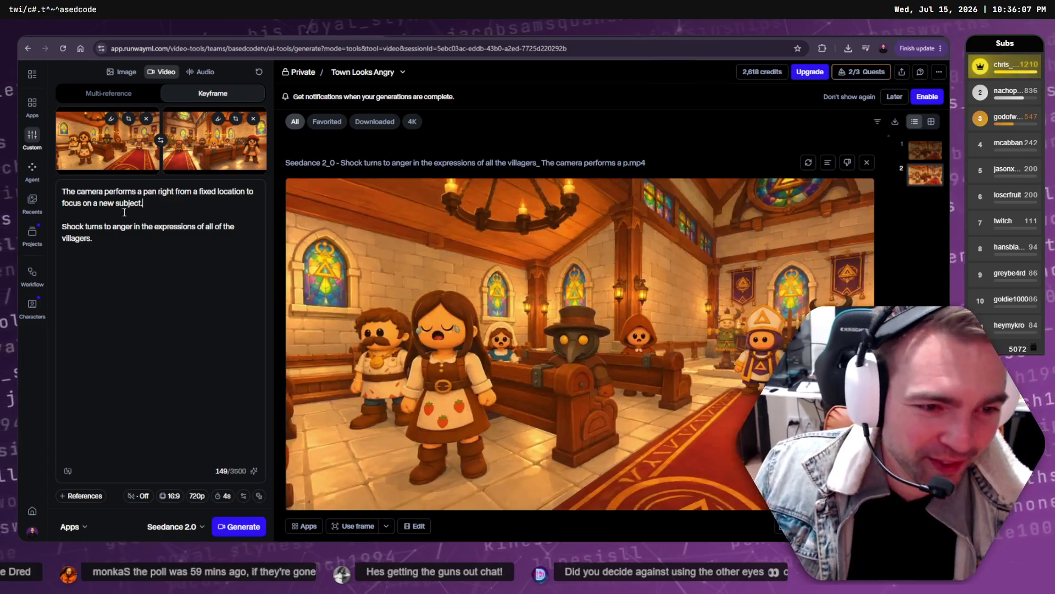
- Watch the generated pan clip and bring up the Chapel Accusation session's aisle fly-through video
{"action": "mouse_move", "coordinate": [400, 251]}
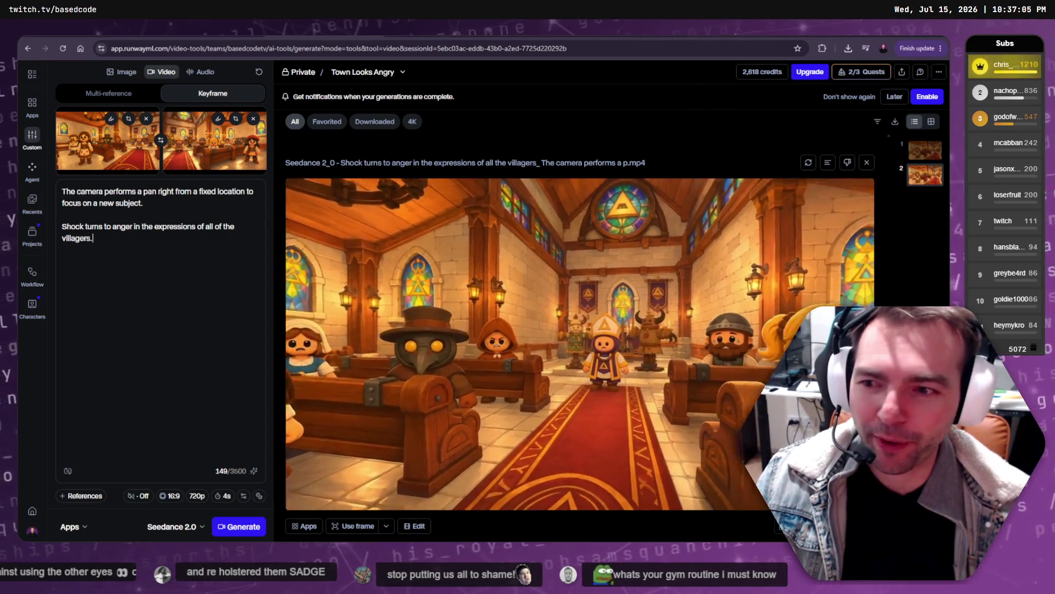
{"action": "mouse_move", "coordinate": [323, 349]}
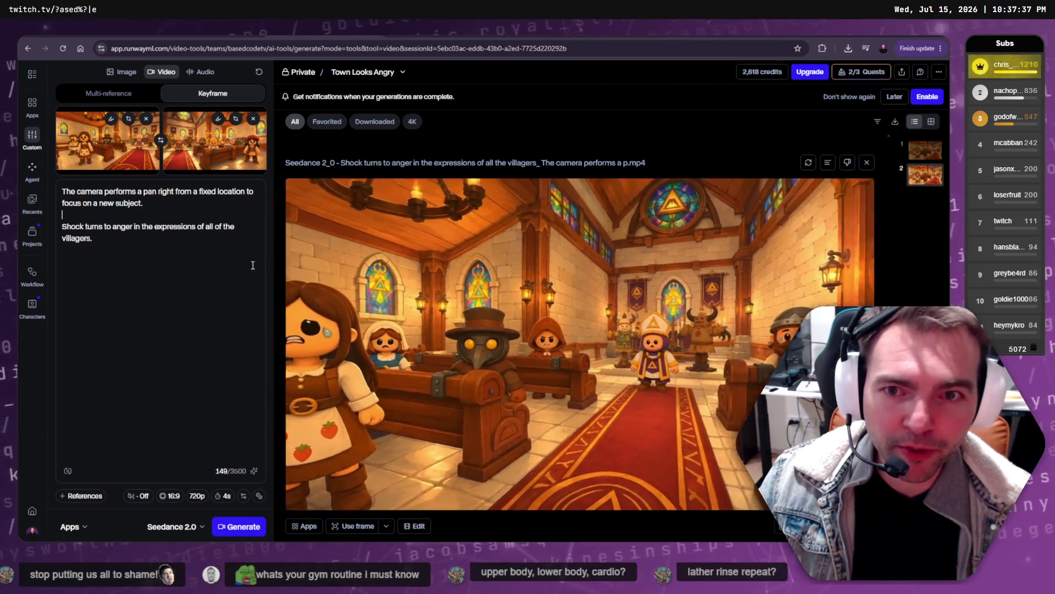
{"action": "left_click", "coordinate": [221, 255]}
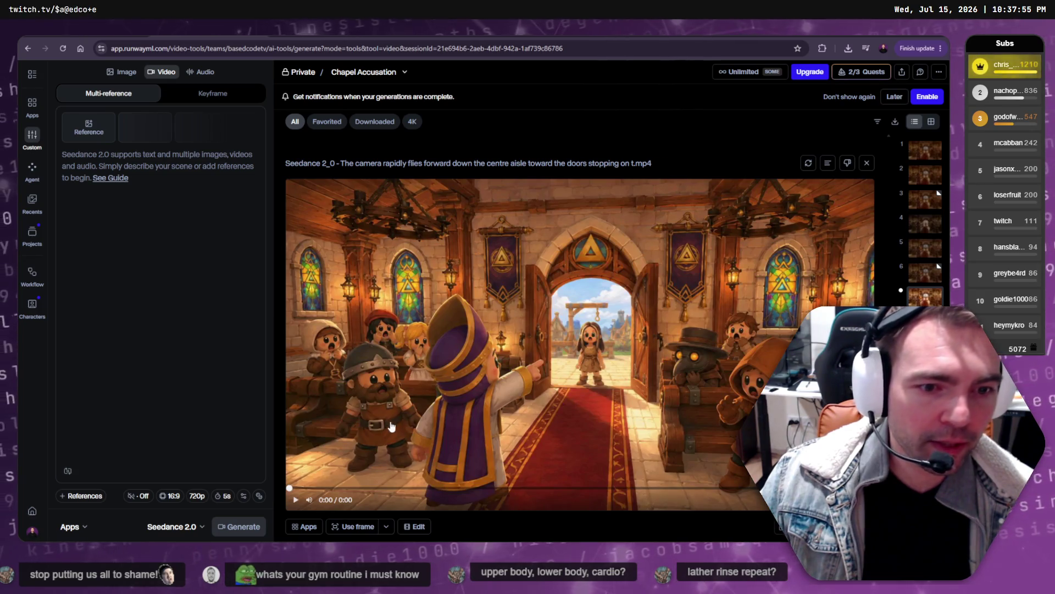
- Play the chapel aisle fly-through clip and reveal its downloaded file in Downloads
{"action": "left_click", "coordinate": [297, 500]}
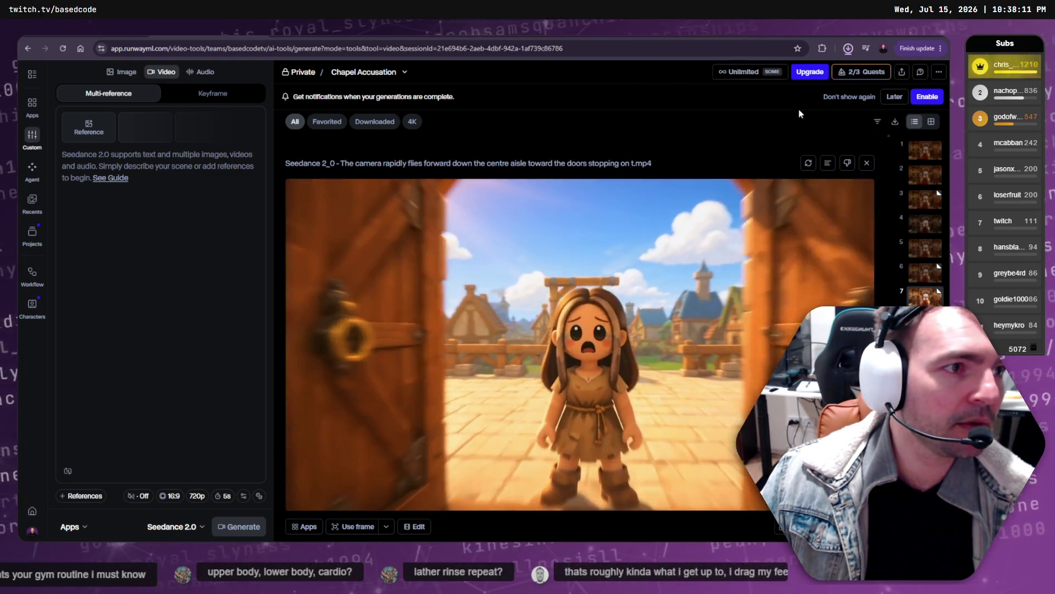
{"action": "left_click", "coordinate": [814, 72]}
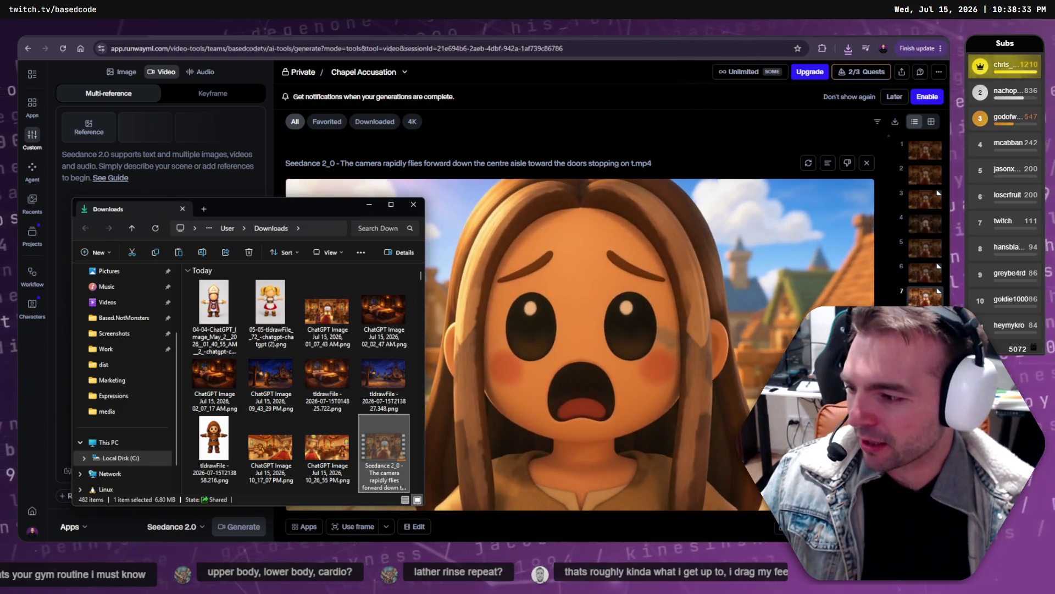
- Open the trailer media folder from the Shot4-Take2 clip in DaVinci Resolve
{"action": "key", "text": "alt+Tab"}
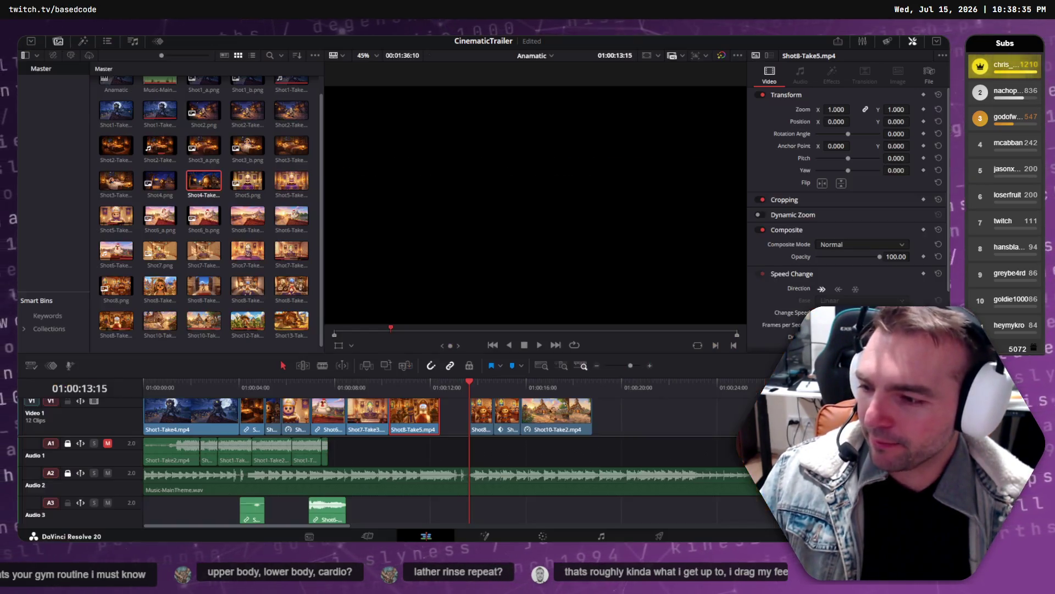
{"action": "right_click", "coordinate": [216, 185]}
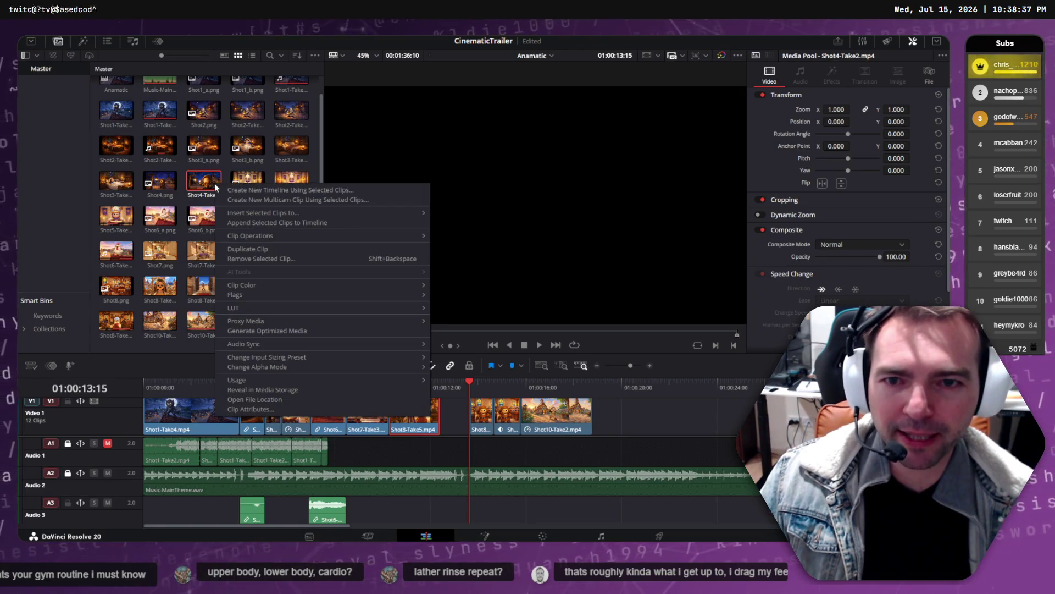
{"action": "left_click", "coordinate": [291, 400]}
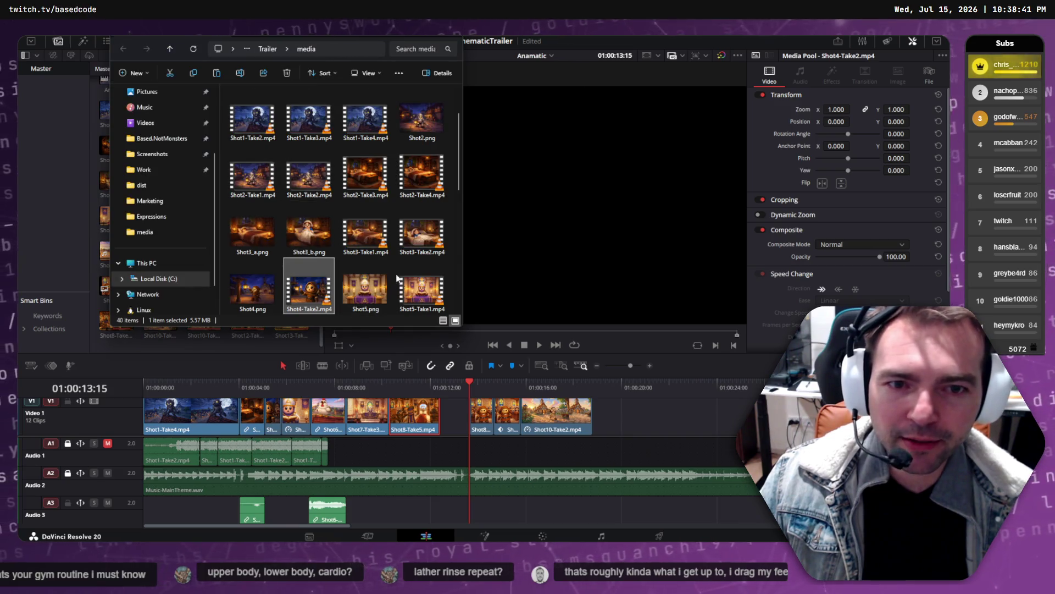
- Rename the downloaded aisle video to Shot8-Take6.mp4 and drag it into the Media Pool
{"action": "left_click", "coordinate": [447, 213]}
{"action": "scroll", "coordinate": [447, 213], "scroll_direction": "down", "scroll_amount": 5}
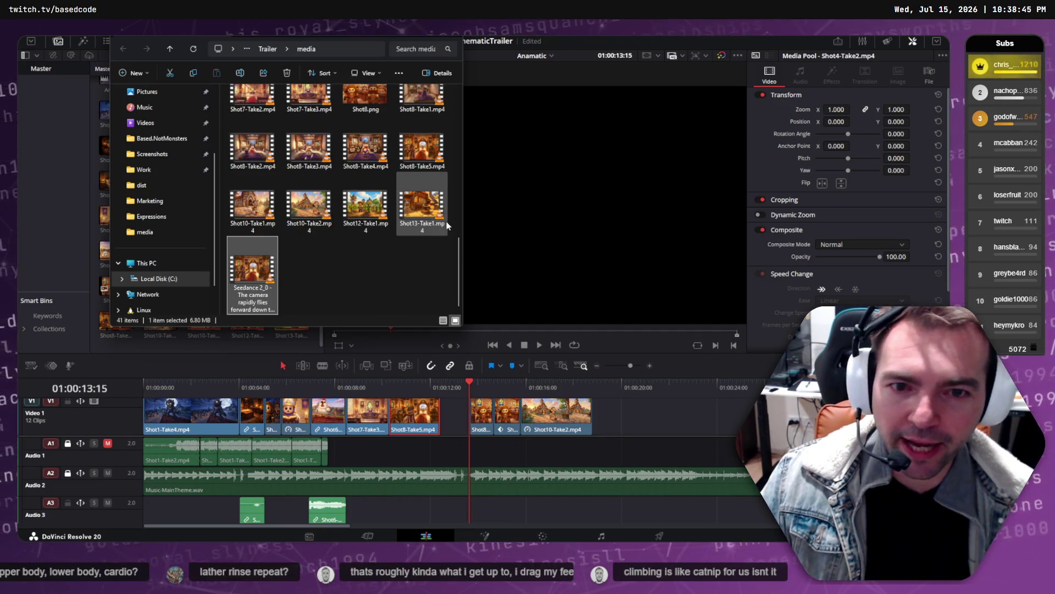
{"action": "scroll", "coordinate": [352, 259], "scroll_direction": "up", "scroll_amount": 2}
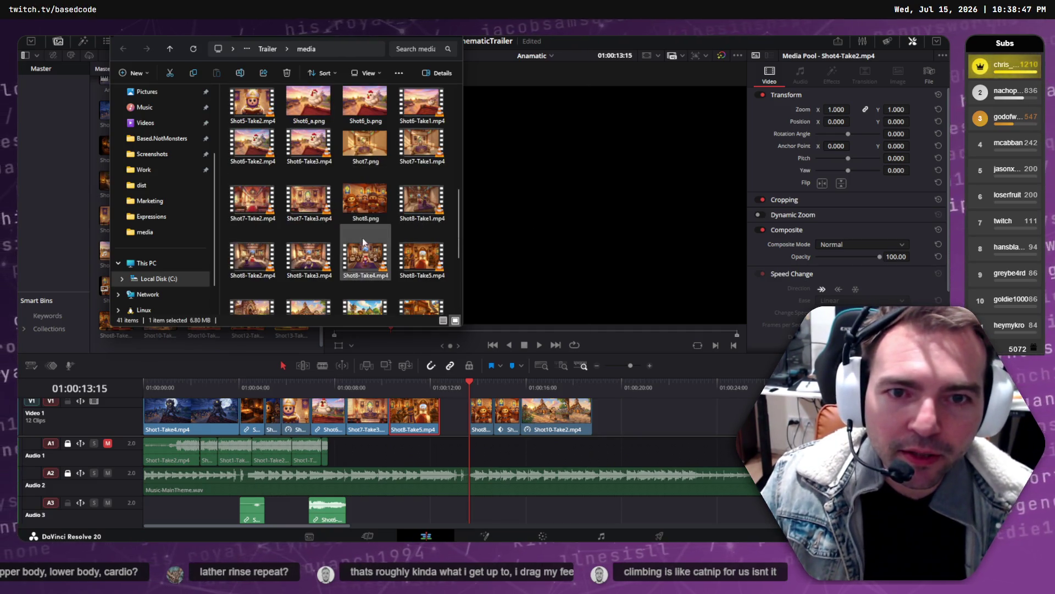
{"action": "scroll", "coordinate": [363, 256], "scroll_direction": "down", "scroll_amount": 2}
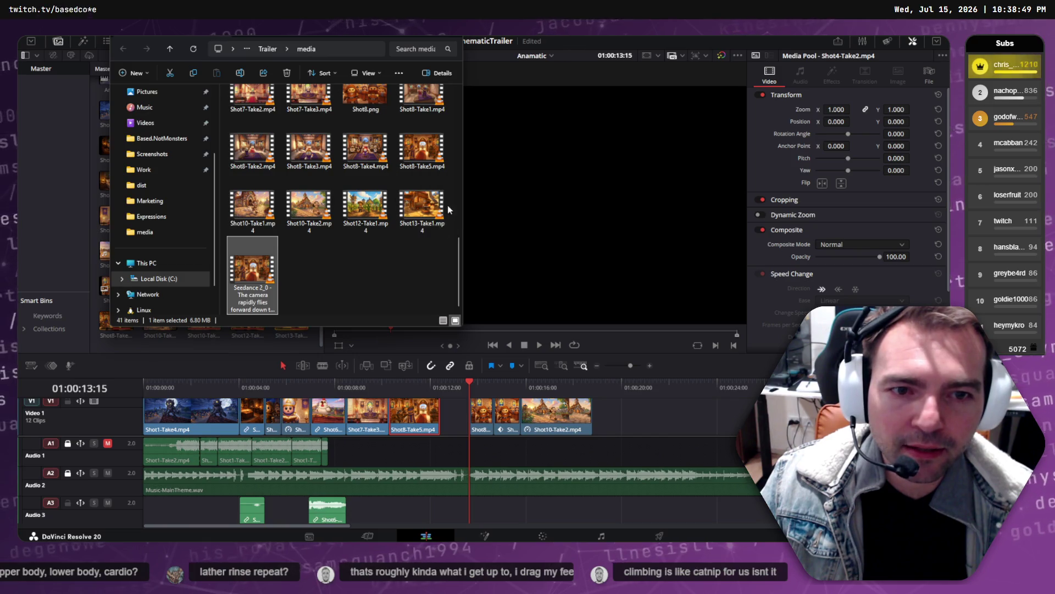
{"action": "left_click", "coordinate": [244, 291]}
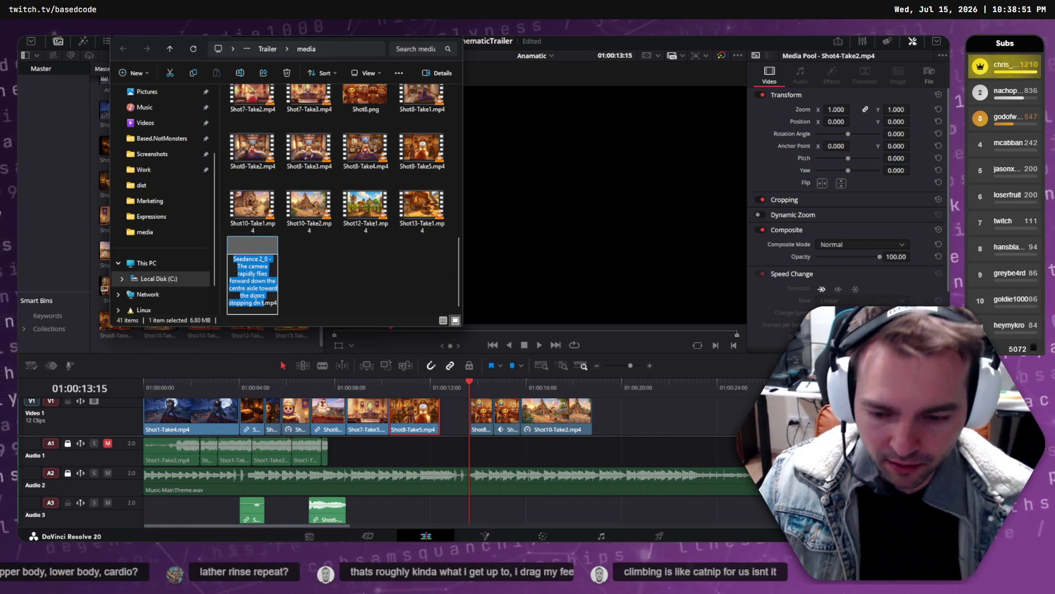
{"action": "type", "text": "Shot8-Take6"}
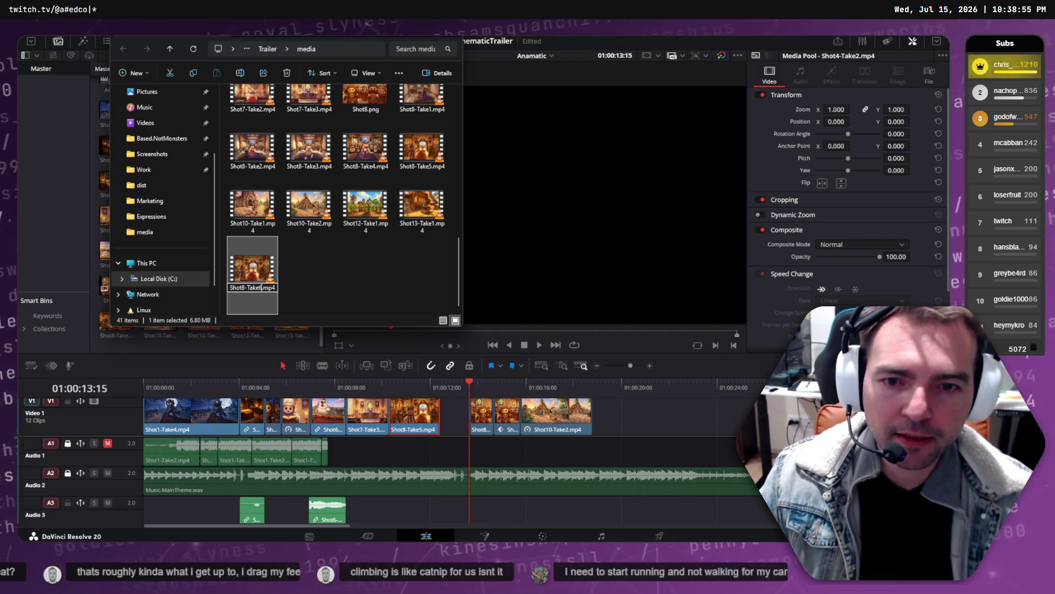
{"action": "key", "text": "Return"}
{"action": "mouse_move", "coordinate": [259, 295]}
{"action": "left_mouse_down"}
{"action": "mouse_move", "coordinate": [147, 313]}
{"action": "mouse_move", "coordinate": [100, 234]}
{"action": "left_mouse_up"}
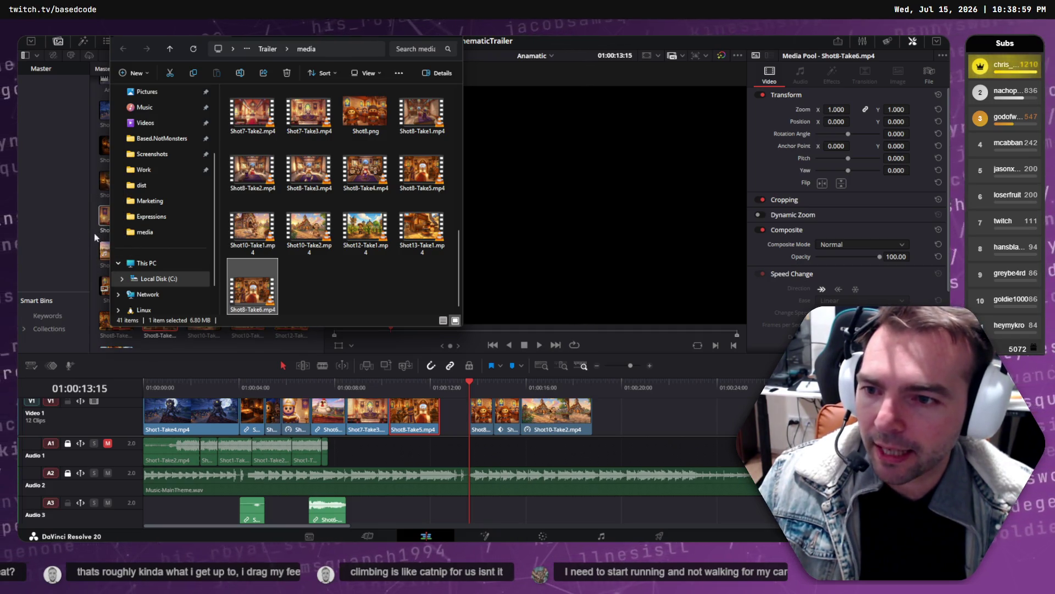
{"action": "left_click", "coordinate": [68, 236]}
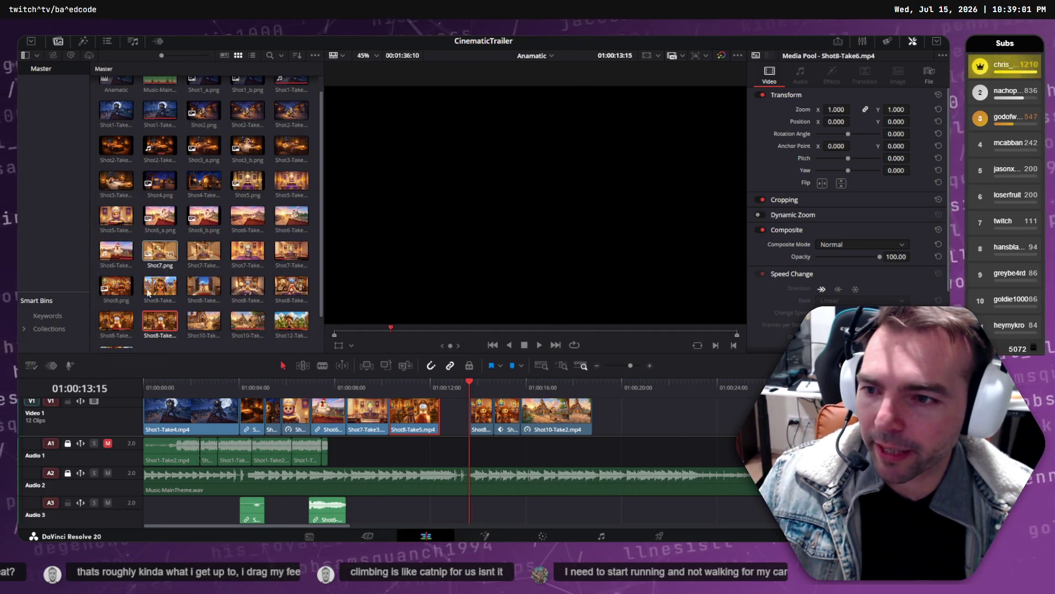
- Drag Shot8-Take6.mp4 onto Video 1 near 01:00:20, after Shot10-Take2
{"action": "scroll", "coordinate": [174, 262], "scroll_direction": "down", "scroll_amount": 1}
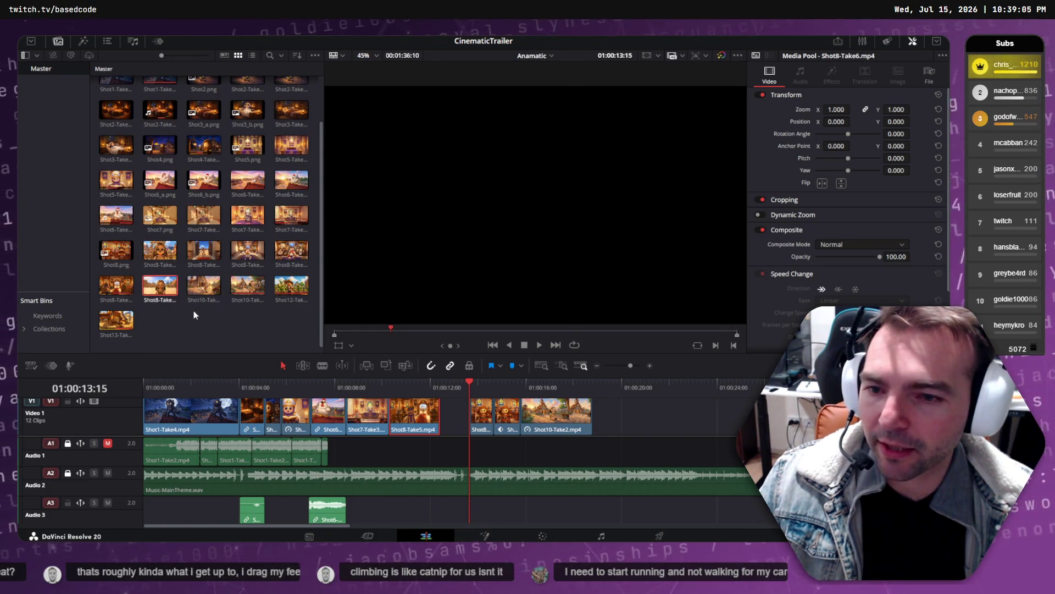
{"action": "left_click", "coordinate": [193, 315]}
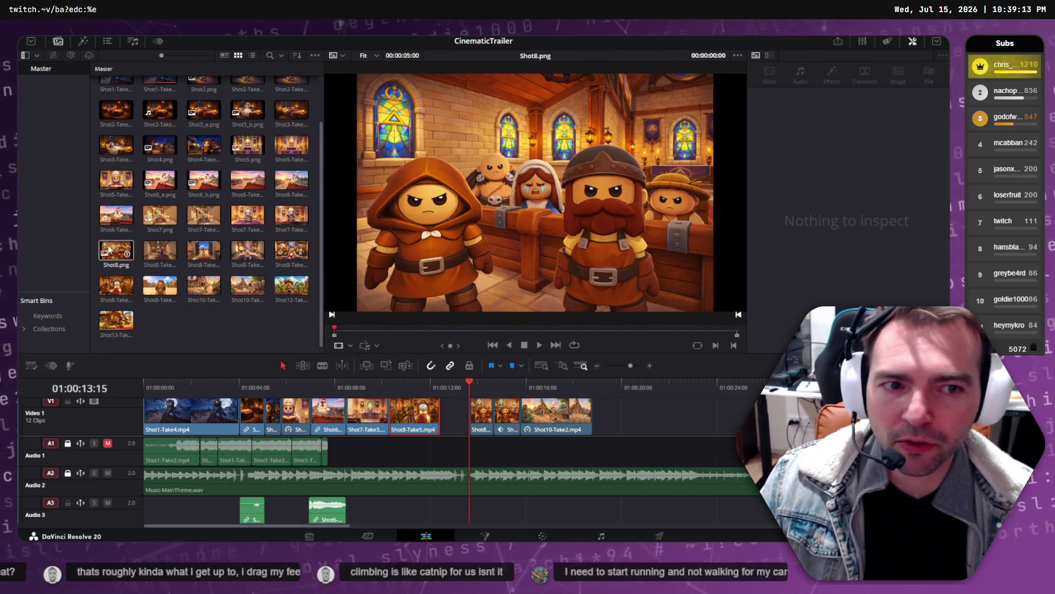
{"action": "left_click", "coordinate": [109, 327]}
{"action": "scroll", "coordinate": [186, 249], "scroll_direction": "up", "scroll_amount": 1}
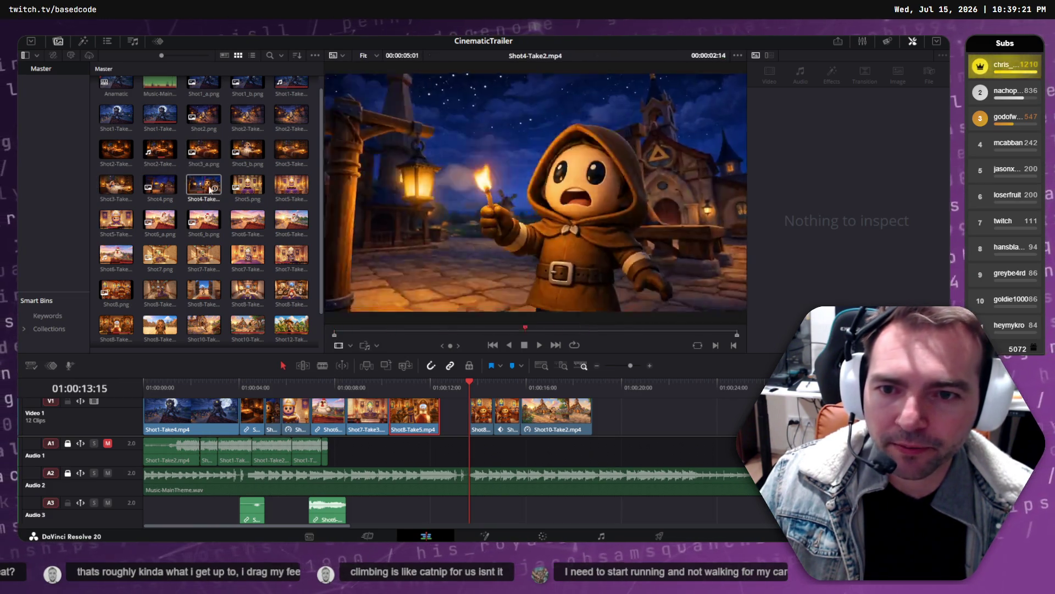
{"action": "scroll", "coordinate": [247, 291], "scroll_direction": "down", "scroll_amount": 1}
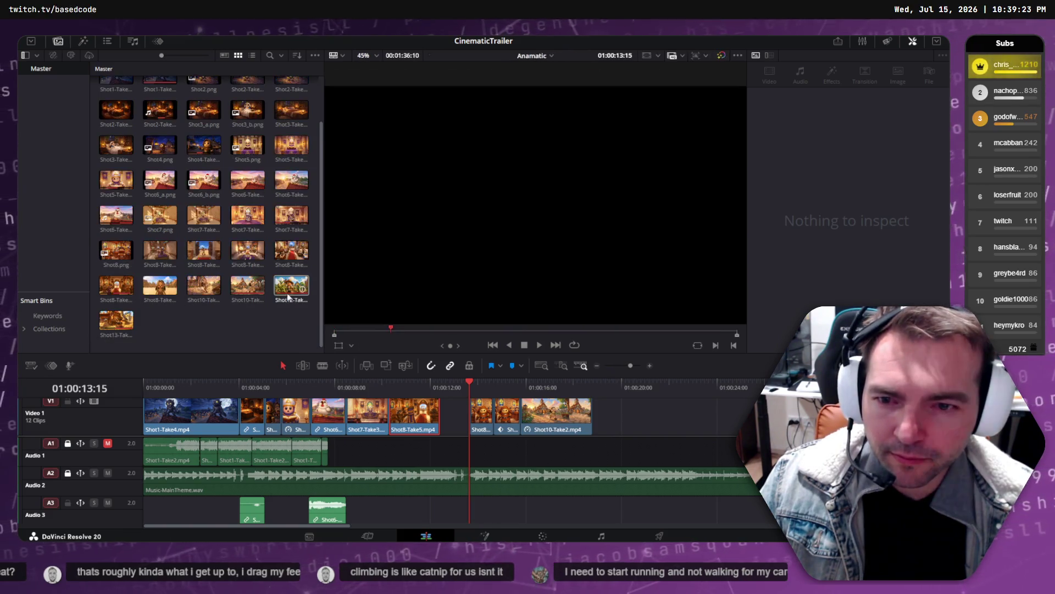
{"action": "left_click", "coordinate": [164, 288]}
{"action": "left_click_drag", "start_coordinate": [639, 388], "coordinate": [644, 409]}
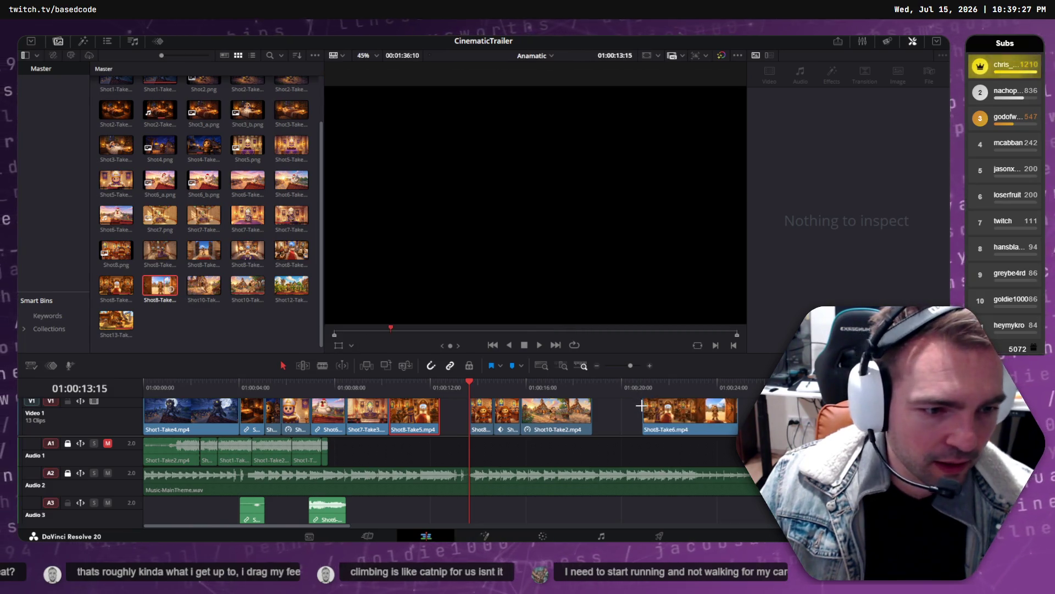
- Trim 15 frames off Shot8-Take6's start and delete Shot8-Take5 from Video 1
{"action": "left_click", "coordinate": [397, 428]}
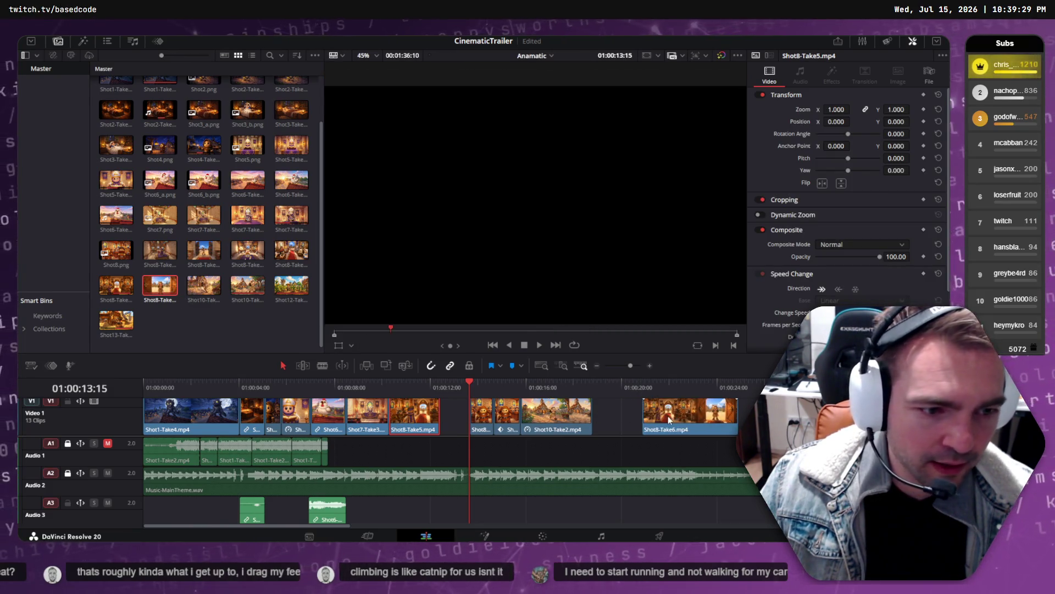
{"action": "mouse_move", "coordinate": [654, 386]}
{"action": "left_mouse_down"}
{"action": "mouse_move", "coordinate": [632, 382]}
{"action": "mouse_move", "coordinate": [679, 382]}
{"action": "mouse_move", "coordinate": [658, 380]}
{"action": "left_mouse_up"}
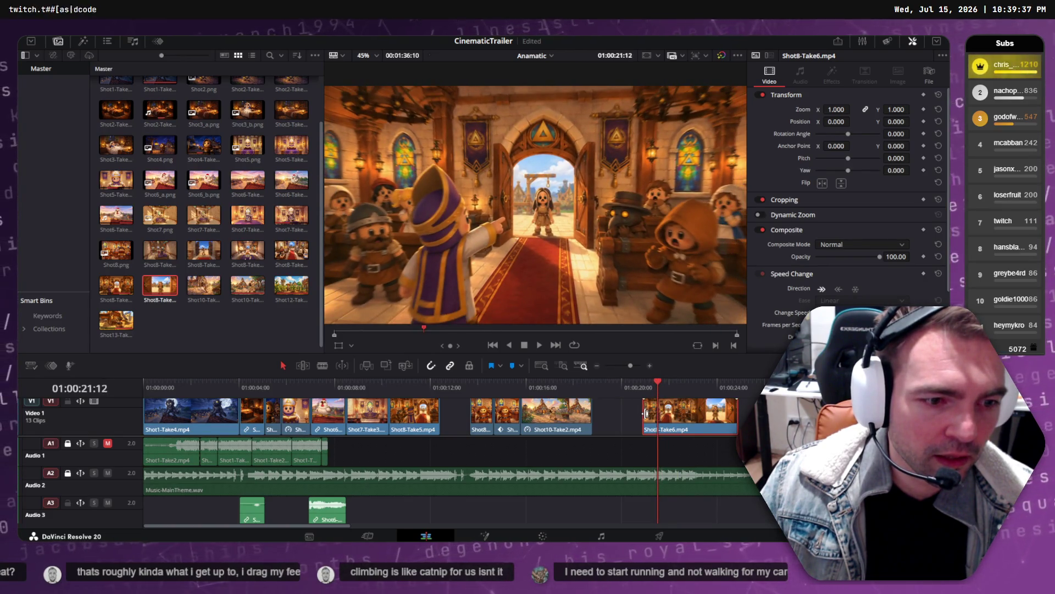
{"action": "left_click_drag", "start_coordinate": [645, 413], "coordinate": [658, 413]}
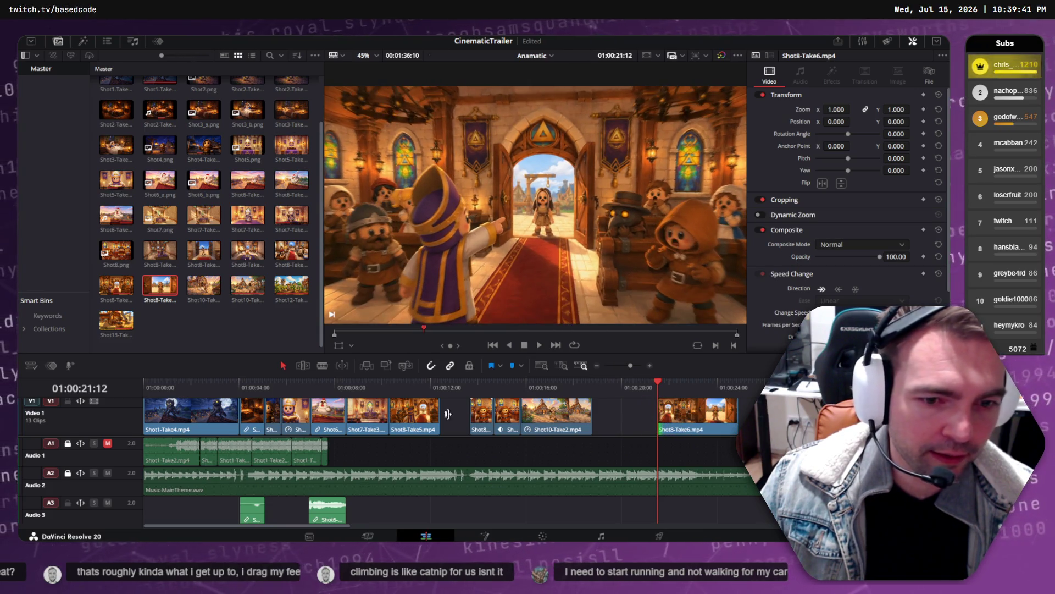
{"action": "mouse_move", "coordinate": [418, 380]}
{"action": "left_mouse_down"}
{"action": "mouse_move", "coordinate": [401, 380]}
{"action": "mouse_move", "coordinate": [416, 379]}
{"action": "mouse_move", "coordinate": [419, 402]}
{"action": "left_mouse_up"}
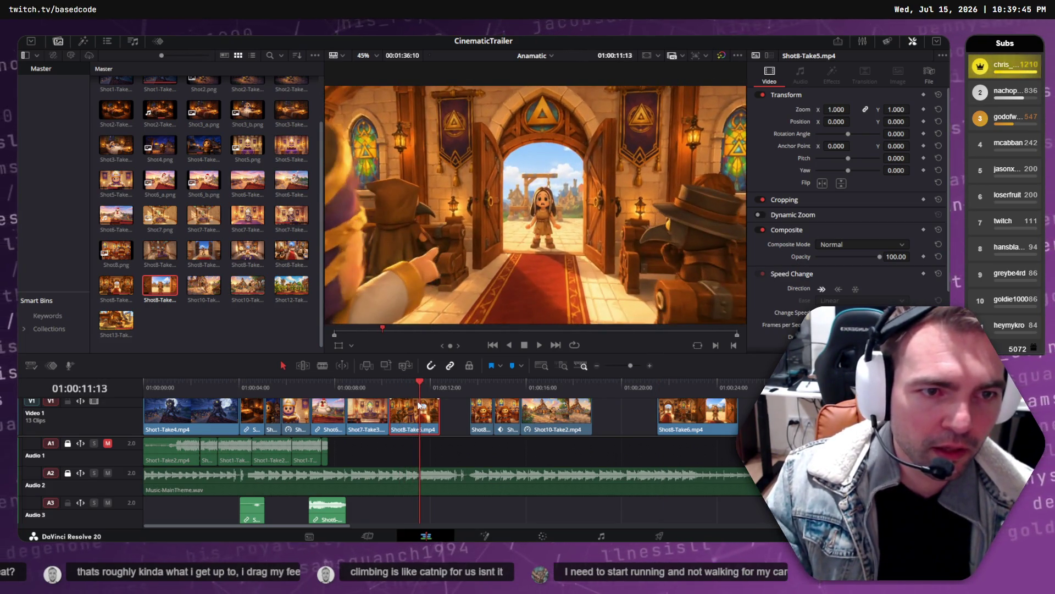
{"action": "key", "text": "Delete"}
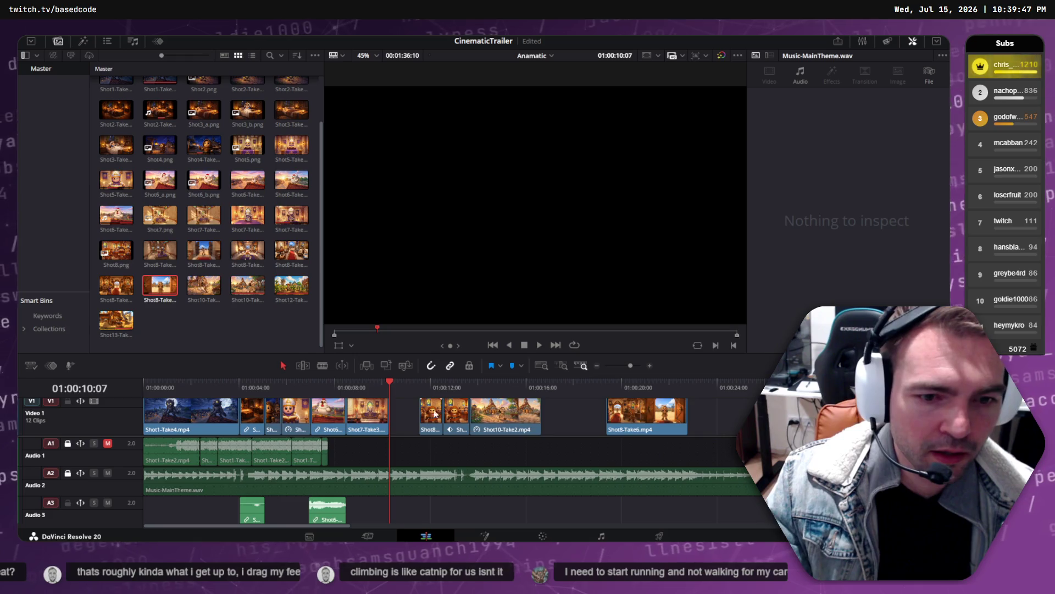
- Shift the later timeline clips right to make room, then play back the sequence
{"action": "left_click_drag", "start_coordinate": [406, 421], "coordinate": [934, 425]}
{"action": "scroll", "coordinate": [401, 425], "scroll_direction": "down", "scroll_amount": 5}
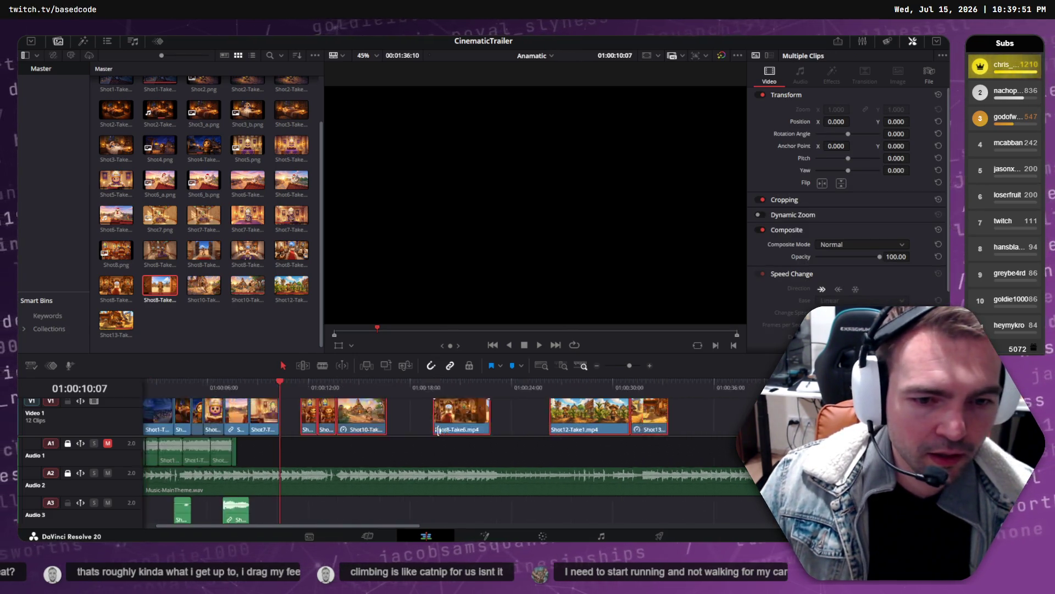
{"action": "mouse_move", "coordinate": [301, 420]}
{"action": "left_mouse_down"}
{"action": "mouse_move", "coordinate": [379, 416]}
{"action": "mouse_move", "coordinate": [271, 416]}
{"action": "left_mouse_up"}
{"action": "left_click", "coordinate": [437, 416]}
{"action": "left_click", "coordinate": [416, 412]}
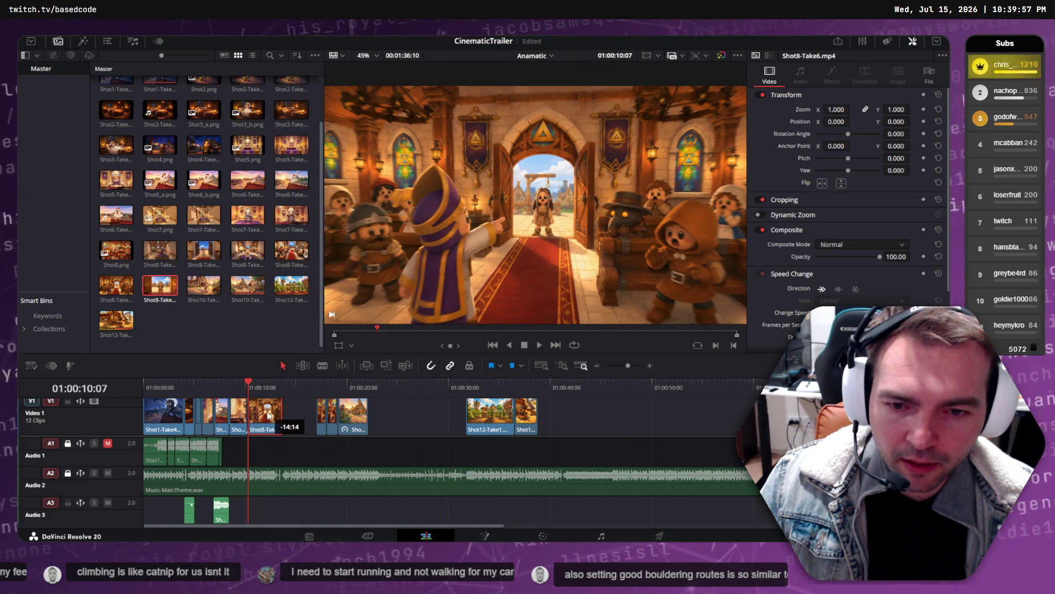
{"action": "left_click", "coordinate": [230, 388]}
{"action": "key", "text": "space"}
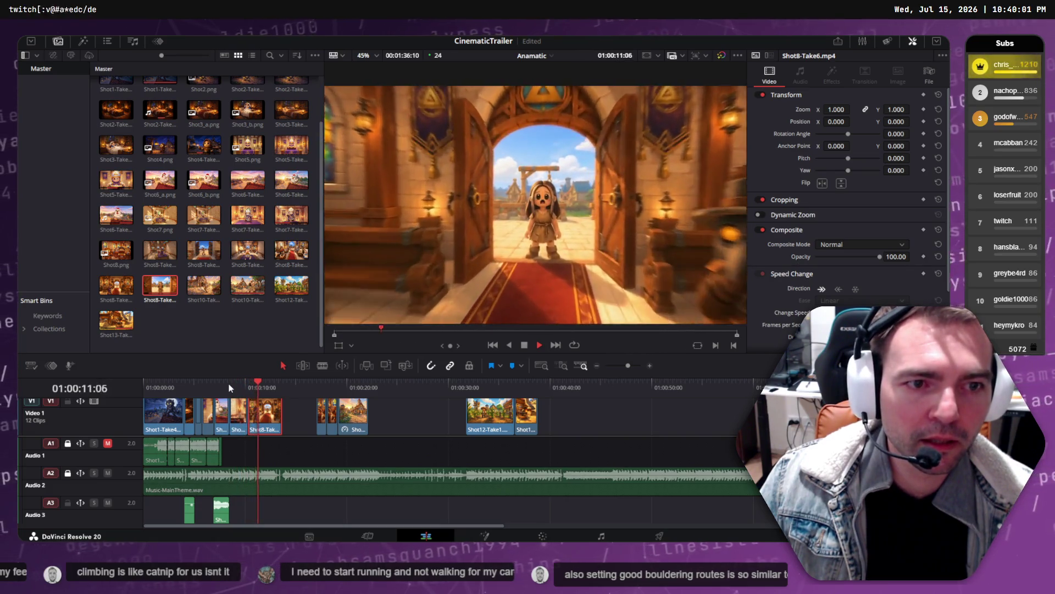
{"action": "key", "text": "space"}
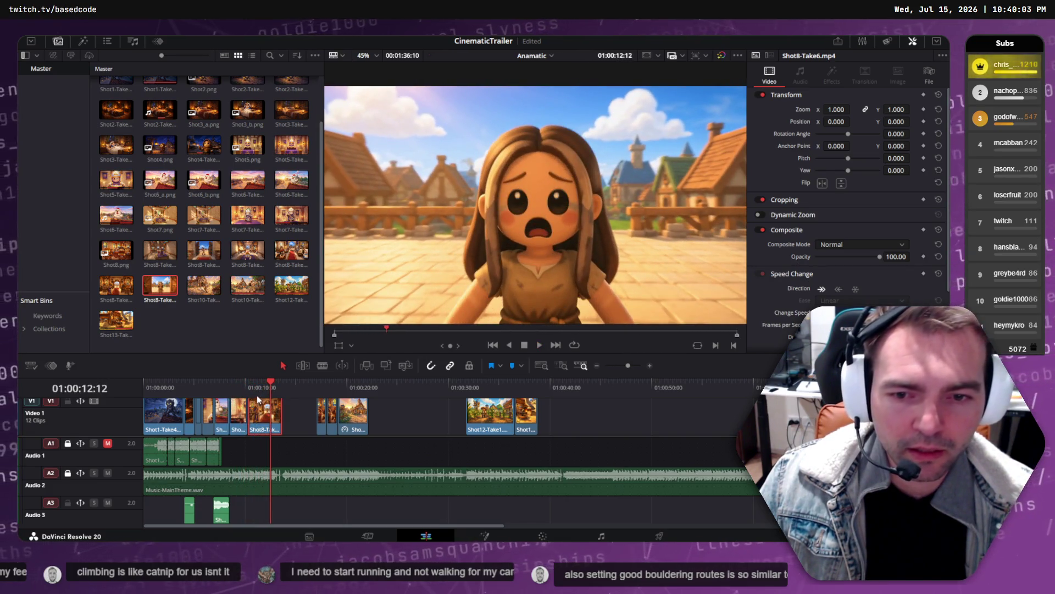
- Place Shot8-Take6 after Shot7-Take3 near 01:00:10 and trim about 9 frames off its head
{"action": "scroll", "coordinate": [256, 414], "scroll_direction": "up", "scroll_amount": 5}
{"action": "mouse_move", "coordinate": [431, 418]}
{"action": "left_mouse_down"}
{"action": "mouse_move", "coordinate": [470, 418]}
{"action": "mouse_move", "coordinate": [392, 408]}
{"action": "left_mouse_up"}
{"action": "left_click_drag", "start_coordinate": [382, 383], "coordinate": [348, 387]}
{"action": "key", "text": "space"}
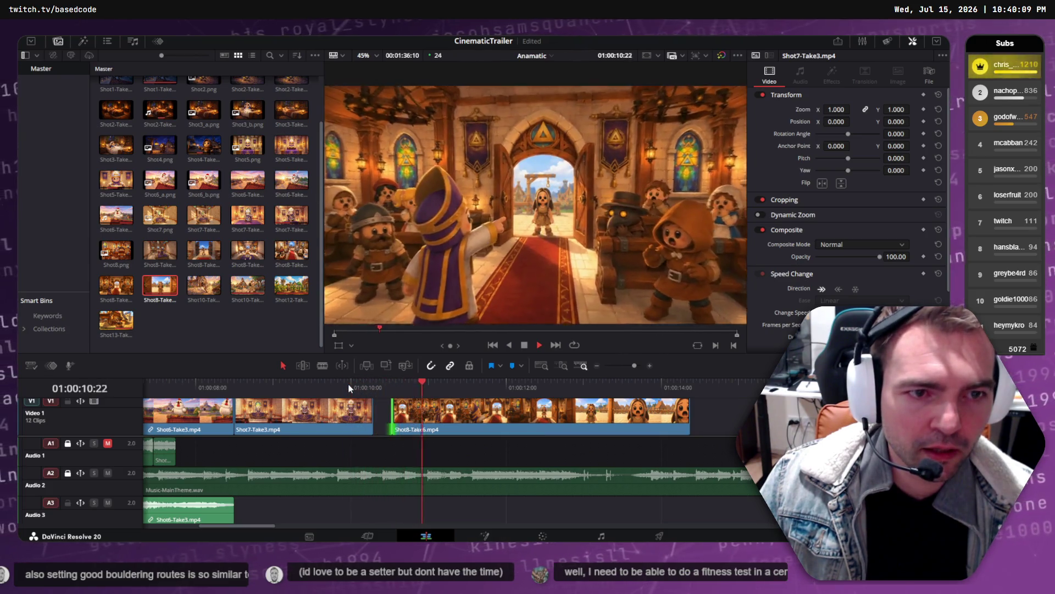
- Extend Shot8-Take6's start five frames, then trim five back, checking the cut frame by frame
{"action": "left_click_drag", "start_coordinate": [392, 408], "coordinate": [360, 405]}
{"action": "left_click", "coordinate": [344, 384]}
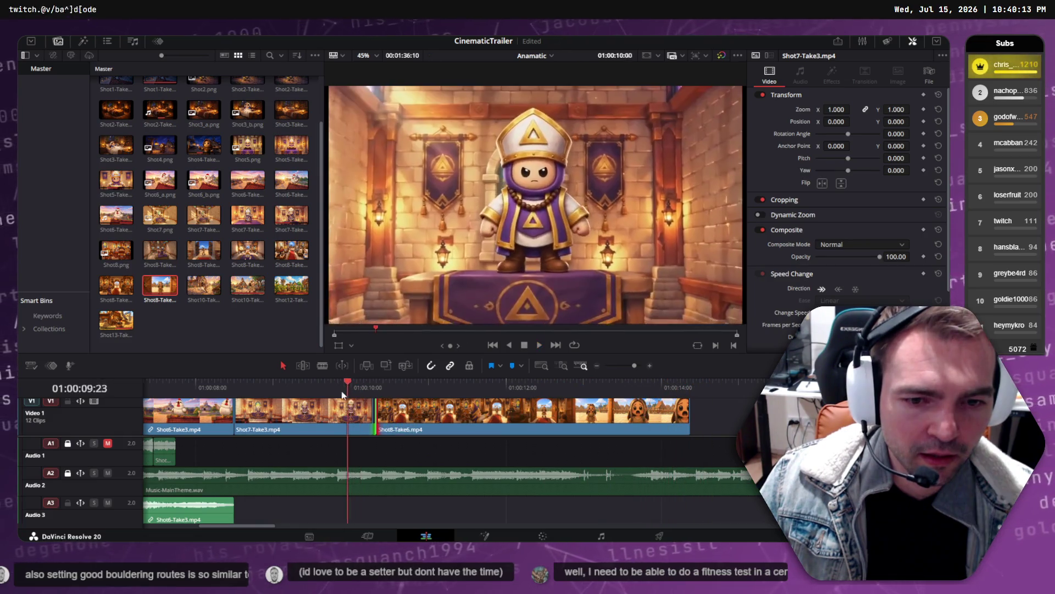
{"action": "key", "text": "space"}
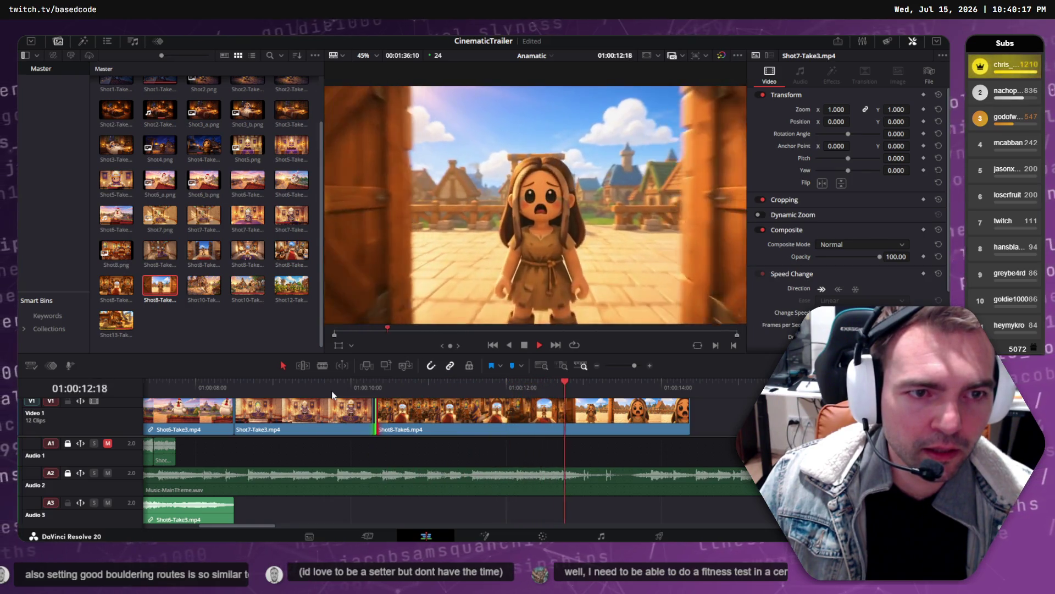
{"action": "mouse_move", "coordinate": [388, 385]}
{"action": "left_mouse_down"}
{"action": "mouse_move", "coordinate": [377, 386]}
{"action": "mouse_move", "coordinate": [422, 386]}
{"action": "left_mouse_up"}
{"action": "left_click_drag", "start_coordinate": [381, 415], "coordinate": [397, 415]}
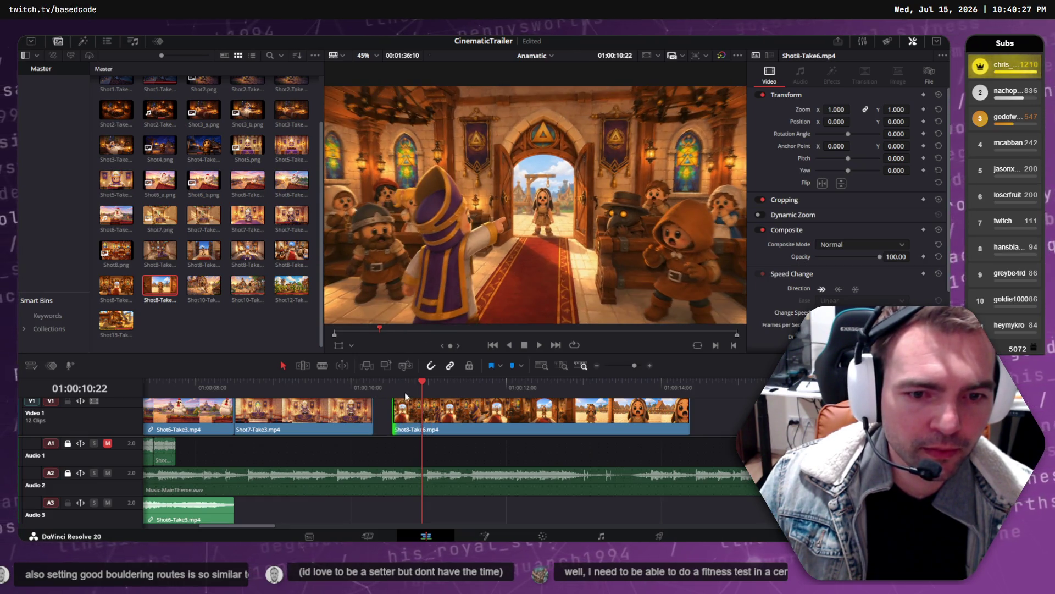
{"action": "left_click", "coordinate": [392, 388]}
{"action": "mouse_move", "coordinate": [392, 388]}
{"action": "left_mouse_down"}
{"action": "mouse_move", "coordinate": [428, 390]}
{"action": "mouse_move", "coordinate": [399, 414]}
{"action": "mouse_move", "coordinate": [400, 382]}
{"action": "left_mouse_up"}
{"action": "key", "text": "space"}
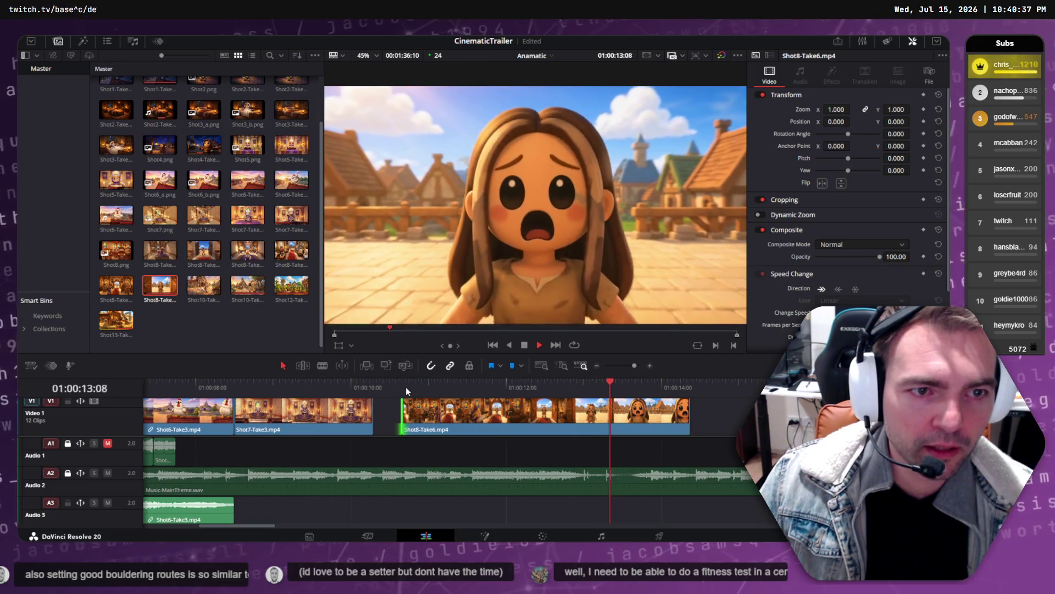
- Slide Shot8-Take6 seven frames earlier and play the trailer through to the girl close-up
{"action": "mouse_move", "coordinate": [508, 409]}
{"action": "left_mouse_down"}
{"action": "mouse_move", "coordinate": [456, 416]}
{"action": "mouse_move", "coordinate": [484, 419]}
{"action": "left_mouse_up"}
{"action": "scroll", "coordinate": [332, 407], "scroll_direction": "down", "scroll_amount": 6}
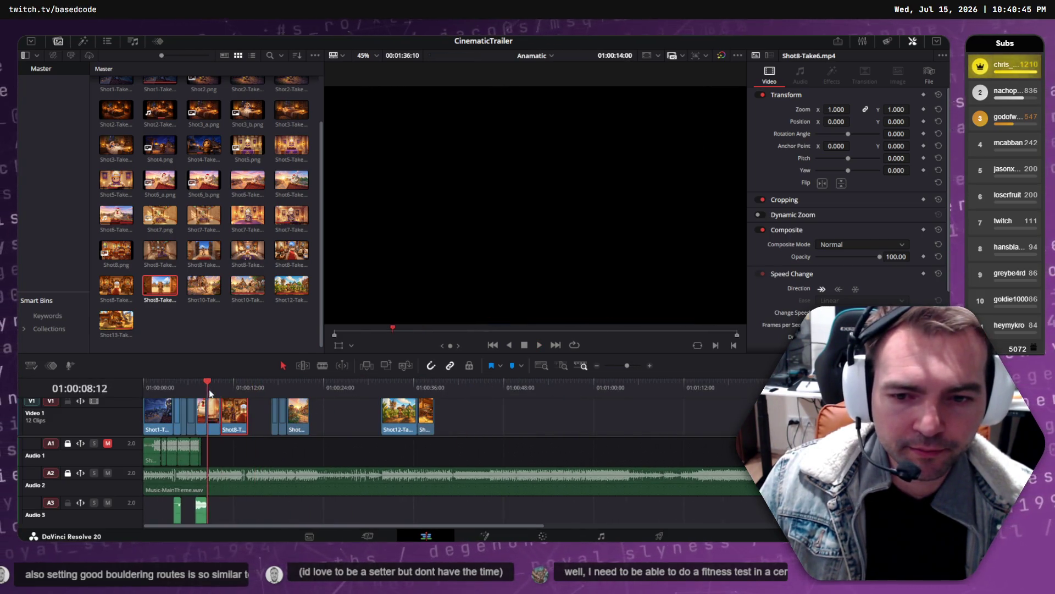
{"action": "left_click_drag", "start_coordinate": [210, 389], "coordinate": [203, 387]}
{"action": "scroll", "coordinate": [203, 388], "scroll_direction": "up", "scroll_amount": 5}
{"action": "left_click", "coordinate": [404, 386]}
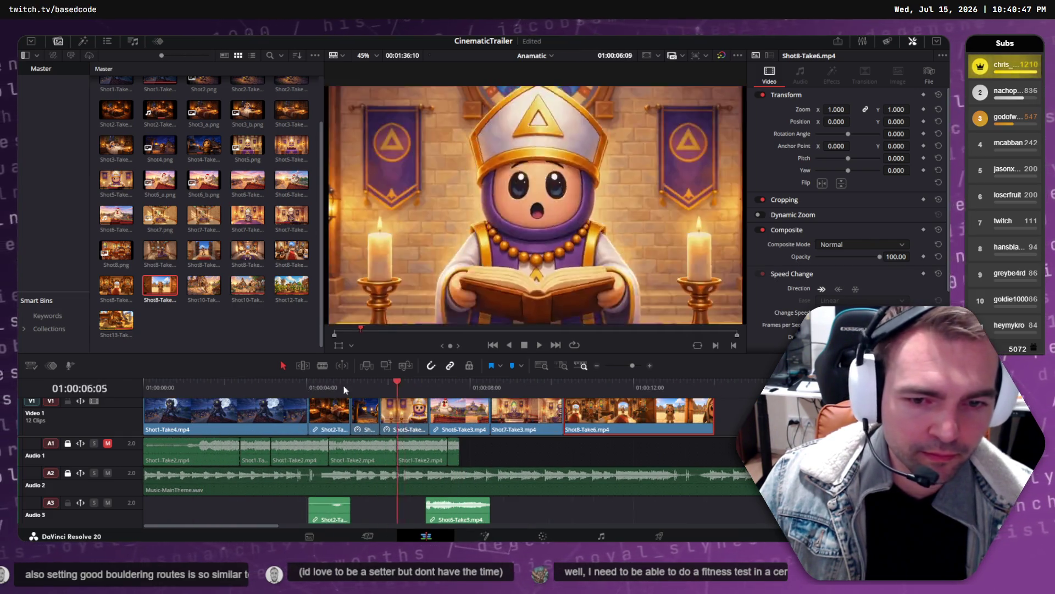
{"action": "left_click", "coordinate": [302, 387]}
{"action": "key", "text": "space"}
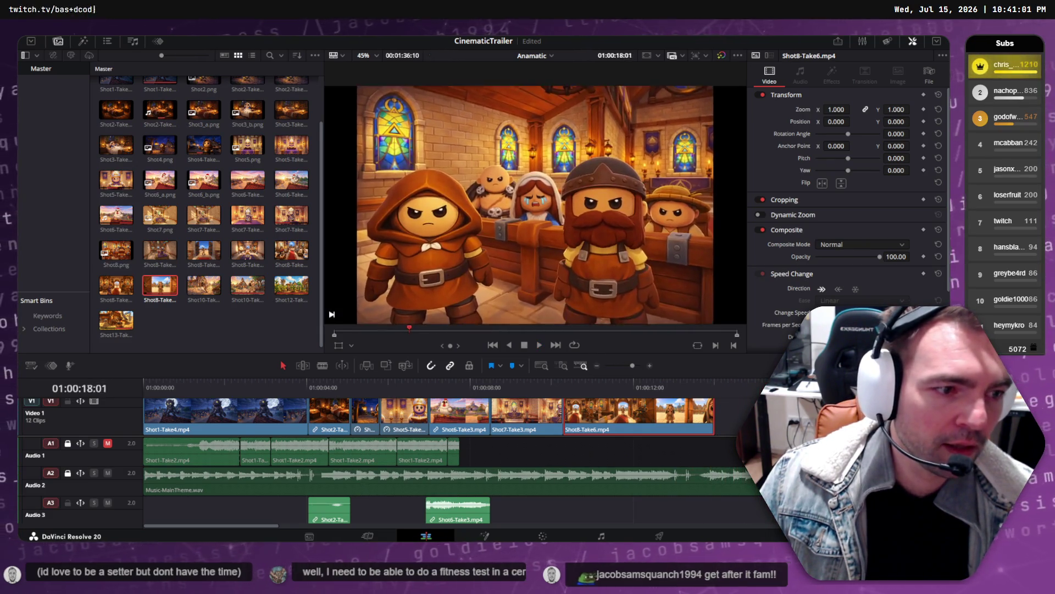
{"action": "left_click", "coordinate": [696, 382]}
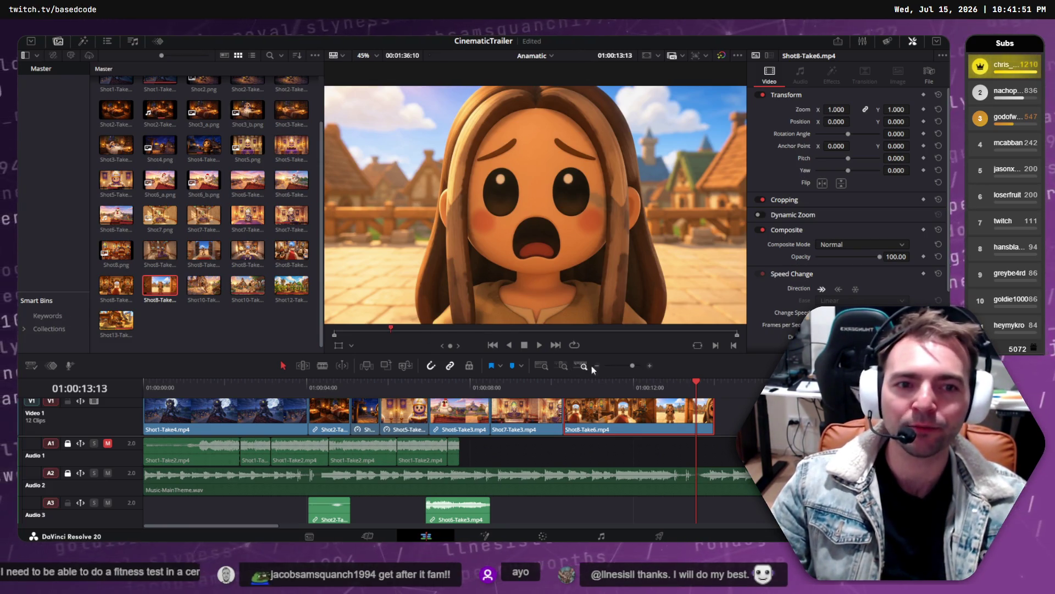
{"action": "mouse_move", "coordinate": [681, 382]}
{"action": "left_mouse_down"}
{"action": "mouse_move", "coordinate": [654, 384]}
{"action": "mouse_move", "coordinate": [717, 399]}
{"action": "mouse_move", "coordinate": [810, 397]}
{"action": "left_mouse_up"}
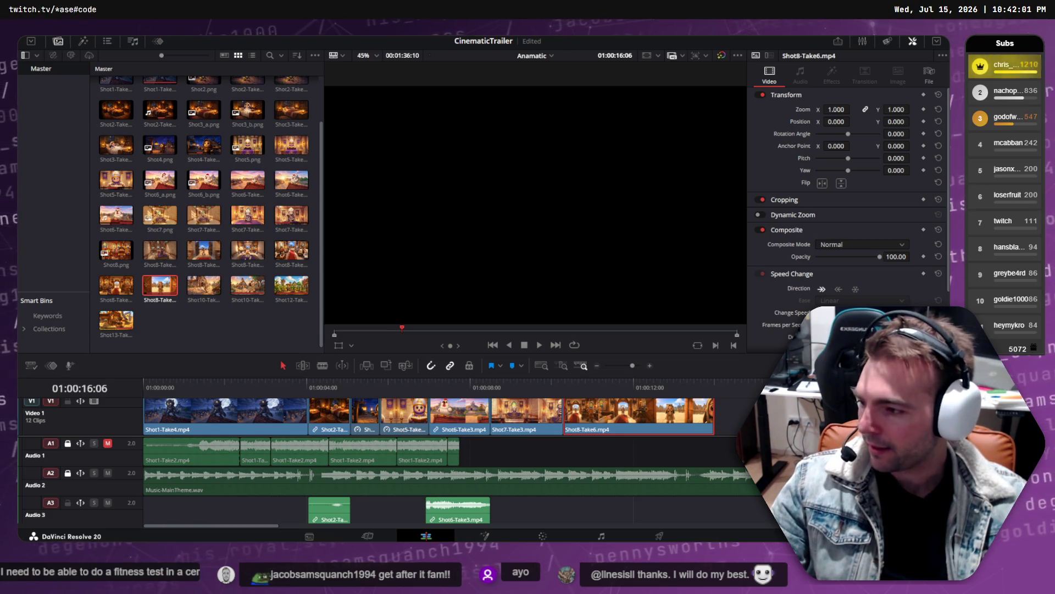
{"action": "key", "text": "alt+Tab"}
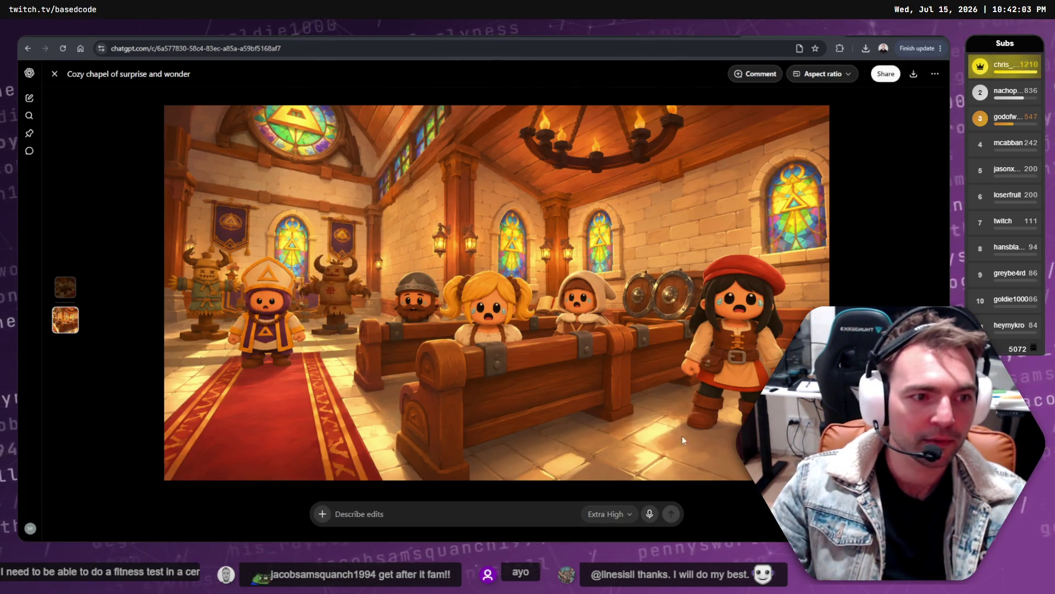
- Review the chapel and farming-village images in ChatGPT, then return to Runway's Chapel Accusation session
{"action": "key", "text": "alt+Left"}
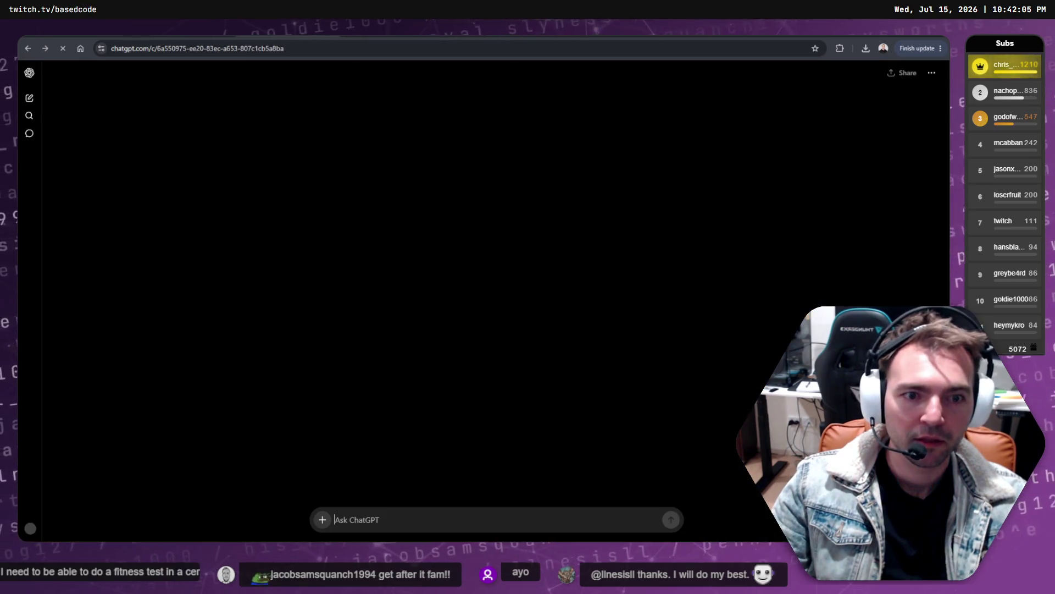
{"action": "key", "text": "ctrl+Tab"}
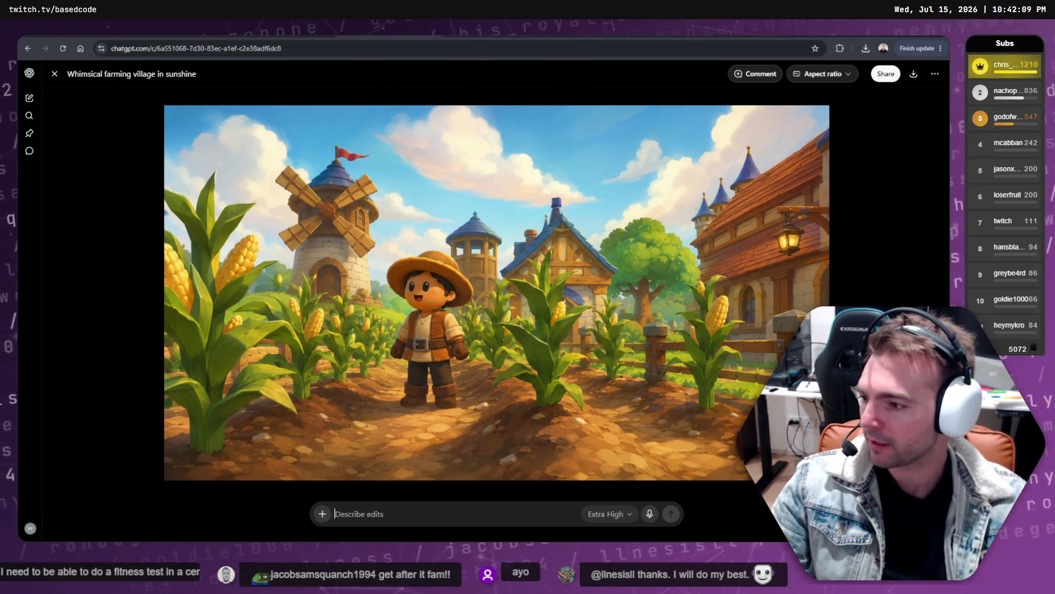
{"action": "key", "text": "ctrl+Tab"}
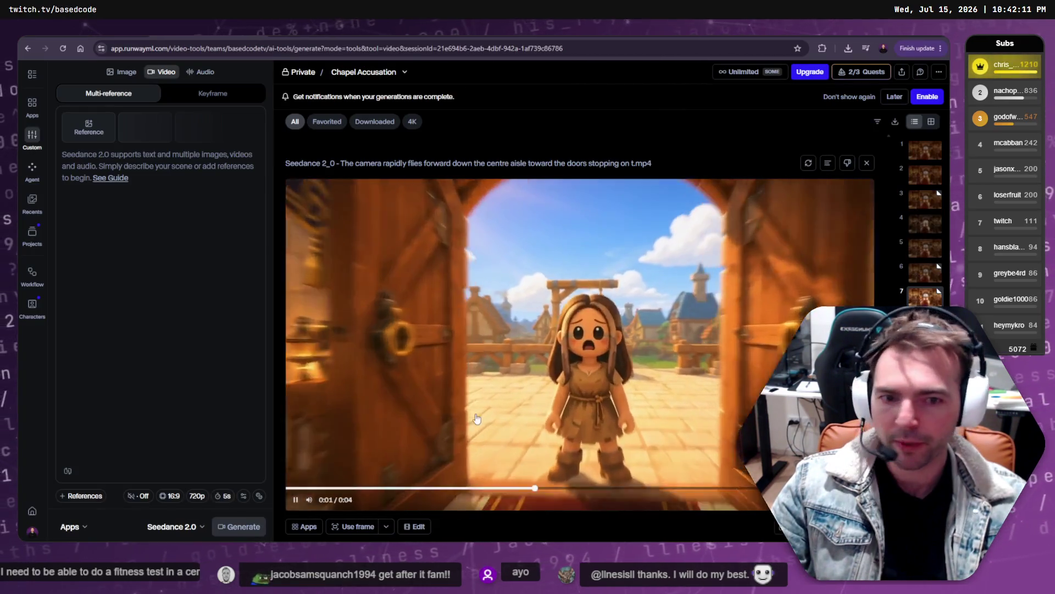
- Add 'outraged' after 'to' in the Town Looks Angry prompt and queue a new Seedance 2.0 clip
{"action": "key", "text": "ctrl+Tab"}
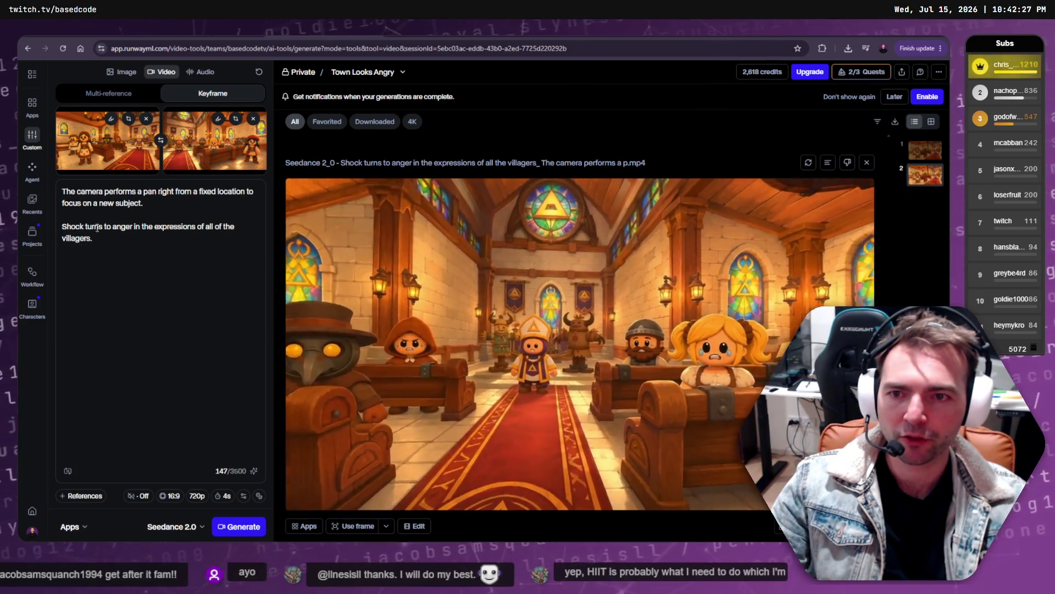
{"action": "left_click", "coordinate": [111, 228]}
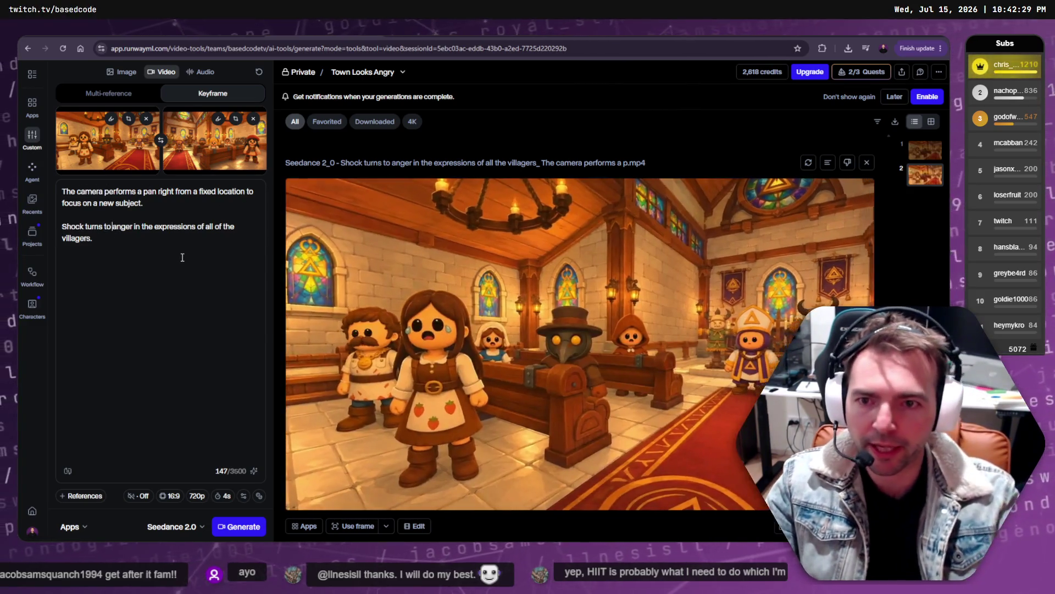
{"action": "type", "text": "outraged"}
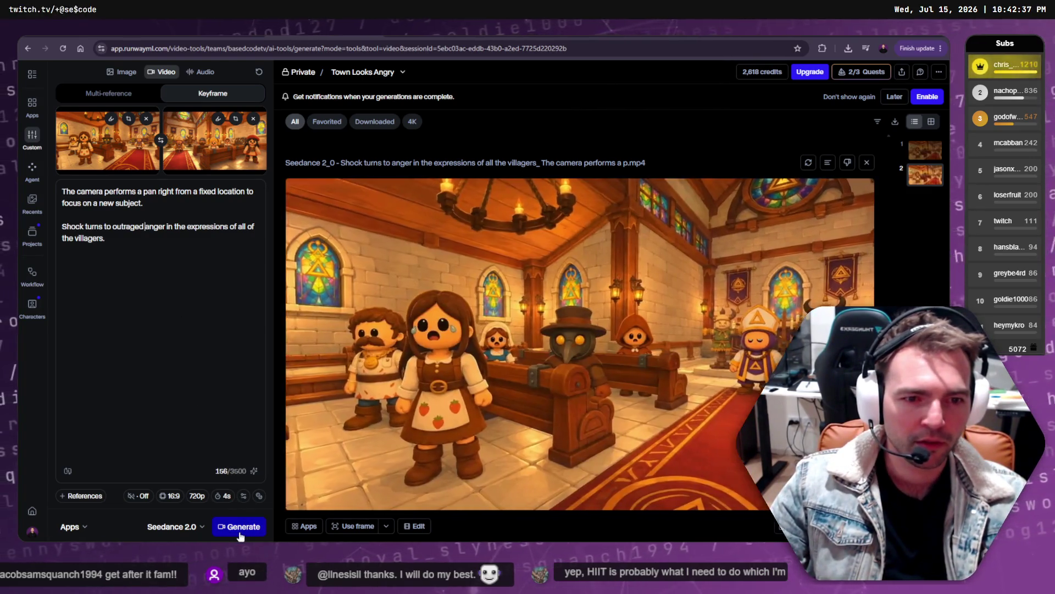
{"action": "left_click", "coordinate": [147, 260]}
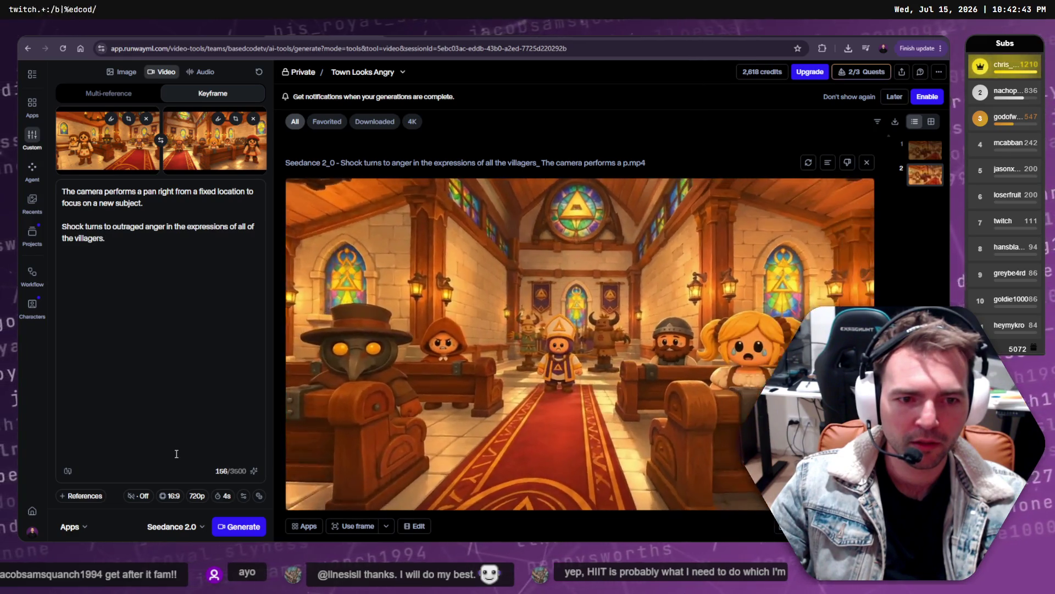
{"action": "left_click", "coordinate": [244, 526]}
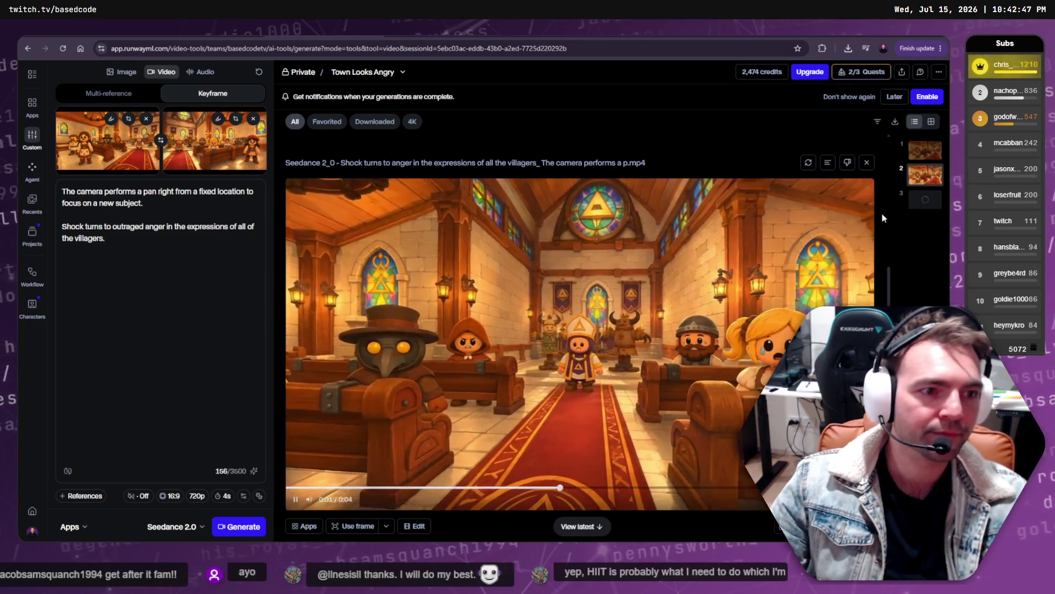
{"action": "left_click", "coordinate": [925, 200]}
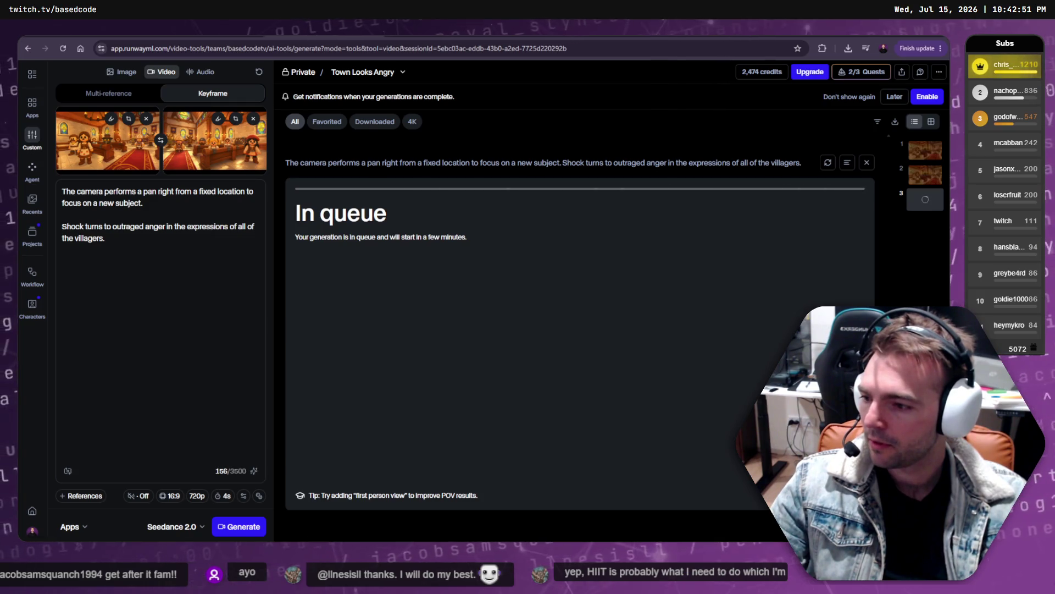
- Rewind the trailer to the bishop shot and select the village-with-doll image on the storyboard
{"action": "key", "text": "alt+Tab"}
{"action": "mouse_move", "coordinate": [222, 385]}
{"action": "left_mouse_down"}
{"action": "mouse_move", "coordinate": [186, 385]}
{"action": "mouse_move", "coordinate": [934, 384]}
{"action": "mouse_move", "coordinate": [264, 385]}
{"action": "left_mouse_up"}
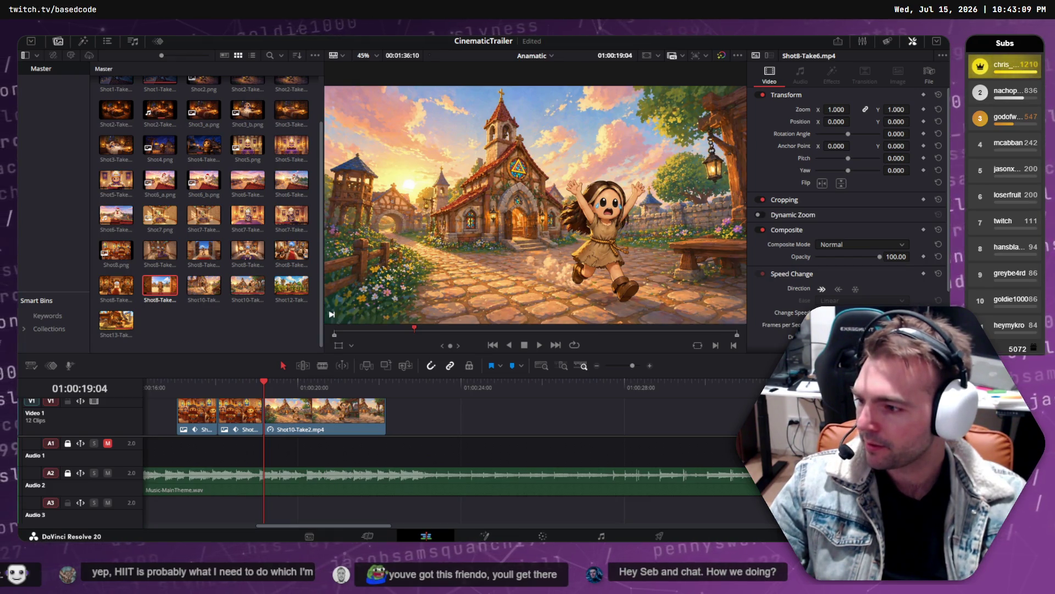
{"action": "key", "text": "alt+Tab"}
{"action": "scroll", "coordinate": [449, 362], "scroll_direction": "down", "scroll_amount": 3}
{"action": "left_click", "coordinate": [545, 217]}
{"action": "scroll", "coordinate": [547, 193], "scroll_direction": "up", "scroll_amount": 4}
{"action": "scroll", "coordinate": [547, 193], "scroll_direction": "up", "scroll_amount": 1}
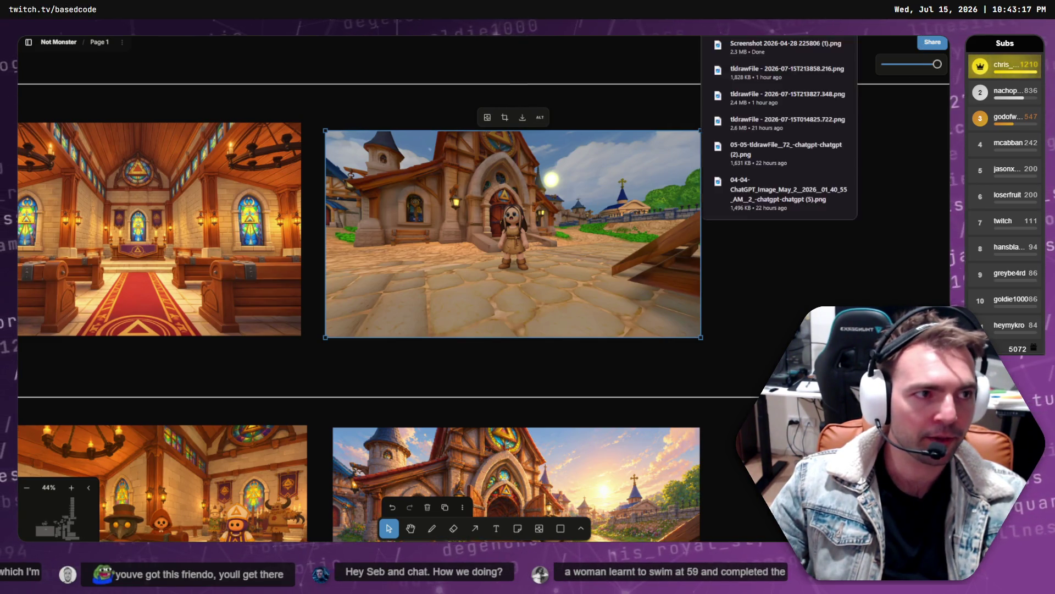
- Close the farming village image in ChatGPT to reach the chat, and start a new browser tab
{"action": "key", "text": "alt+Tab"}
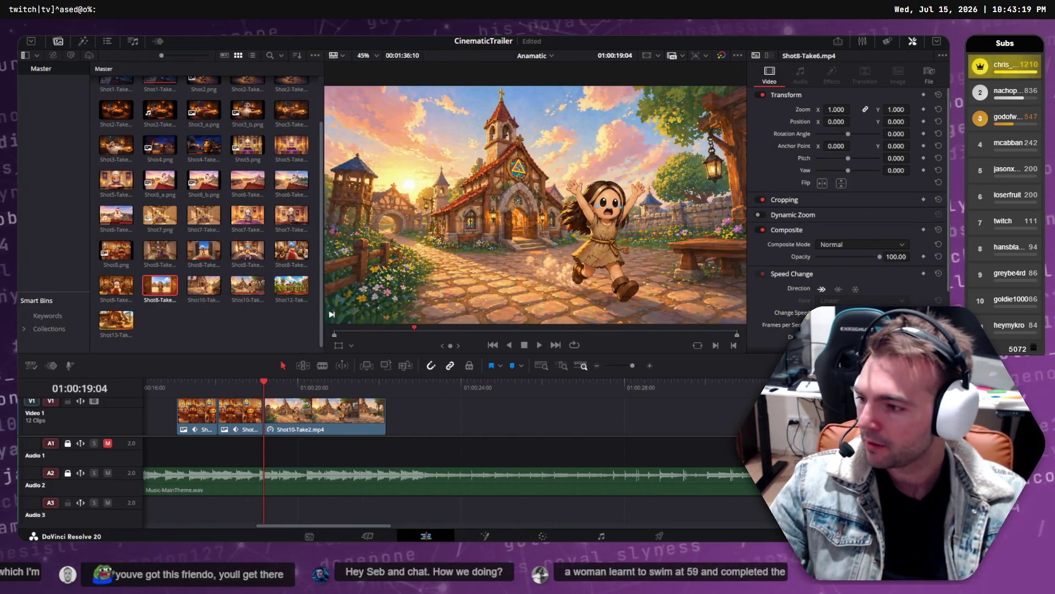
{"action": "key", "text": "alt+Tab"}
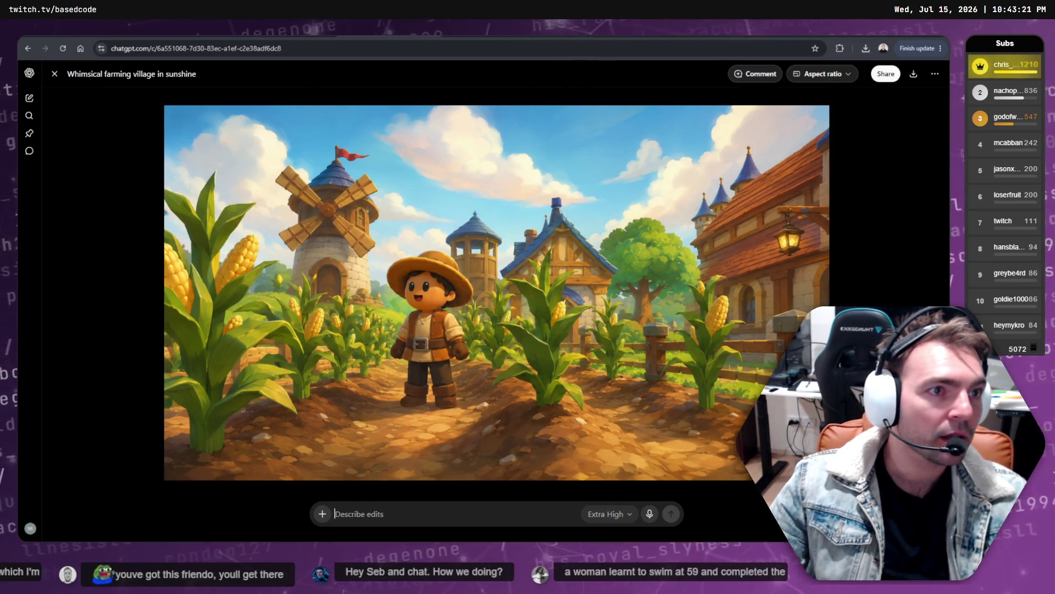
{"action": "key", "text": "alt+Tab"}
{"action": "key", "text": "Escape"}
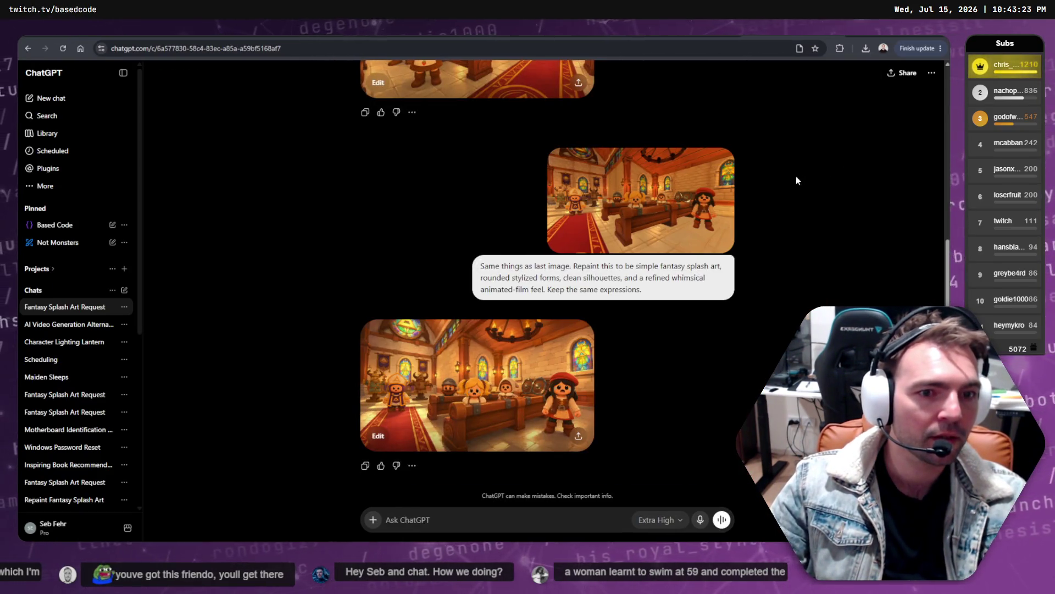
{"action": "key", "text": "ctrl+t"}
- Start a fresh ChatGPT chat and attach the village screenshot from the computer
{"action": "left_click", "coordinate": [306, 283]}
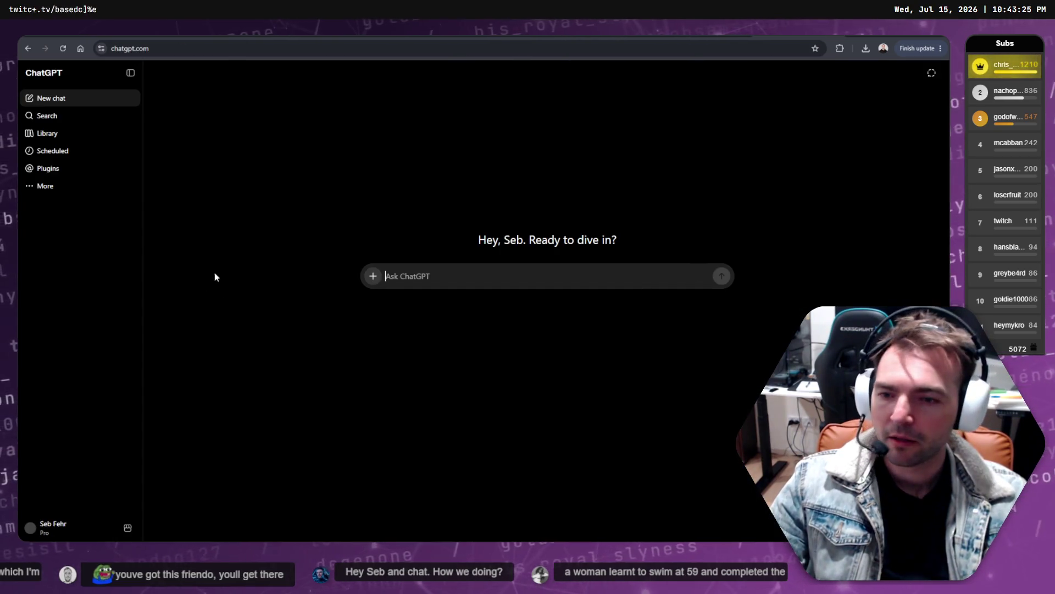
{"action": "left_click", "coordinate": [373, 276]}
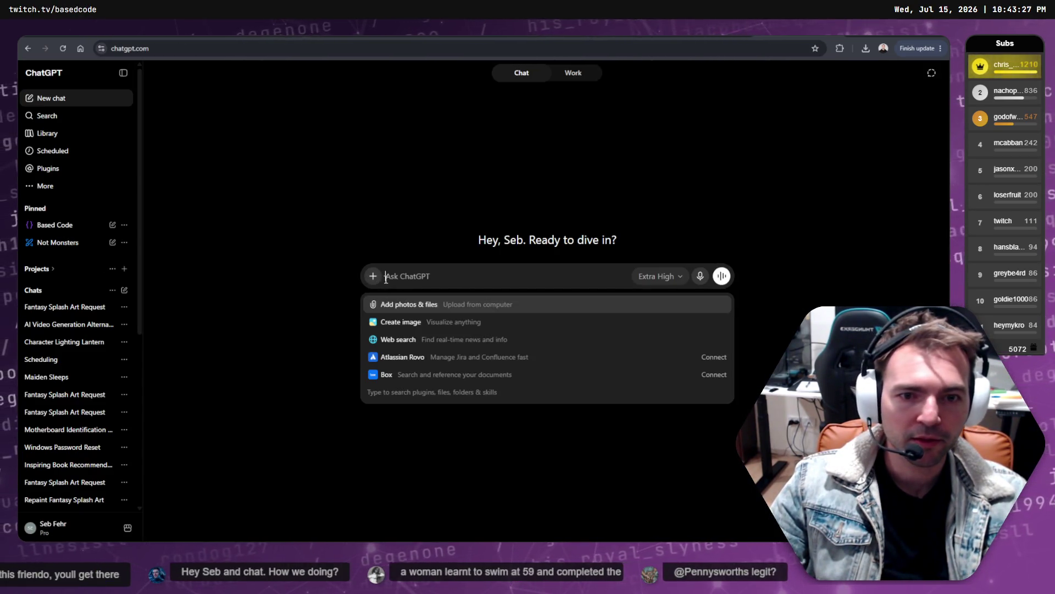
{"action": "left_click", "coordinate": [406, 305]}
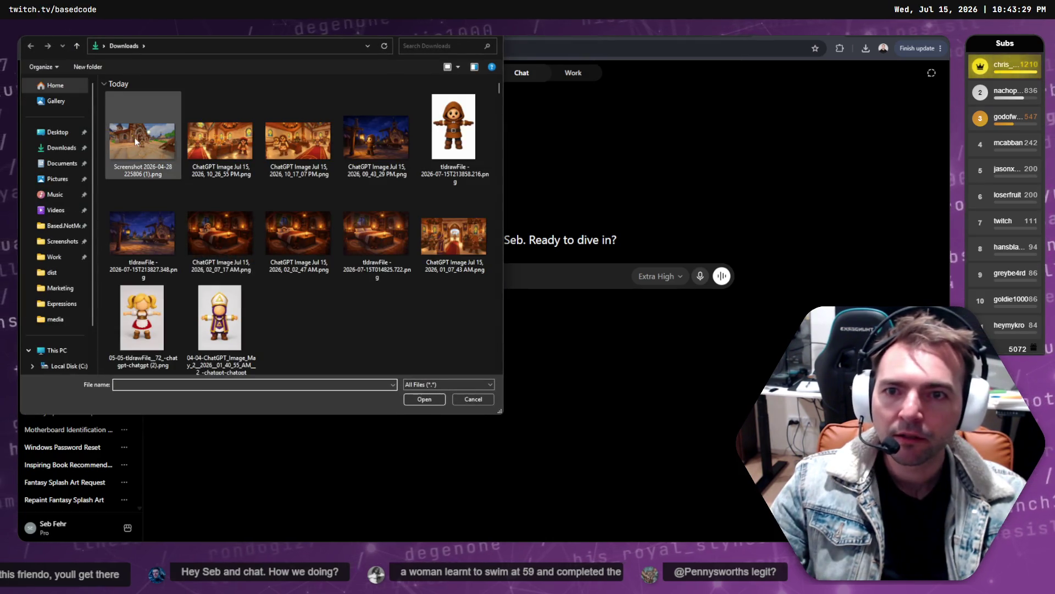
{"action": "double_click", "coordinate": [135, 141]}
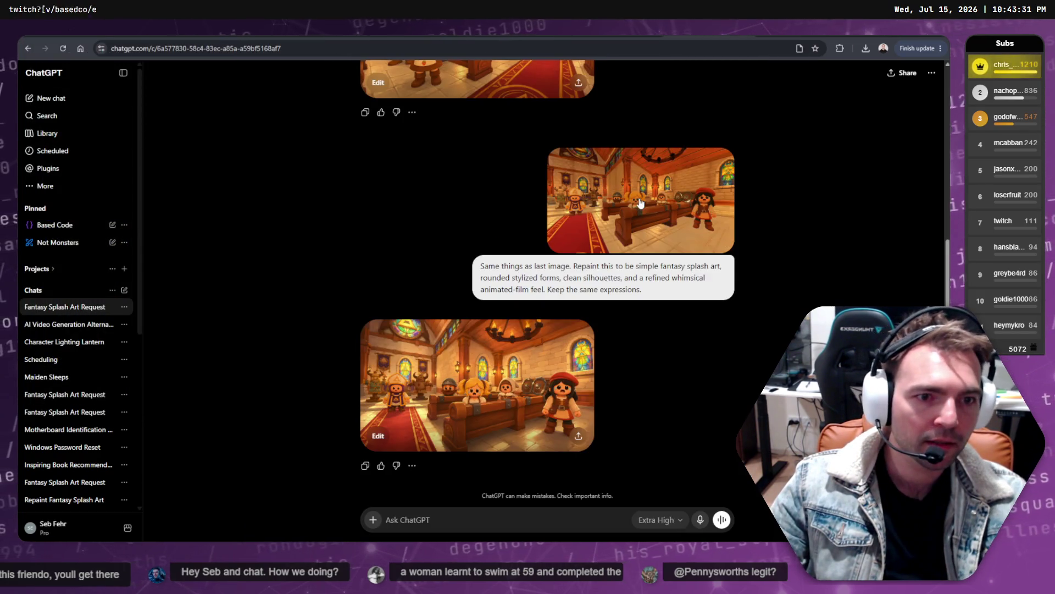
- Paste the earlier Repaint prompt, add a morning-lighting line, and send it with the image
{"action": "mouse_move", "coordinate": [657, 297]}
{"action": "left_mouse_down"}
{"action": "mouse_move", "coordinate": [482, 278]}
{"action": "mouse_move", "coordinate": [463, 265]}
{"action": "left_mouse_up"}
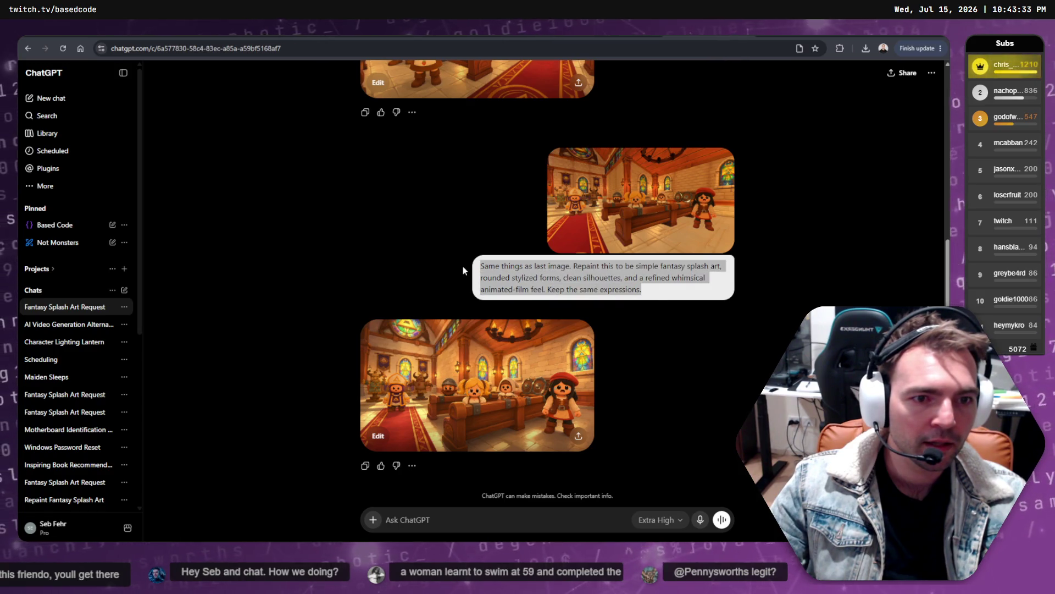
{"action": "left_click", "coordinate": [560, 277]}
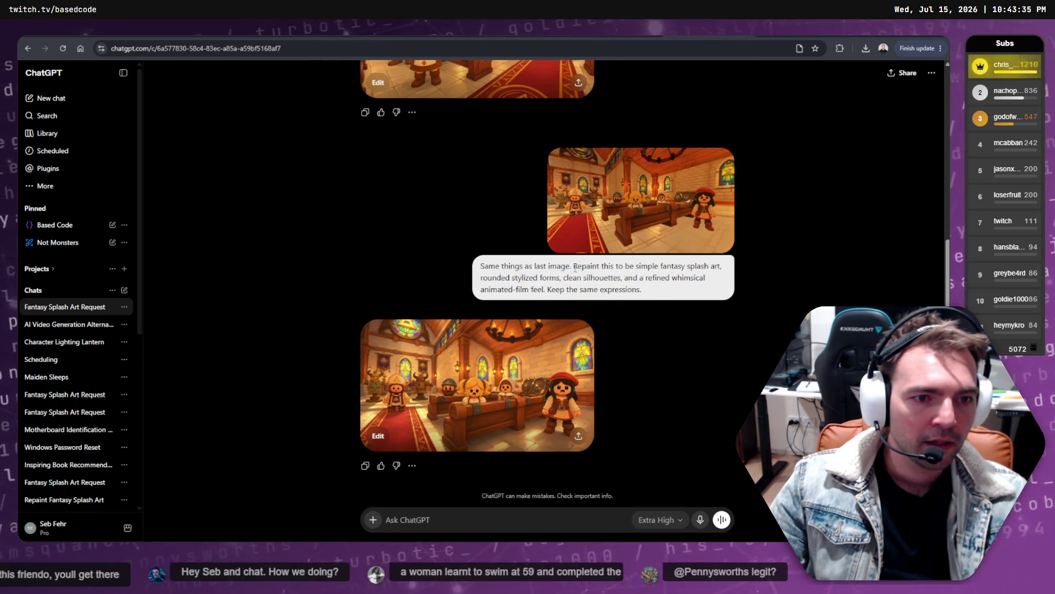
{"action": "left_click_drag", "start_coordinate": [573, 266], "coordinate": [669, 296]}
{"action": "key", "text": "ctrl+c"}
{"action": "key", "text": "ctrl+shift+o"}
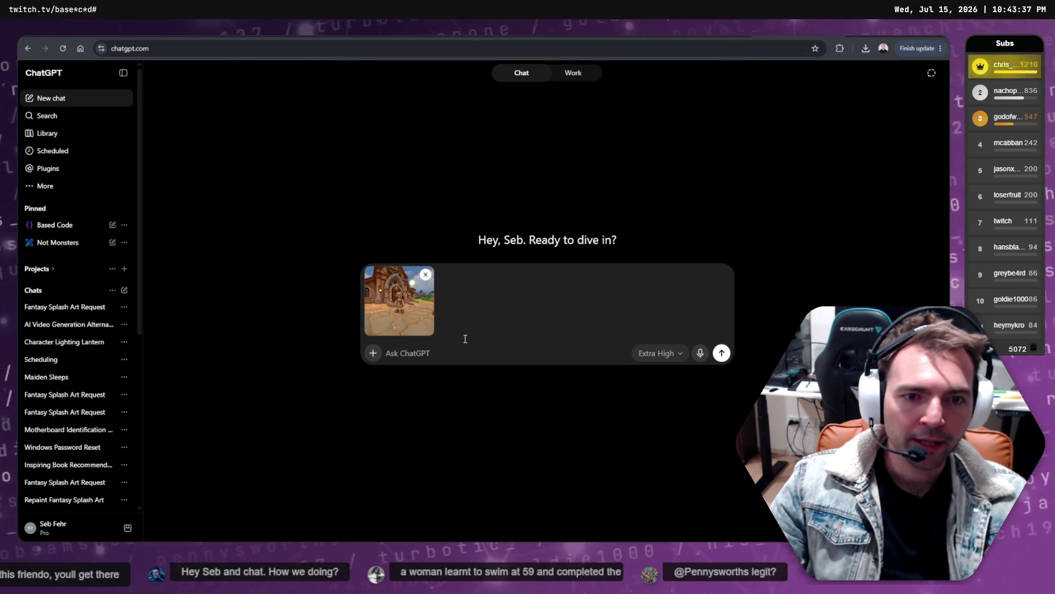
{"action": "key", "text": "ctrl+v"}
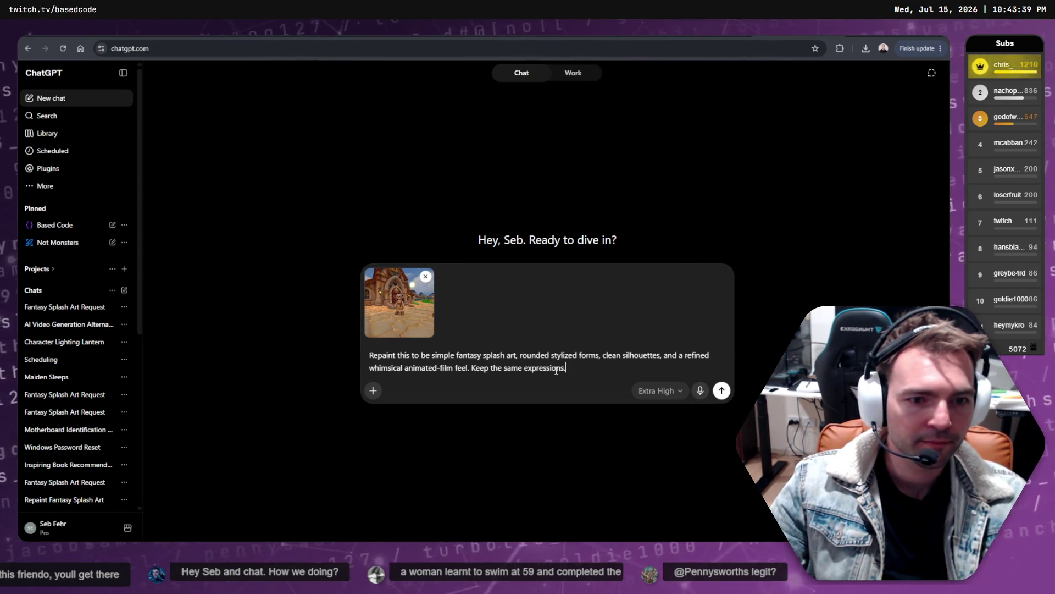
{"action": "type", "text": " Day"}
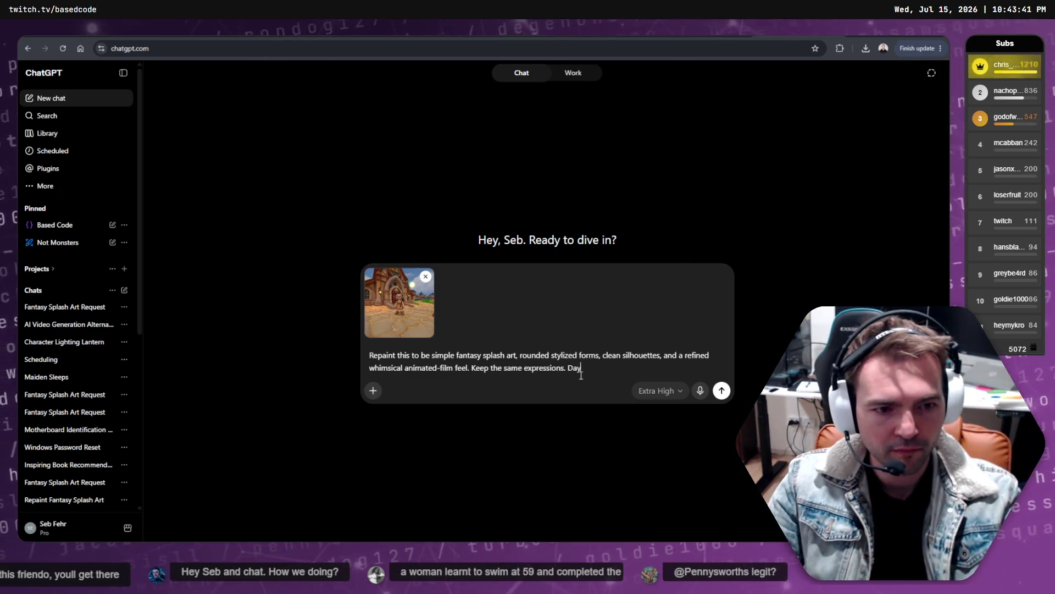
{"action": "key", "text": "BackSpace"}
{"action": "key", "text": "BackSpace"}
{"action": "key", "text": "BackSpace"}
{"action": "type", "text": "Mourning lighting."}
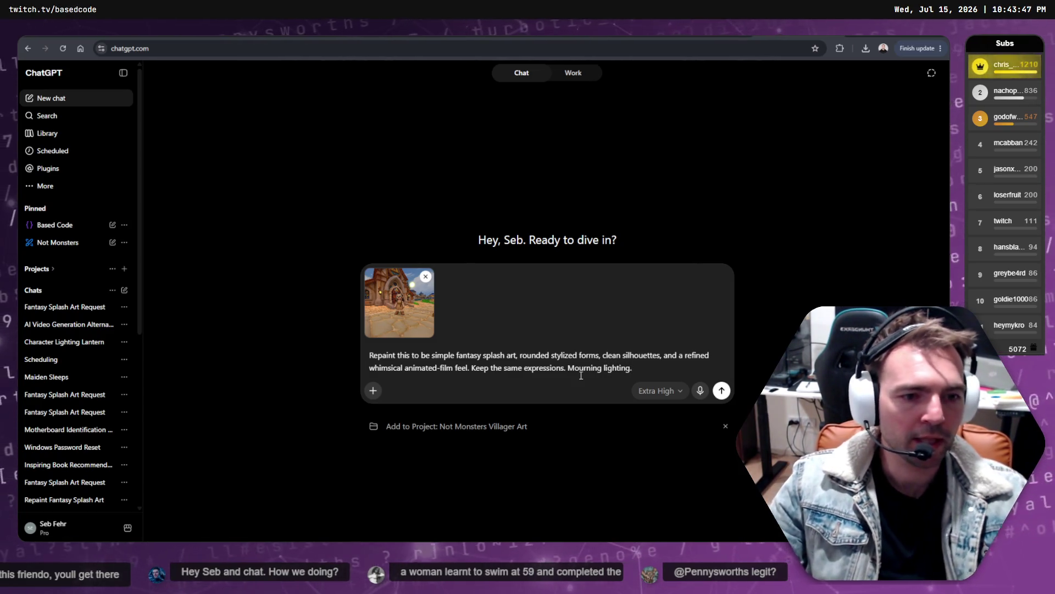
{"action": "left_click", "coordinate": [721, 390]}
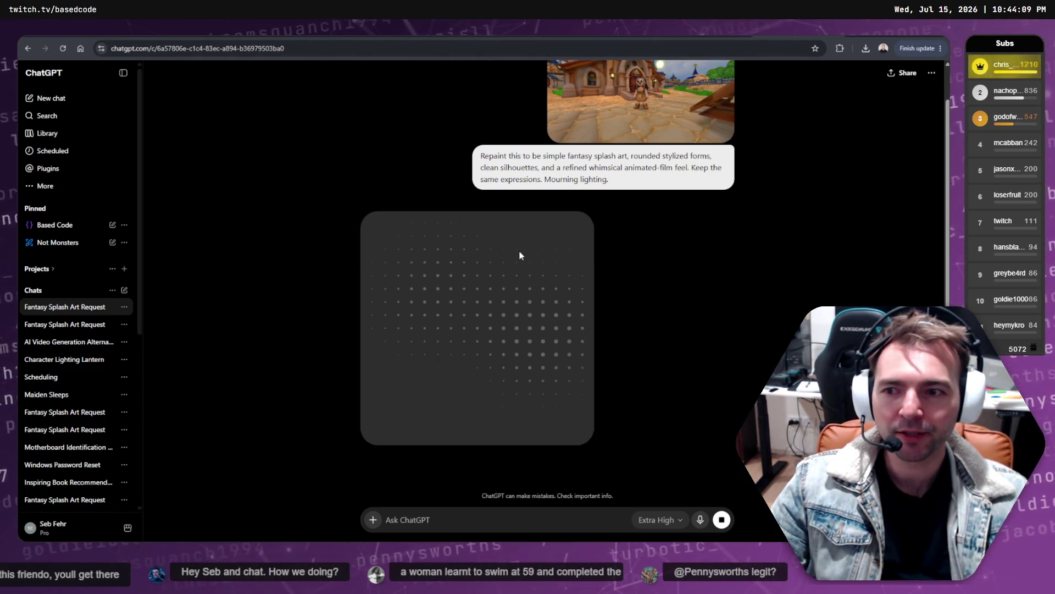
- Let the morning-lit repaint generate while scrolling up slightly, then move to the cheaper-Seedance chat
{"action": "scroll", "coordinate": [619, 208], "scroll_direction": "up", "scroll_amount": 1}
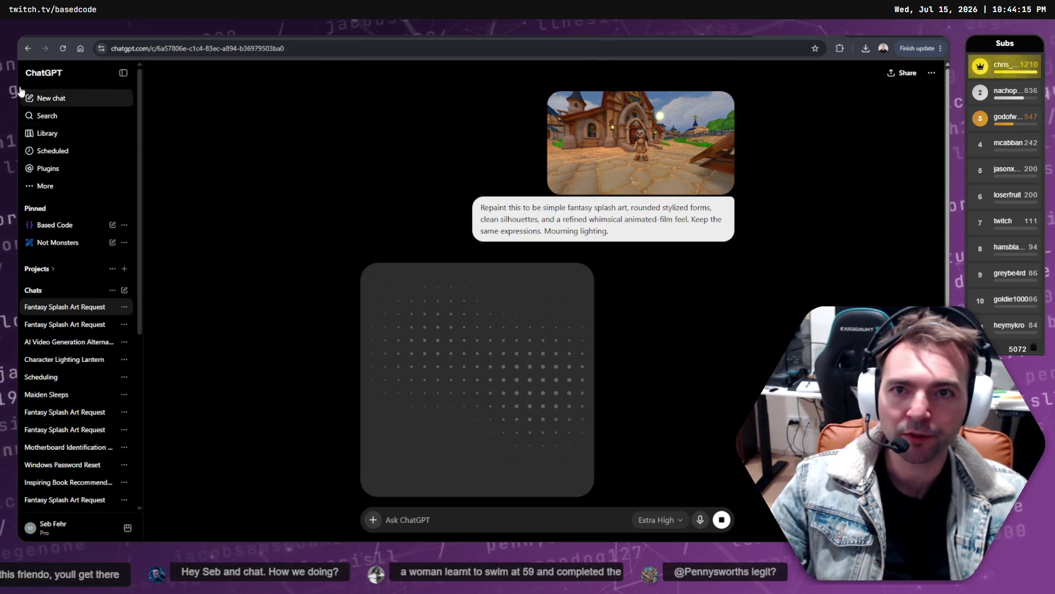
{"action": "key", "text": "ctrl+Tab"}
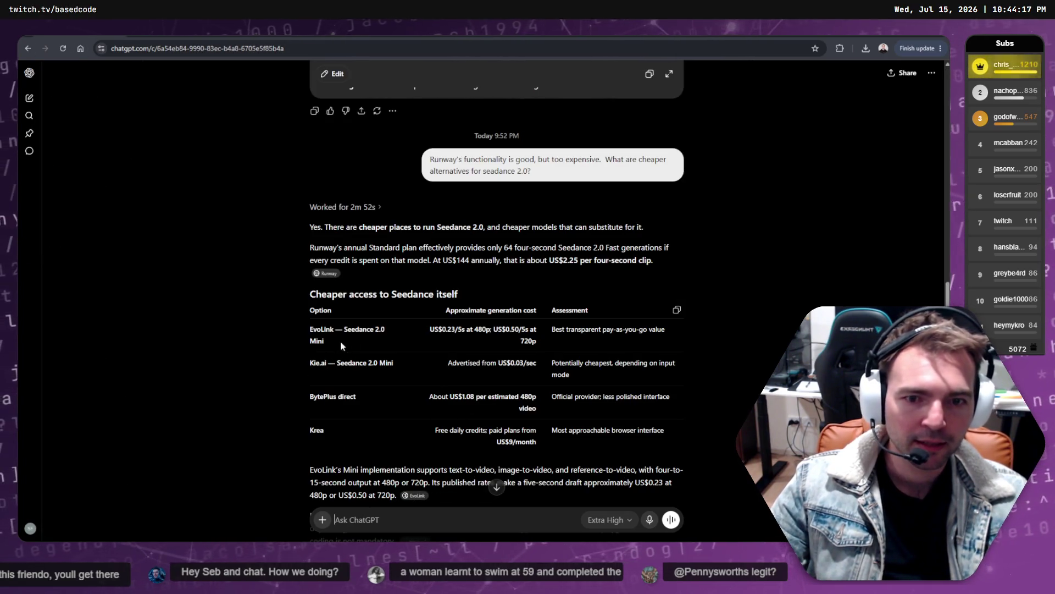
- Read the cheaper Seedance 2.0 options from EvoLink down through Krea
{"action": "triple_click", "coordinate": [344, 345]}
{"action": "left_click", "coordinate": [413, 350]}
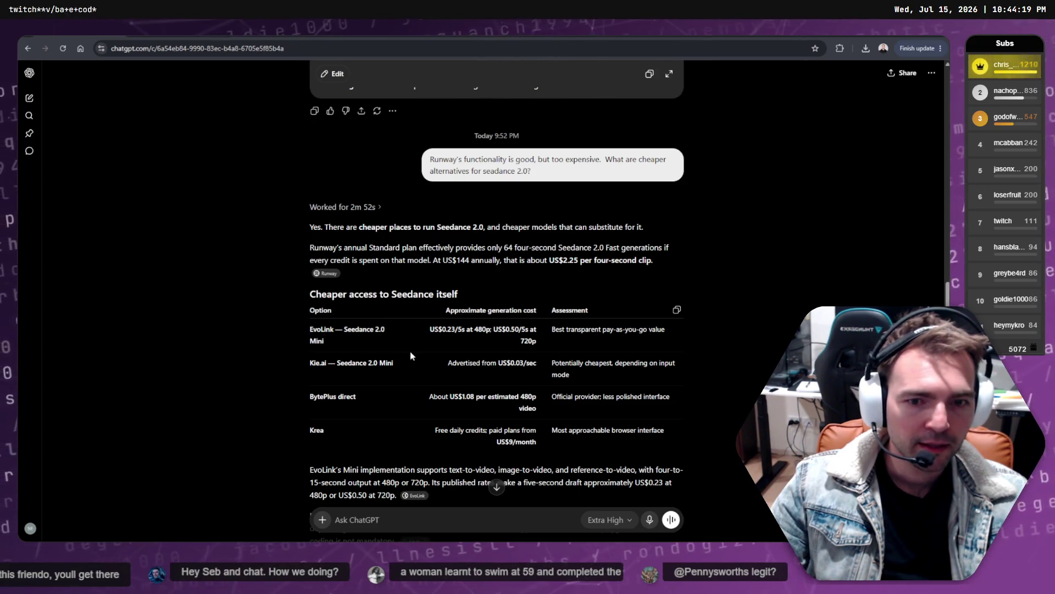
{"action": "scroll", "coordinate": [463, 344], "scroll_direction": "down", "scroll_amount": 2}
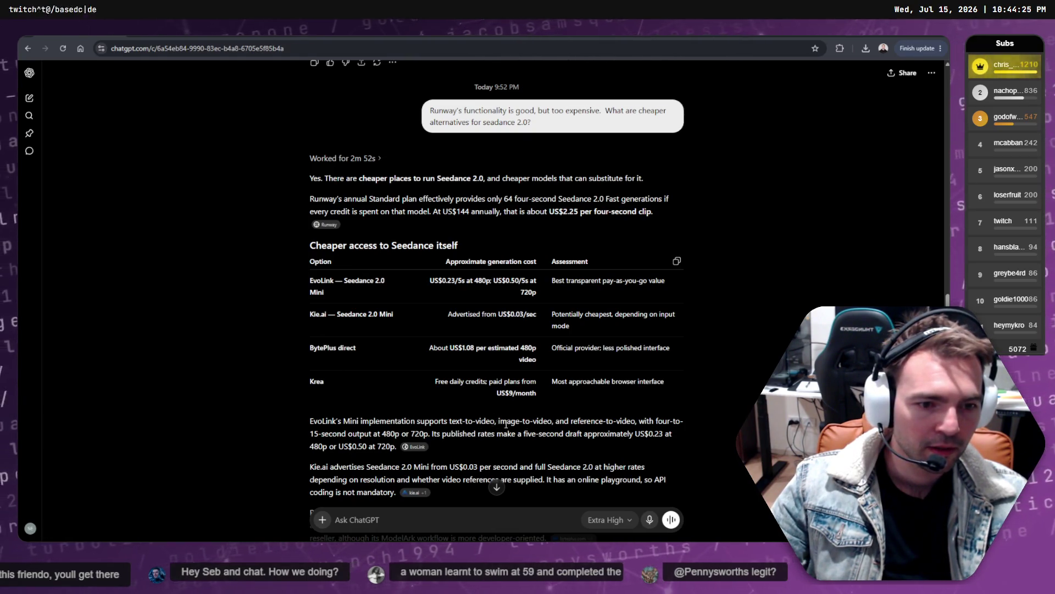
{"action": "scroll", "coordinate": [568, 430], "scroll_direction": "down", "scroll_amount": 3}
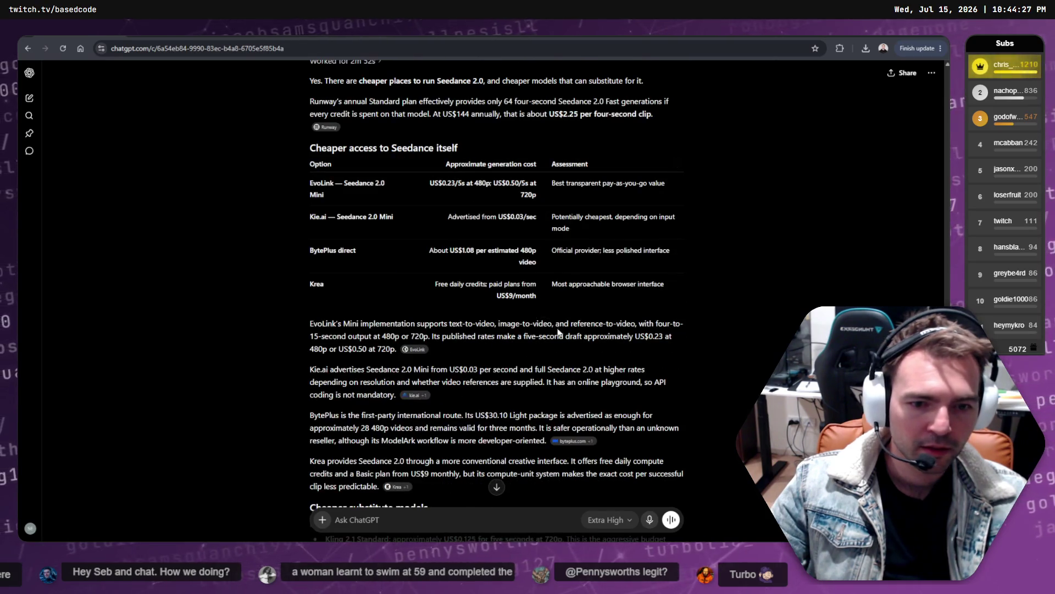
{"action": "scroll", "coordinate": [559, 328], "scroll_direction": "down", "scroll_amount": 4}
{"action": "left_click_drag", "start_coordinate": [320, 268], "coordinate": [654, 281]}
{"action": "triple_click", "coordinate": [515, 338]}
{"action": "left_click", "coordinate": [516, 338]}
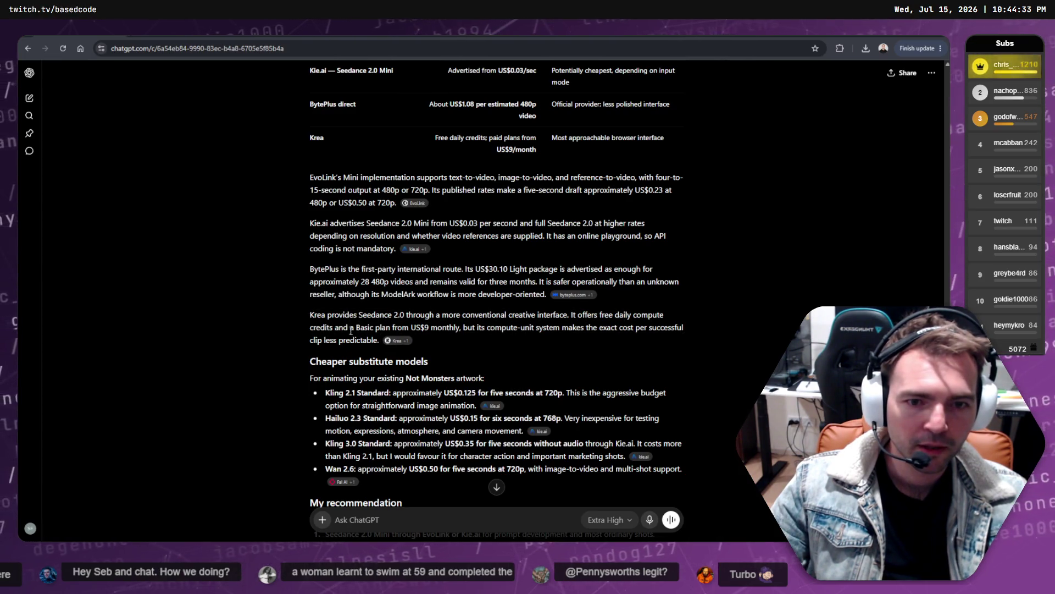
- Read the Kling 2.1 and Kling 3.0 Standard recommendations, then return to the CinematicTrailer edit
{"action": "scroll", "coordinate": [612, 336], "scroll_direction": "down", "scroll_amount": 1}
{"action": "left_click_drag", "start_coordinate": [301, 350], "coordinate": [513, 345]}
{"action": "left_click", "coordinate": [720, 357]}
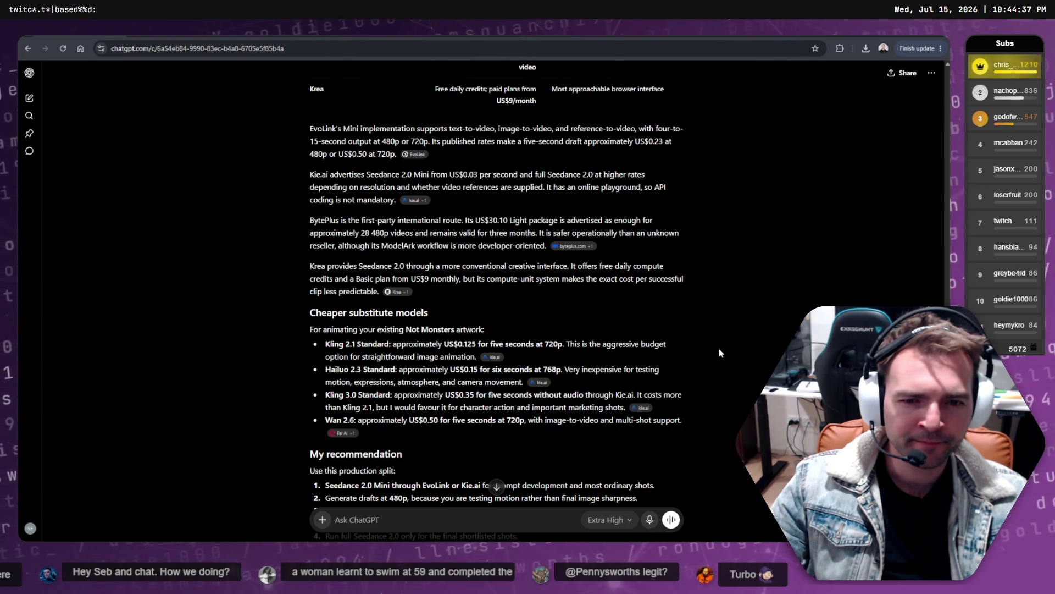
{"action": "scroll", "coordinate": [720, 352], "scroll_direction": "down", "scroll_amount": 1}
{"action": "left_click_drag", "start_coordinate": [326, 318], "coordinate": [638, 329]}
{"action": "left_click", "coordinate": [420, 362]}
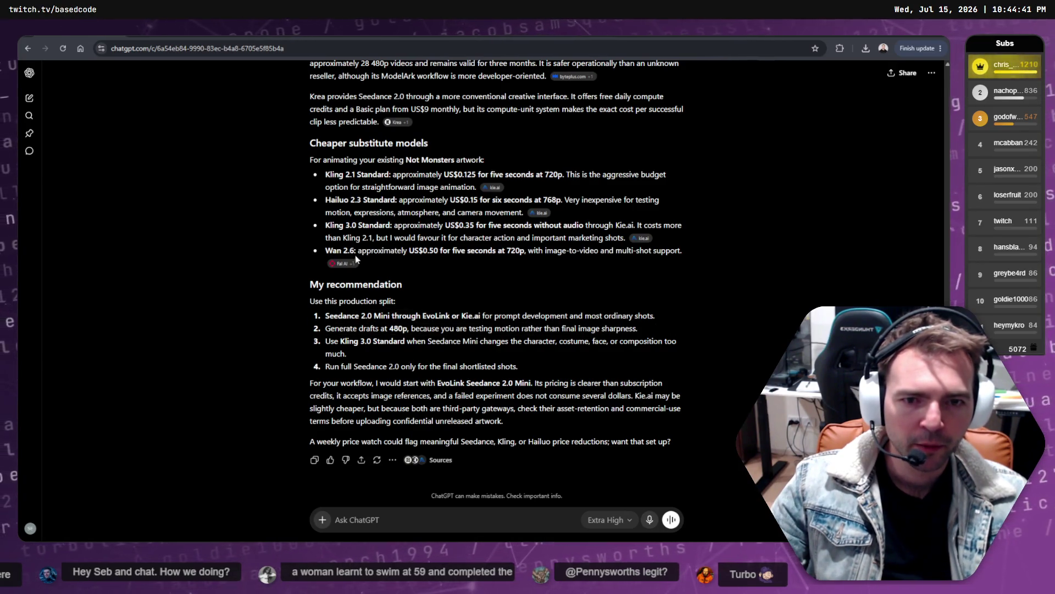
{"action": "mouse_move", "coordinate": [325, 237]}
{"action": "left_mouse_down"}
{"action": "mouse_move", "coordinate": [359, 224]}
{"action": "mouse_move", "coordinate": [325, 226]}
{"action": "left_mouse_up"}
{"action": "left_click", "coordinate": [364, 230]}
{"action": "left_click", "coordinate": [398, 265]}
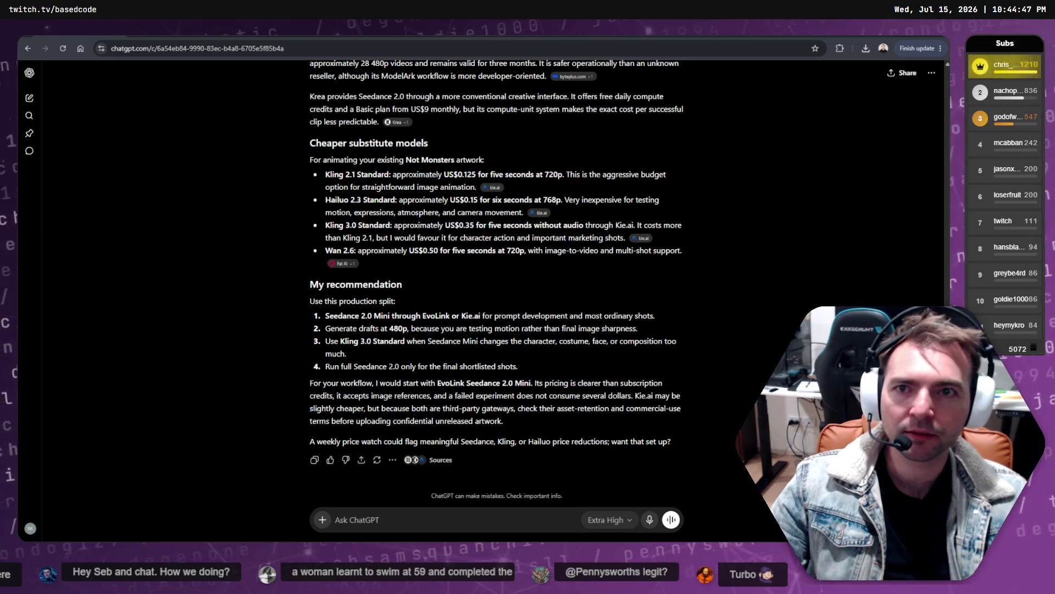
{"action": "key", "text": "ctrl+Tab"}
{"action": "key", "text": "ctrl+shift+Tab"}
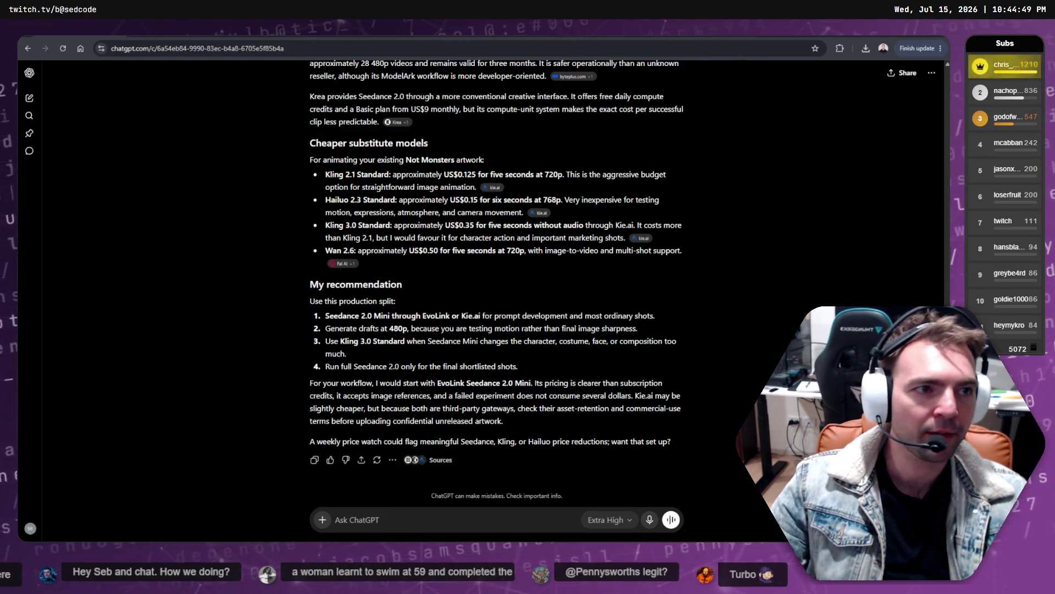
{"action": "key", "text": "alt+Tab"}
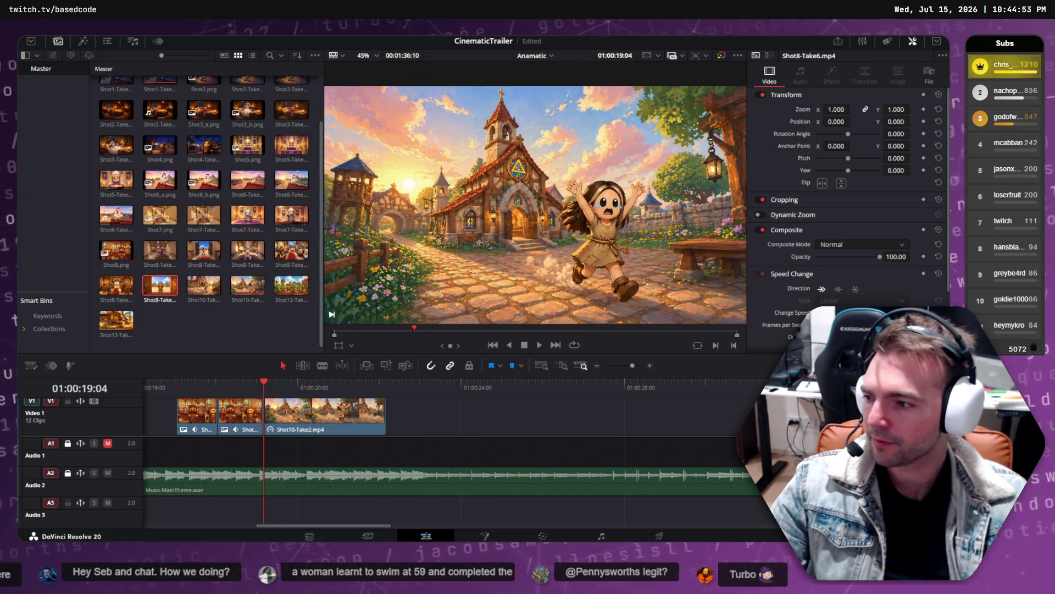
- Scrub through Runway's generated chapel clip of shocked villagers past 0:03, then reload the page
{"action": "key", "text": "alt+Tab"}
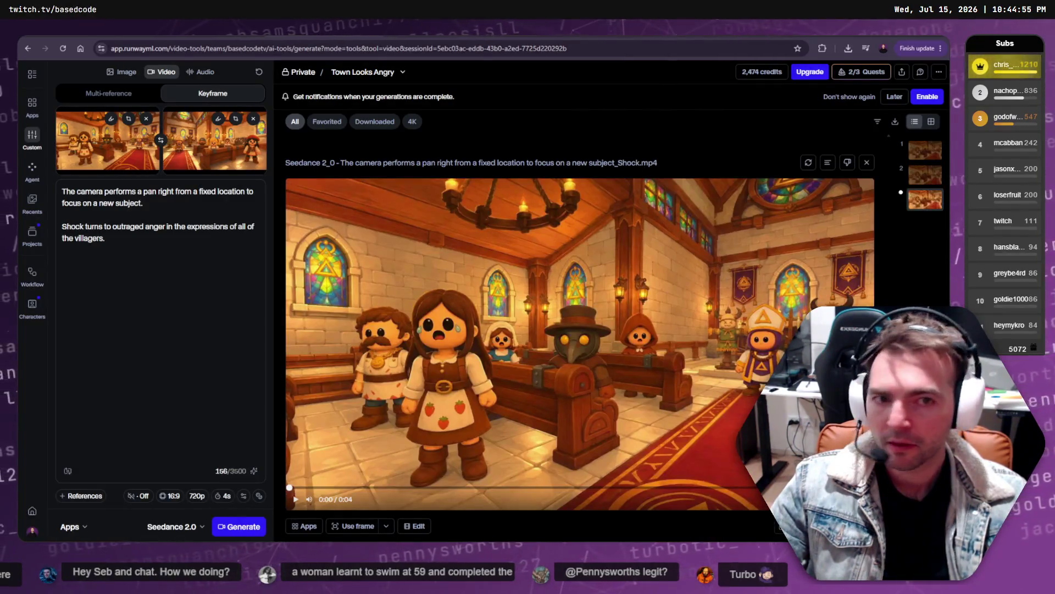
{"action": "scroll", "coordinate": [618, 364], "scroll_direction": "down", "scroll_amount": 1}
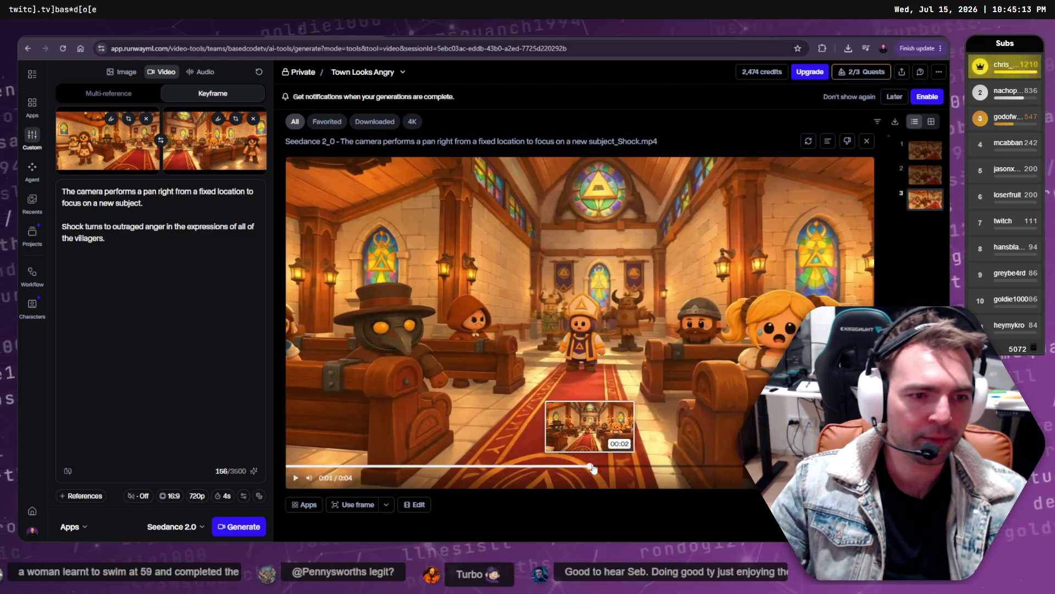
{"action": "left_click_drag", "start_coordinate": [698, 467], "coordinate": [745, 466]}
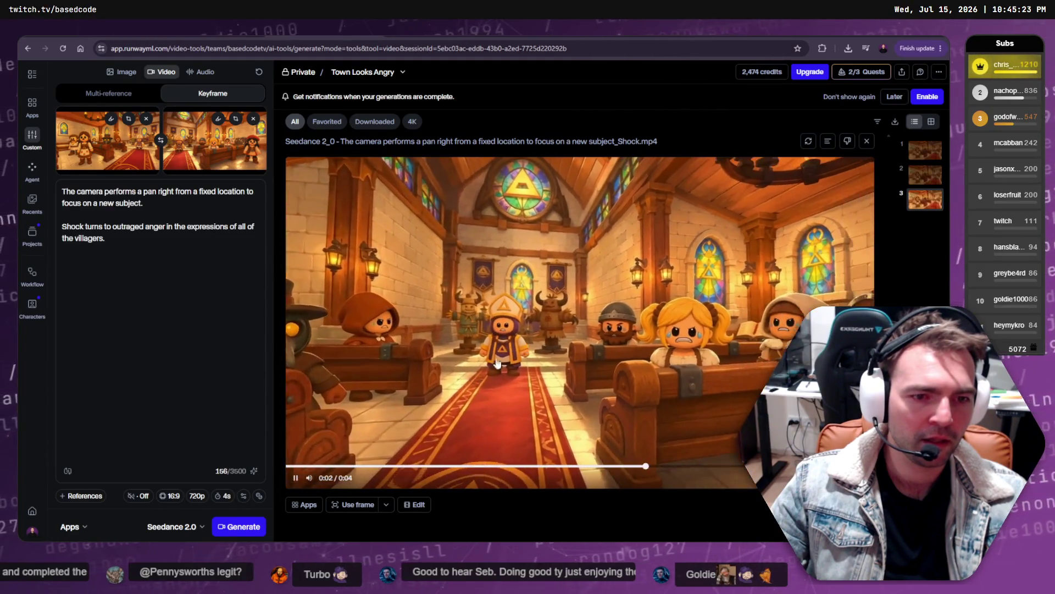
{"action": "mouse_move", "coordinate": [483, 465]}
{"action": "left_mouse_down"}
{"action": "mouse_move", "coordinate": [566, 467]}
{"action": "mouse_move", "coordinate": [468, 467]}
{"action": "mouse_move", "coordinate": [576, 466]}
{"action": "left_mouse_up"}
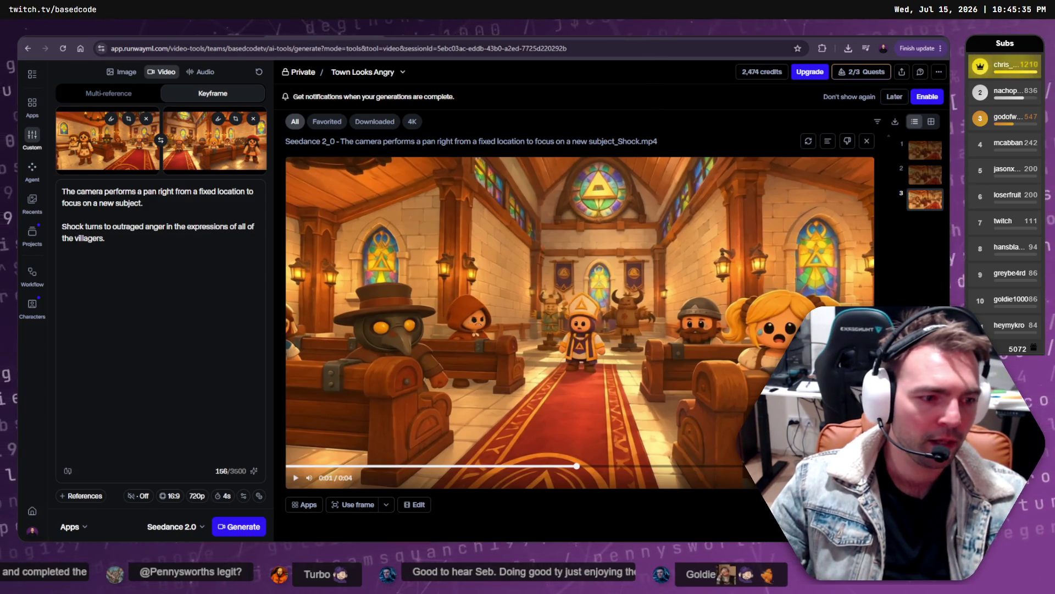
{"action": "key", "text": "F5"}
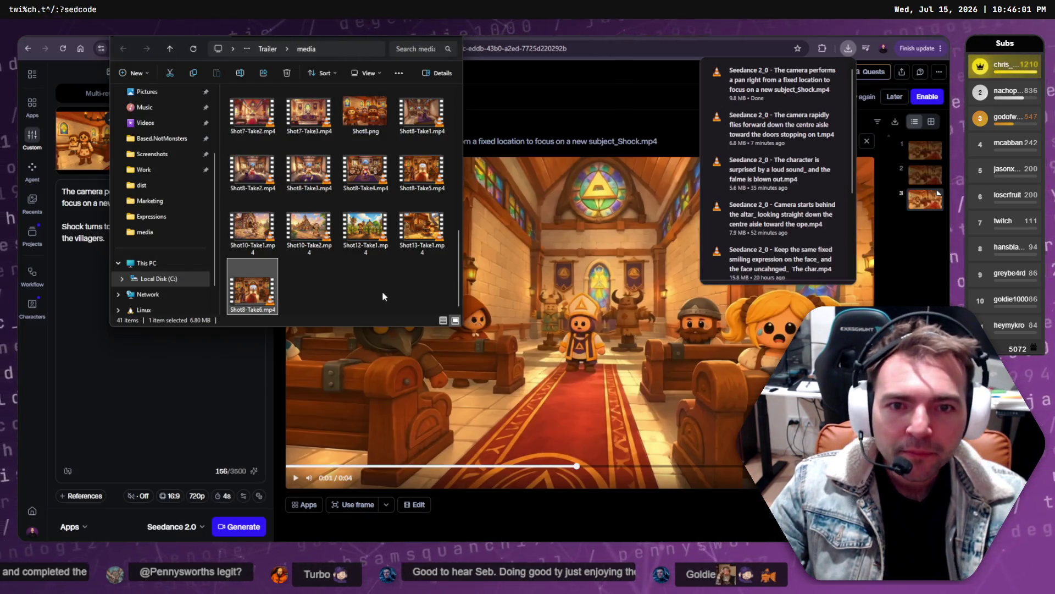
- Drag the downloaded Seedance video out of the browser's downloads list
{"action": "left_click", "coordinate": [382, 291]}
{"action": "scroll", "coordinate": [380, 288], "scroll_direction": "up", "scroll_amount": 2}
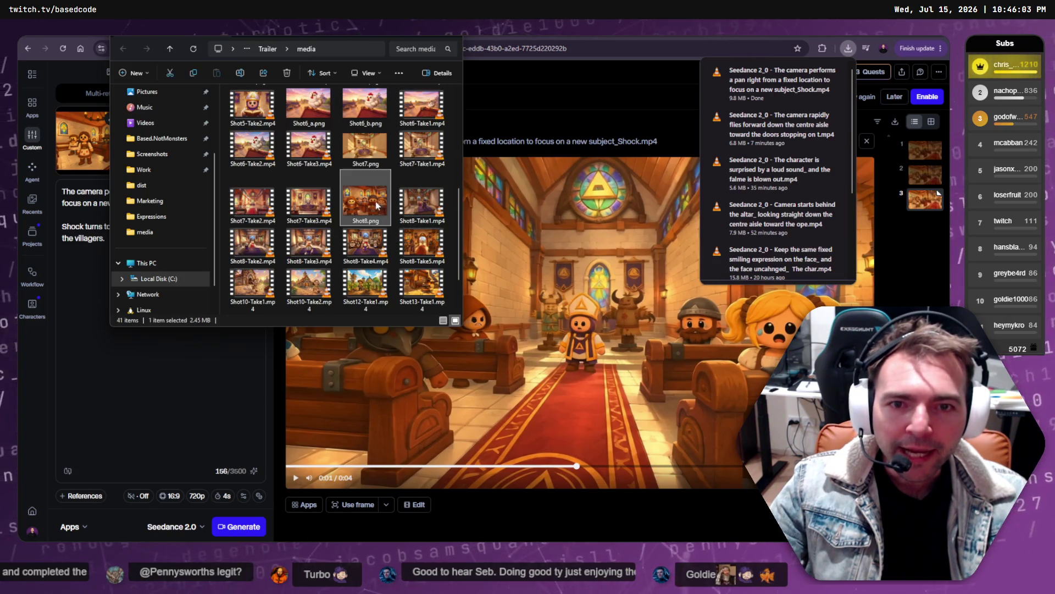
{"action": "mouse_move", "coordinate": [780, 82]}
{"action": "left_mouse_down"}
{"action": "mouse_move", "coordinate": [446, 230]}
{"action": "mouse_move", "coordinate": [317, 259]}
{"action": "left_mouse_up"}
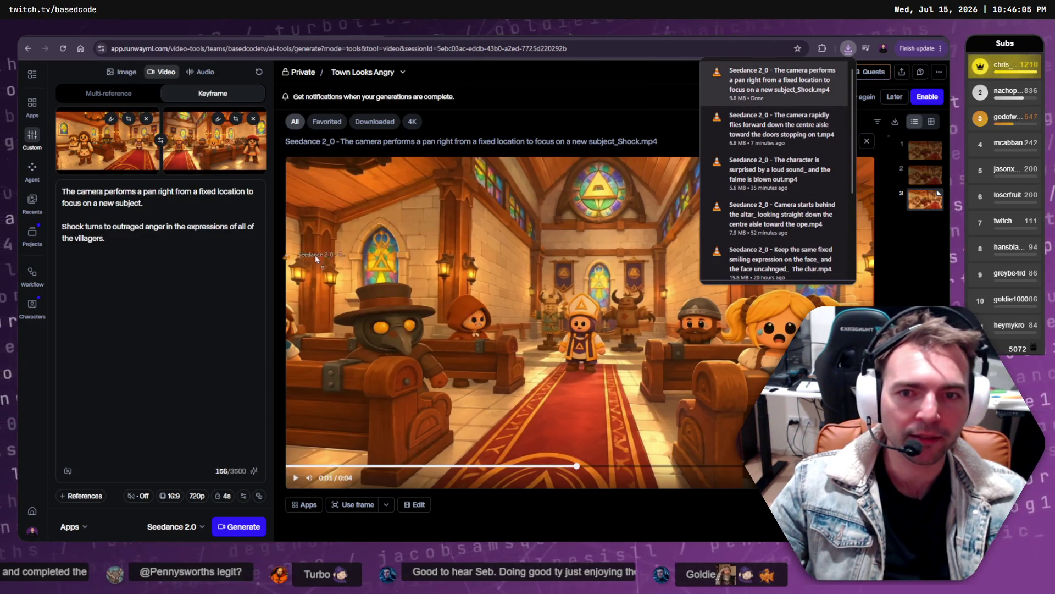
{"action": "left_click_drag", "start_coordinate": [19, 472], "coordinate": [17, 472]}
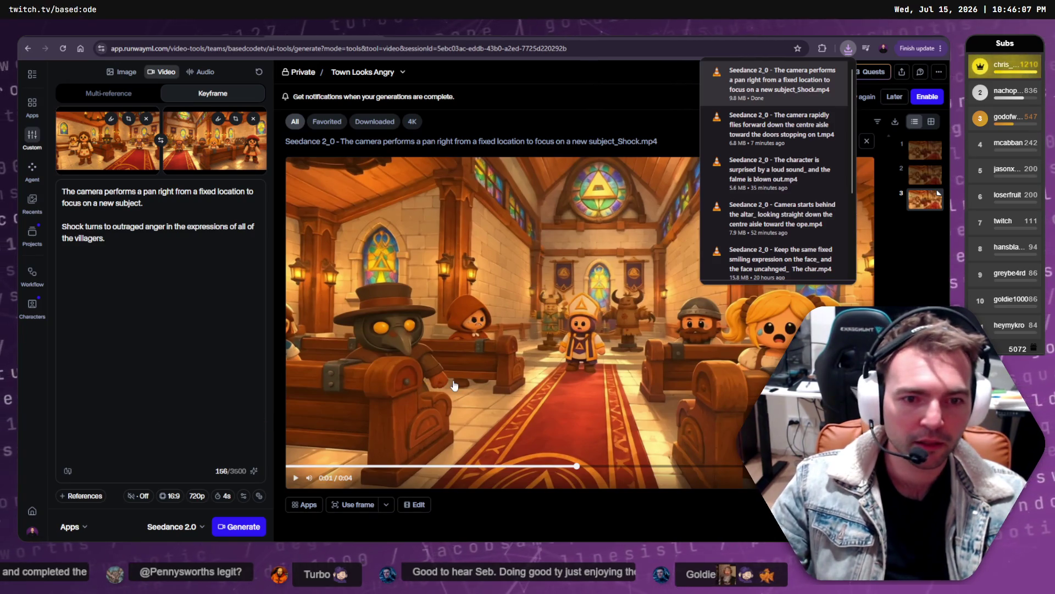
{"action": "left_click", "coordinate": [435, 365]}
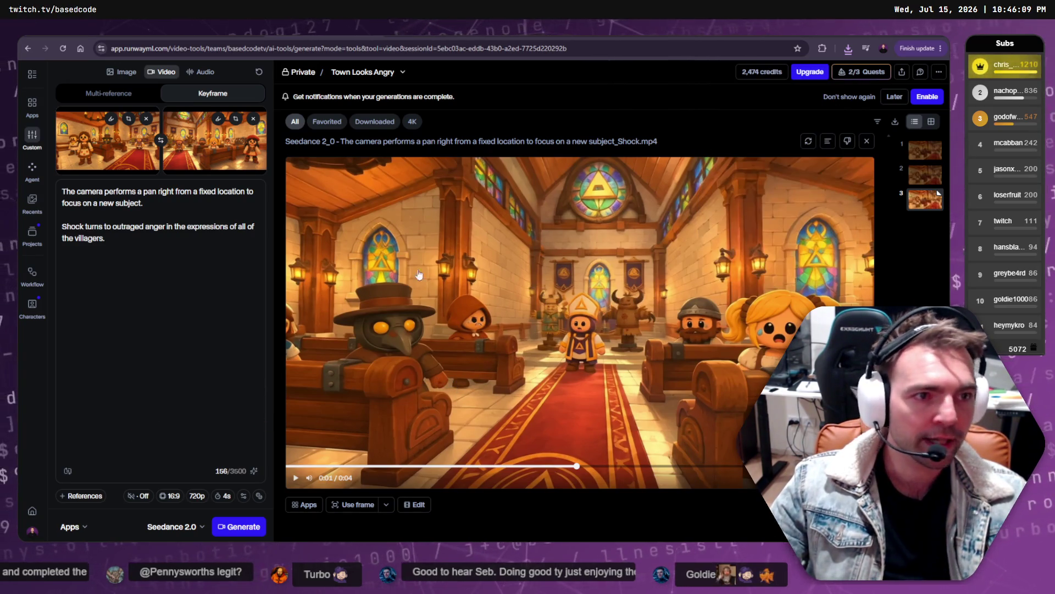
{"action": "key", "text": "alt+Tab"}
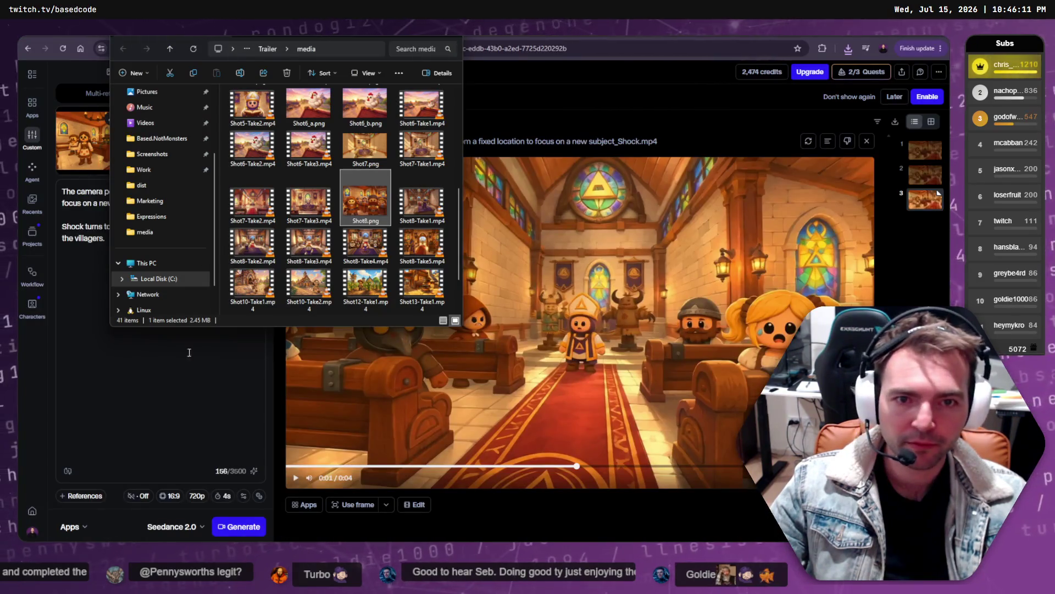
- Move the Seedance shock video from Downloads into the Trailer media folder
{"action": "key", "text": "super+e"}
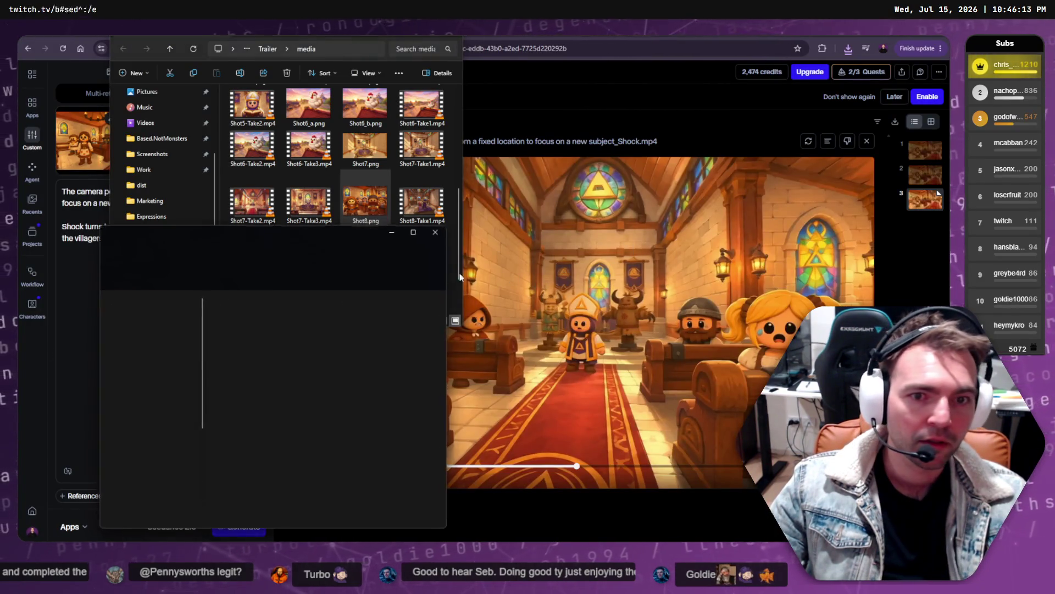
{"action": "left_click", "coordinate": [138, 361]}
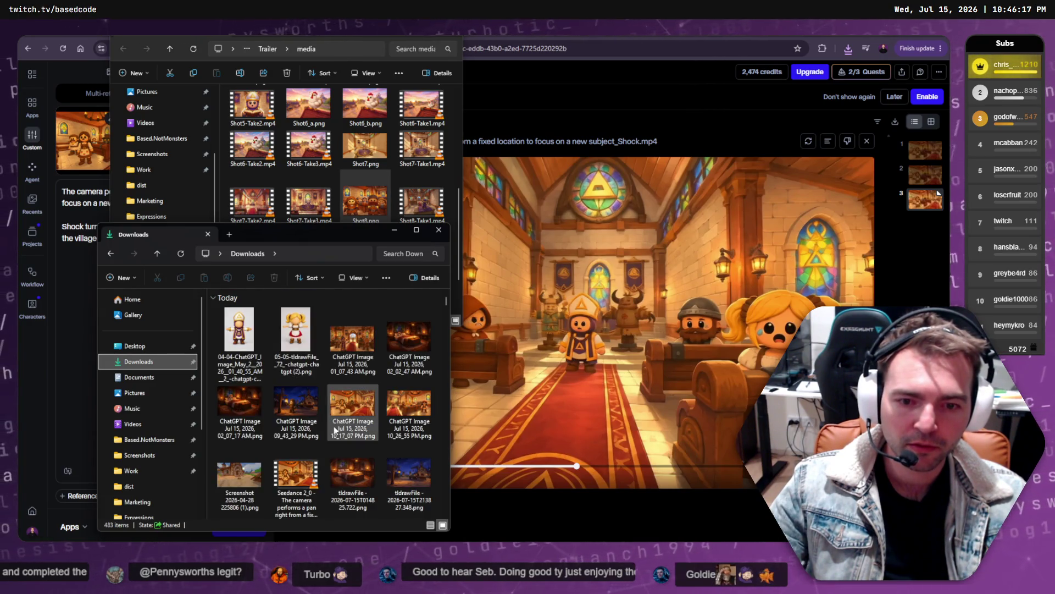
{"action": "scroll", "coordinate": [363, 379], "scroll_direction": "down", "scroll_amount": 2}
{"action": "left_click", "coordinate": [297, 402]}
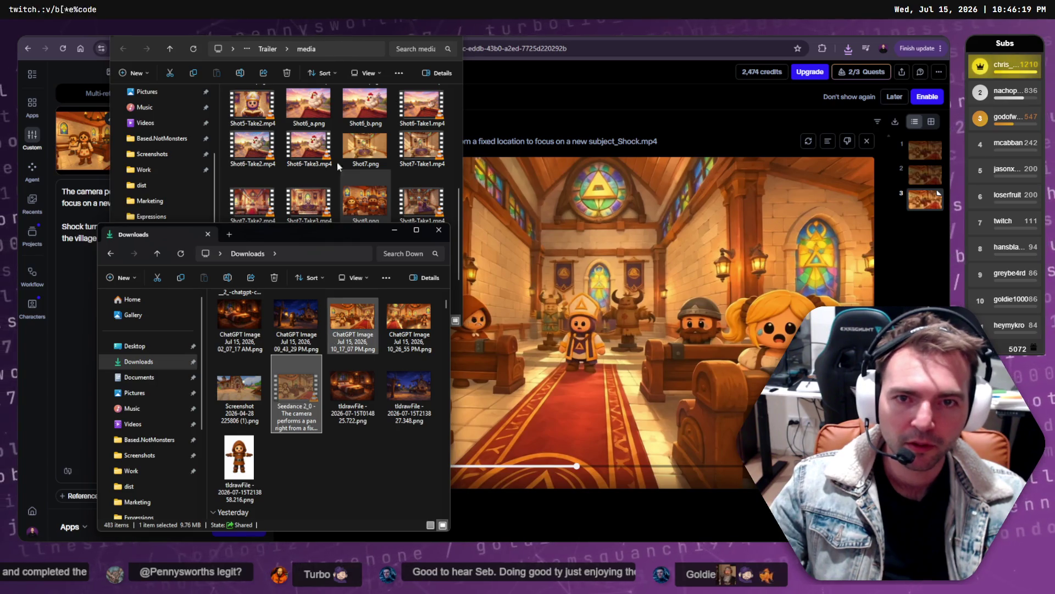
{"action": "left_click", "coordinate": [316, 37]}
{"action": "key", "text": "ctrl+v"}
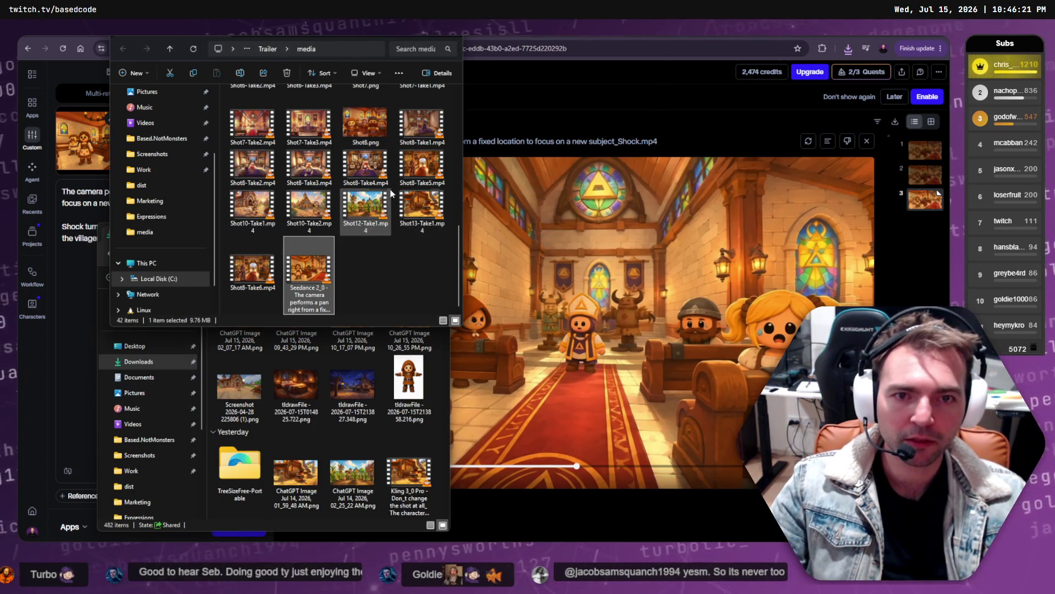
{"action": "type", "text": "Shot8-Ta"}
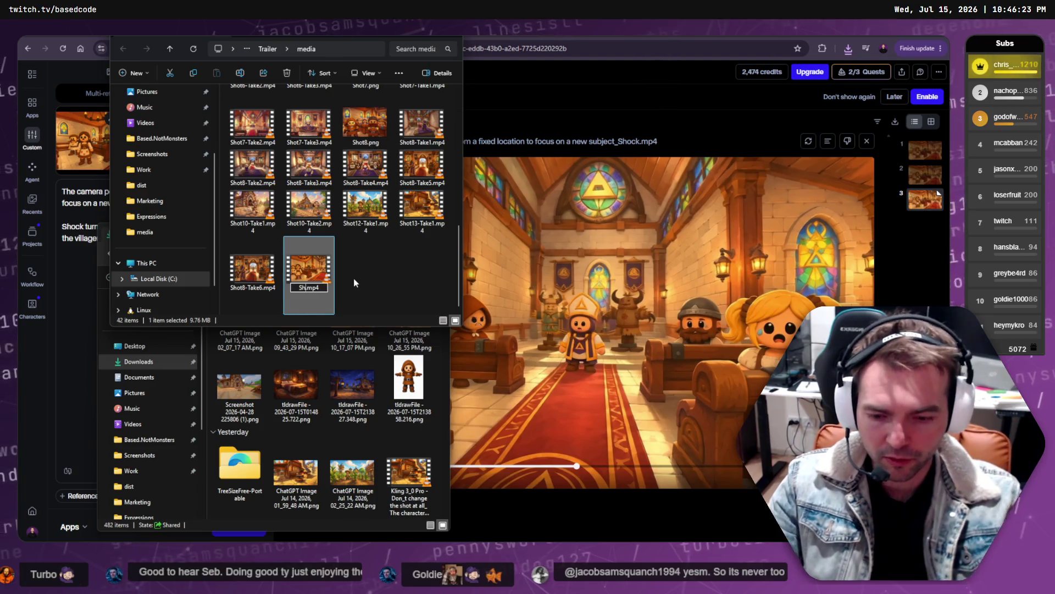
{"action": "type", "text": "ke1"}
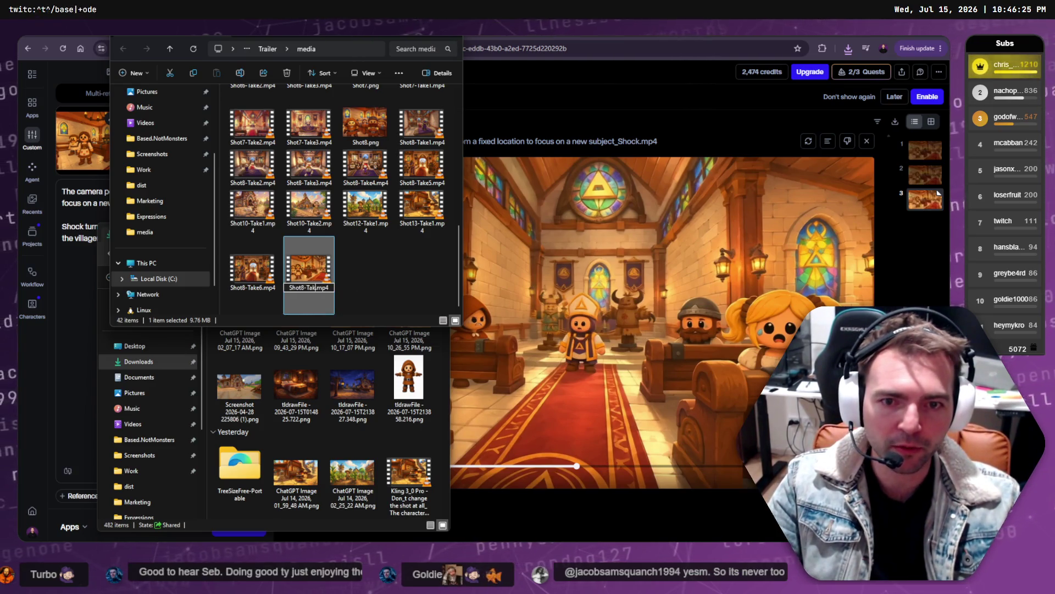
{"action": "key", "text": "Return"}
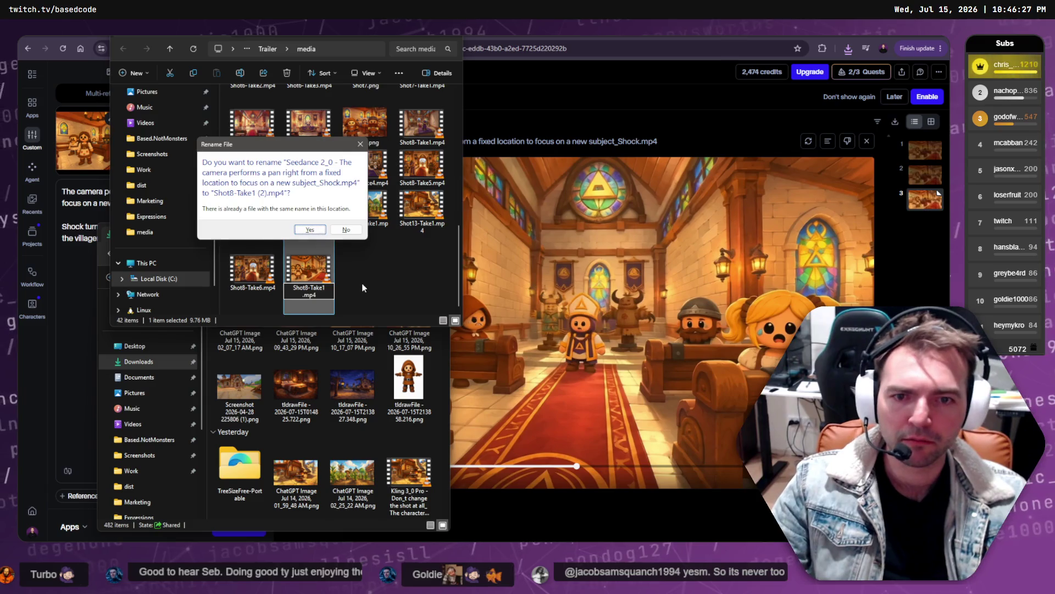
{"action": "key", "text": "Return"}
- Rename the moved video to Shot9-Take1.mp4, avoiding the existing Shot8-Take1 name
{"action": "scroll", "coordinate": [366, 263], "scroll_direction": "up", "scroll_amount": 2}
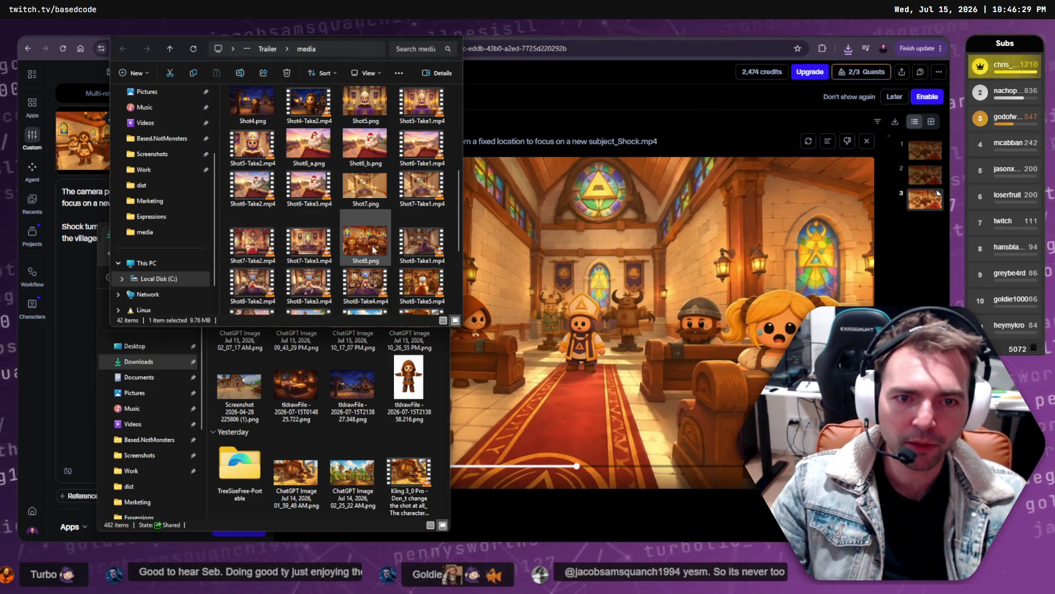
{"action": "left_click", "coordinate": [402, 240]}
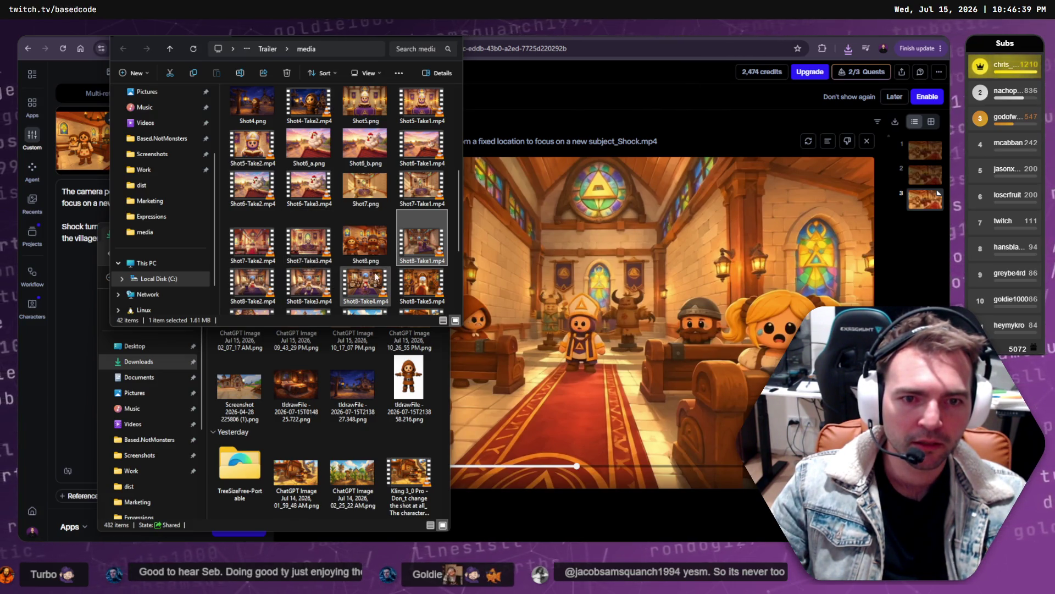
{"action": "scroll", "coordinate": [401, 282], "scroll_direction": "down", "scroll_amount": 2}
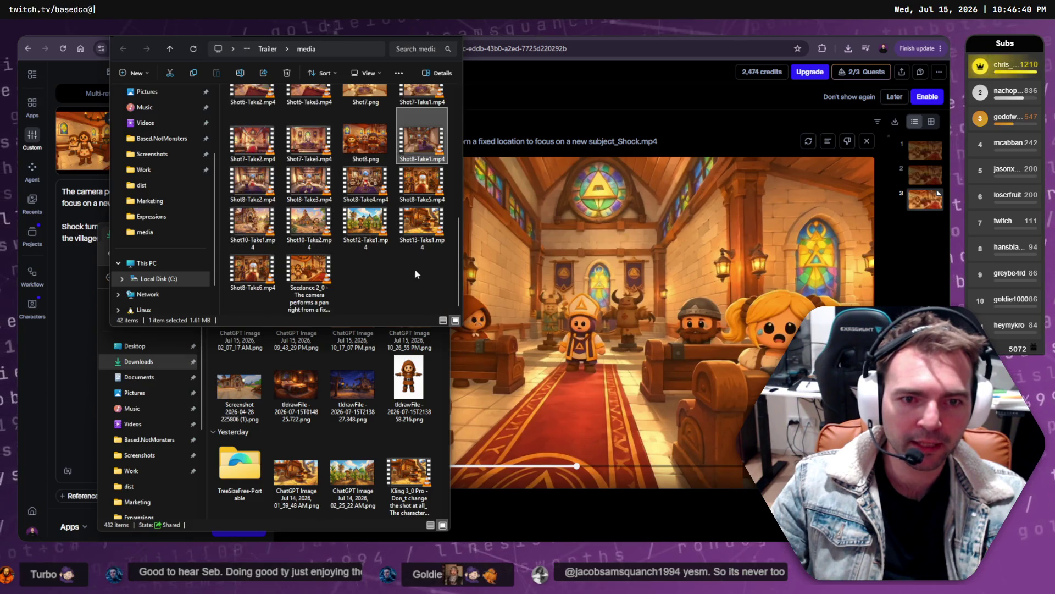
{"action": "left_click", "coordinate": [301, 283]}
{"action": "left_click", "coordinate": [311, 291]}
{"action": "type", "text": "Shot9-"}
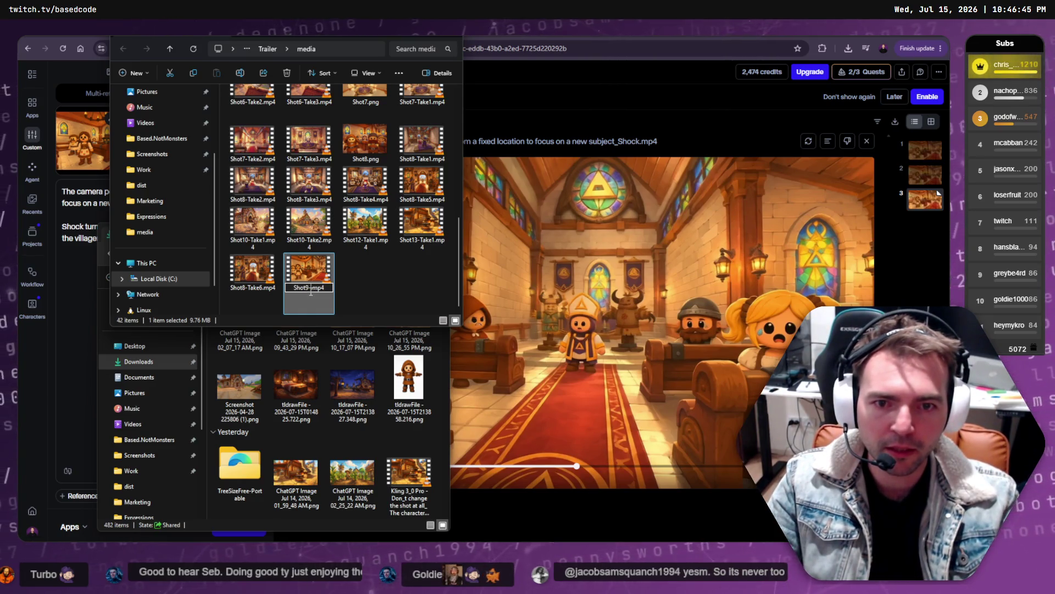
{"action": "type", "text": "Take1"}
{"action": "key", "text": "Return"}
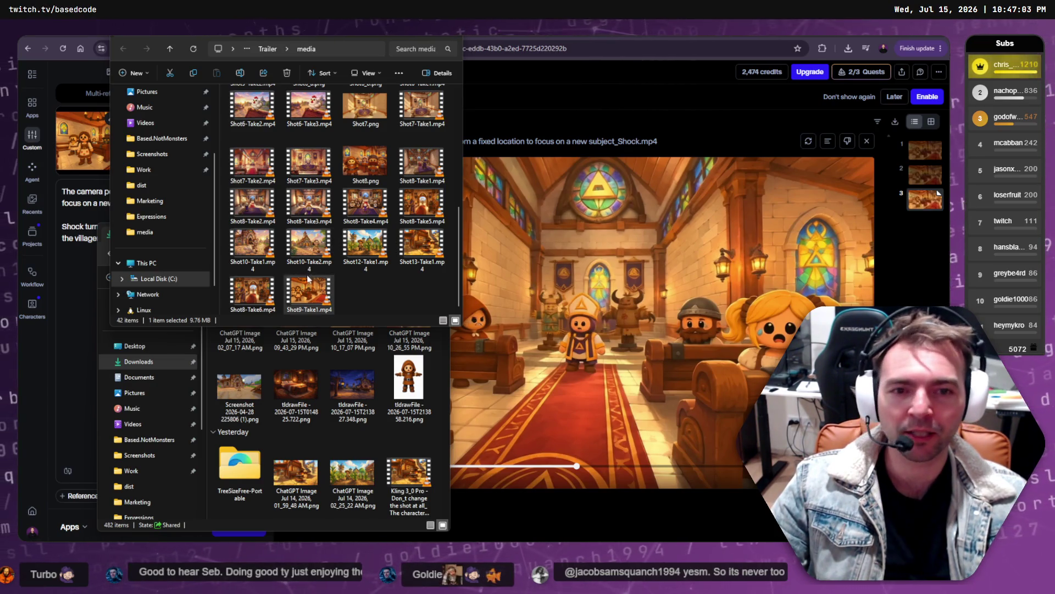
- Clear the selection and close the second Downloads Explorer window
{"action": "left_click", "coordinate": [339, 292]}
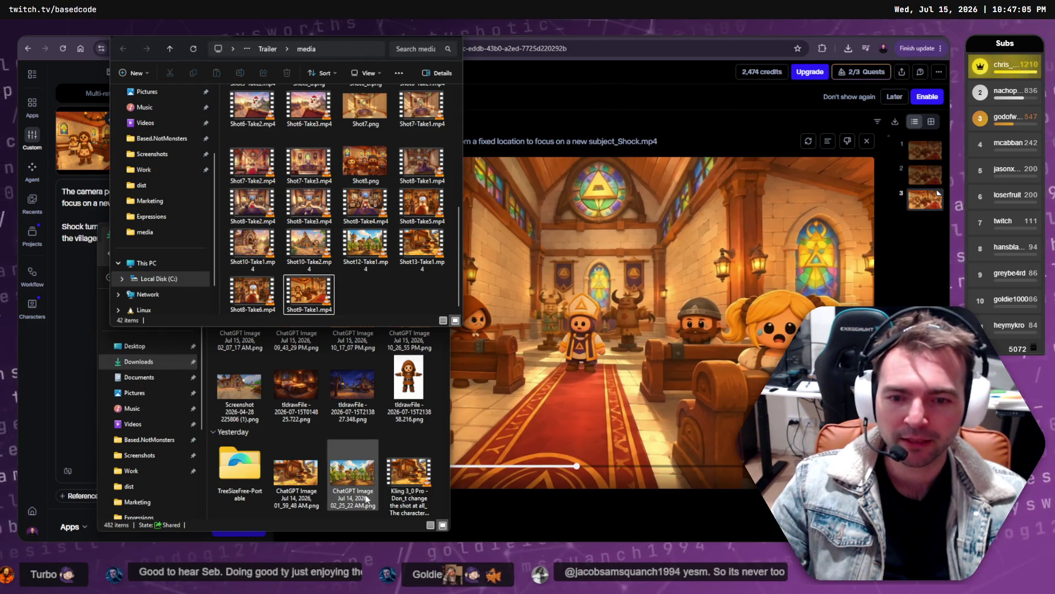
{"action": "left_click", "coordinate": [444, 419]}
{"action": "key", "text": "ctrl+w"}
{"action": "key", "text": "ctrl+w"}
{"action": "key", "text": "alt+Tab"}
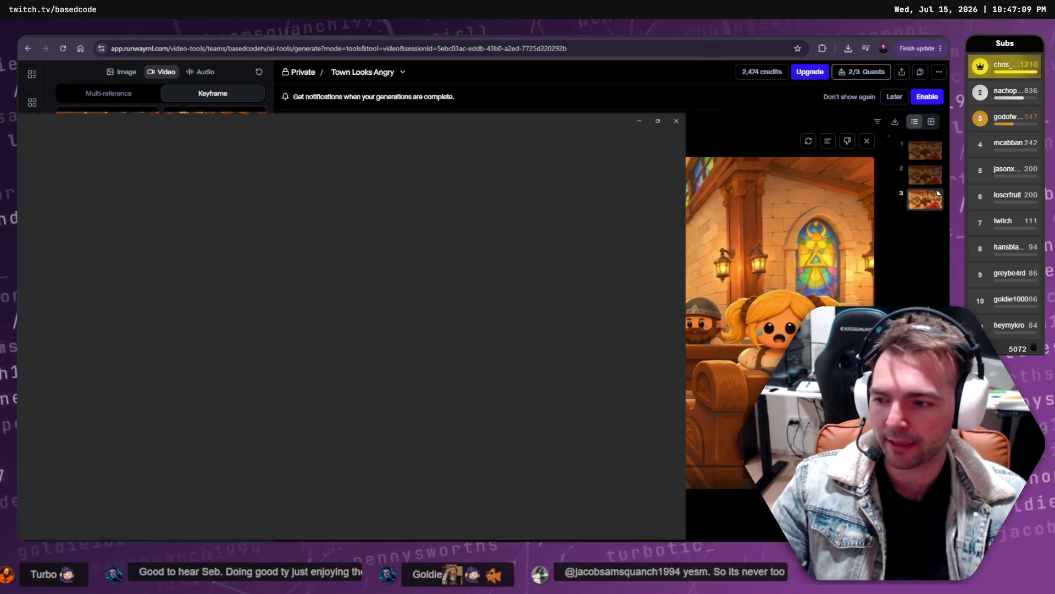
- Drag Shot9-Take1.mp4 into Resolve's media pool and onto Video 1 after Shot10-Take2
{"action": "key", "text": "super+Down"}
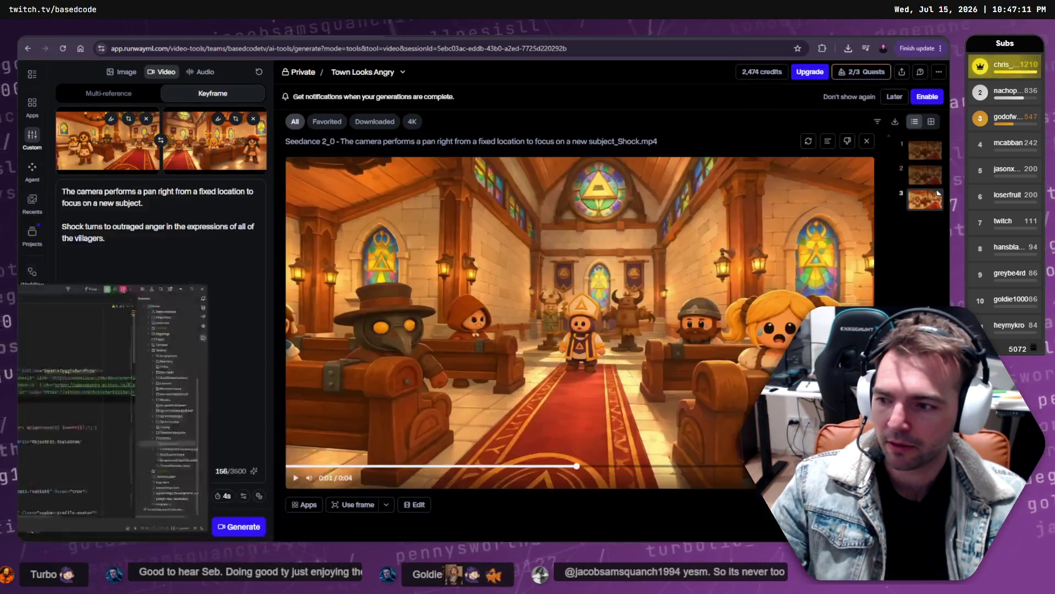
{"action": "key", "text": "super+Down"}
{"action": "key", "text": "alt+Tab"}
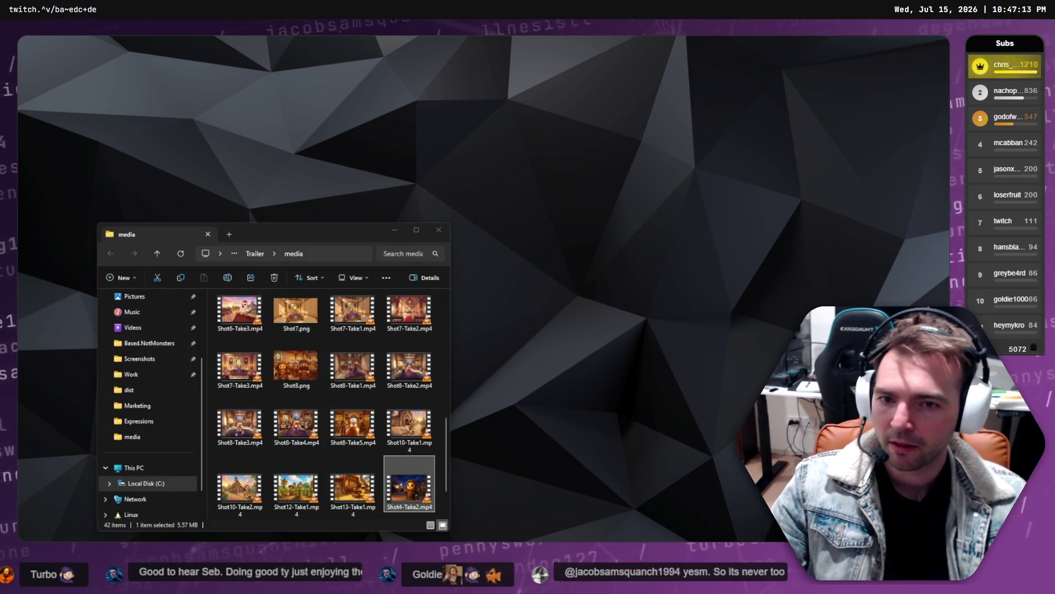
{"action": "left_click", "coordinate": [296, 495]}
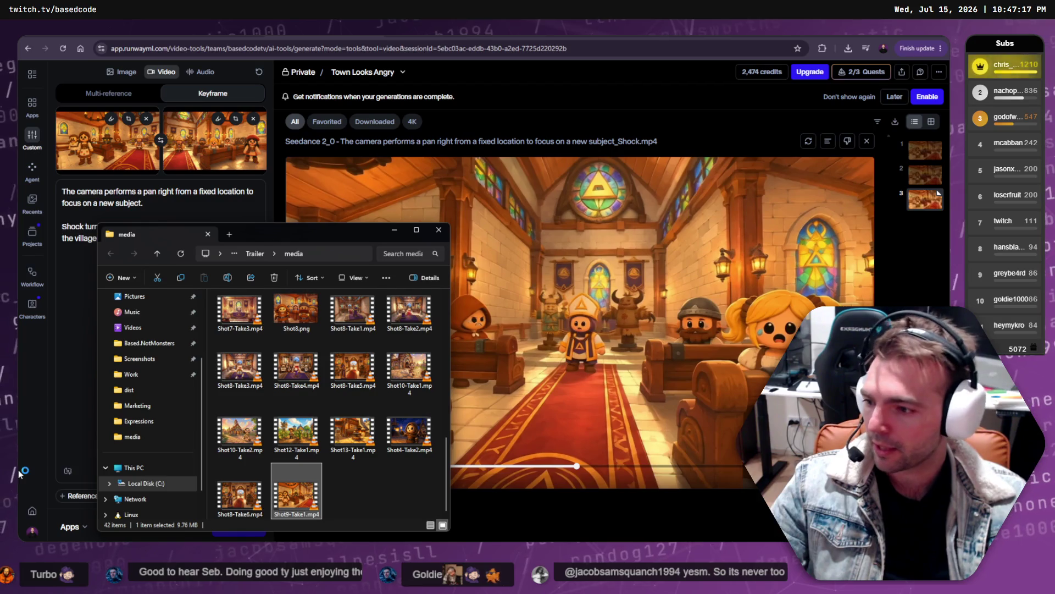
{"action": "key", "text": "alt+Tab"}
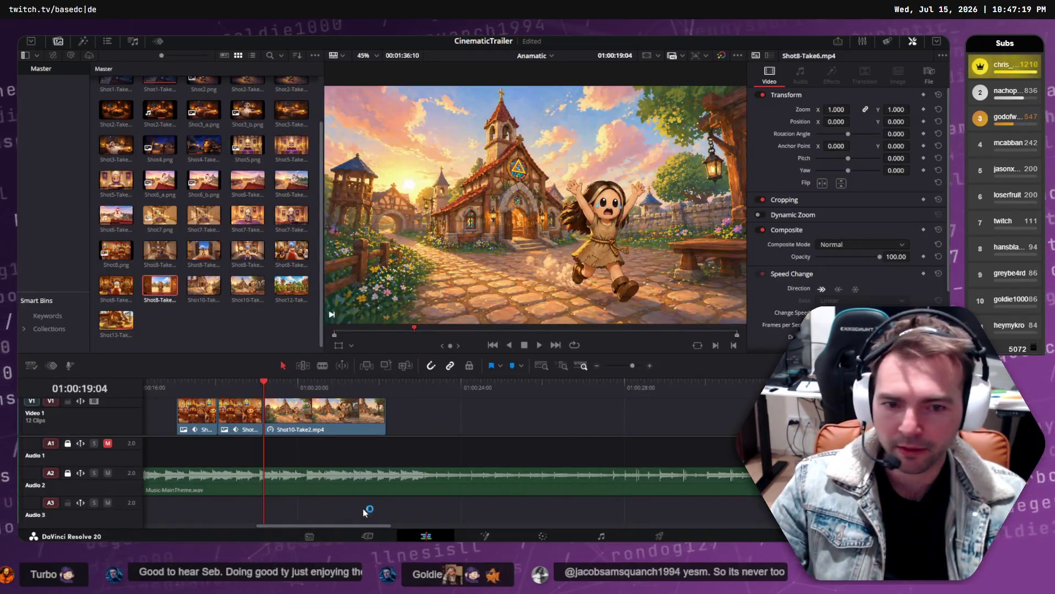
{"action": "key", "text": "alt+Tab"}
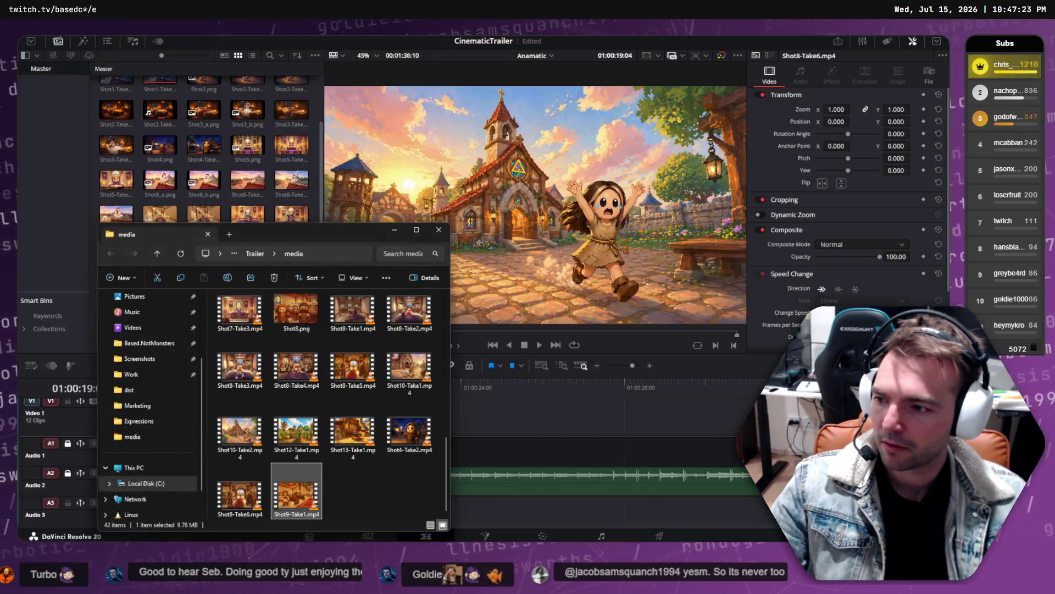
{"action": "mouse_move", "coordinate": [296, 492]}
{"action": "left_mouse_down"}
{"action": "mouse_move", "coordinate": [240, 430]}
{"action": "mouse_move", "coordinate": [272, 335]}
{"action": "mouse_move", "coordinate": [238, 172]}
{"action": "left_mouse_up"}
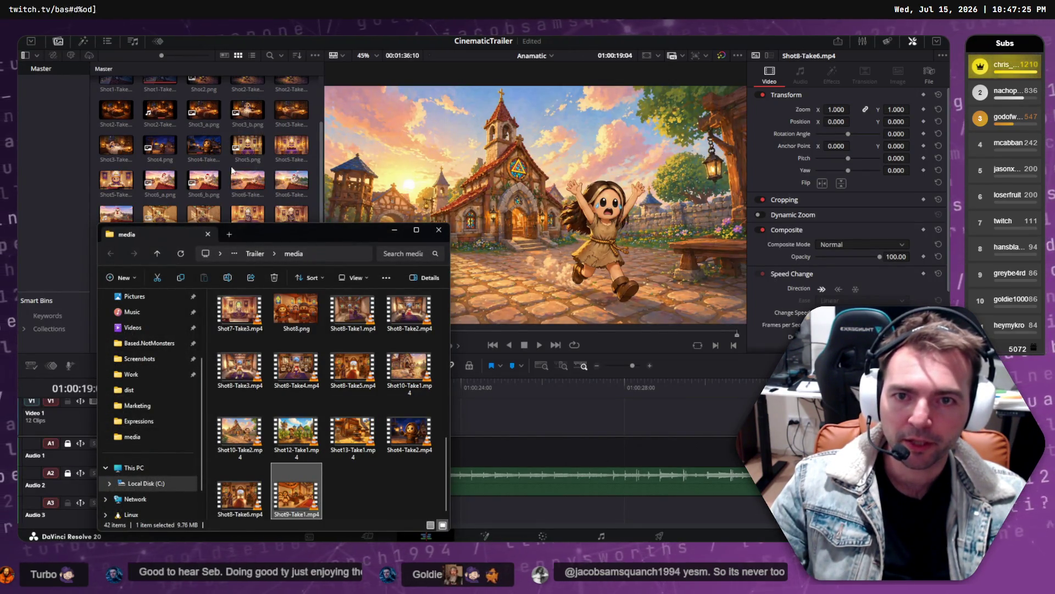
{"action": "left_click", "coordinate": [438, 230]}
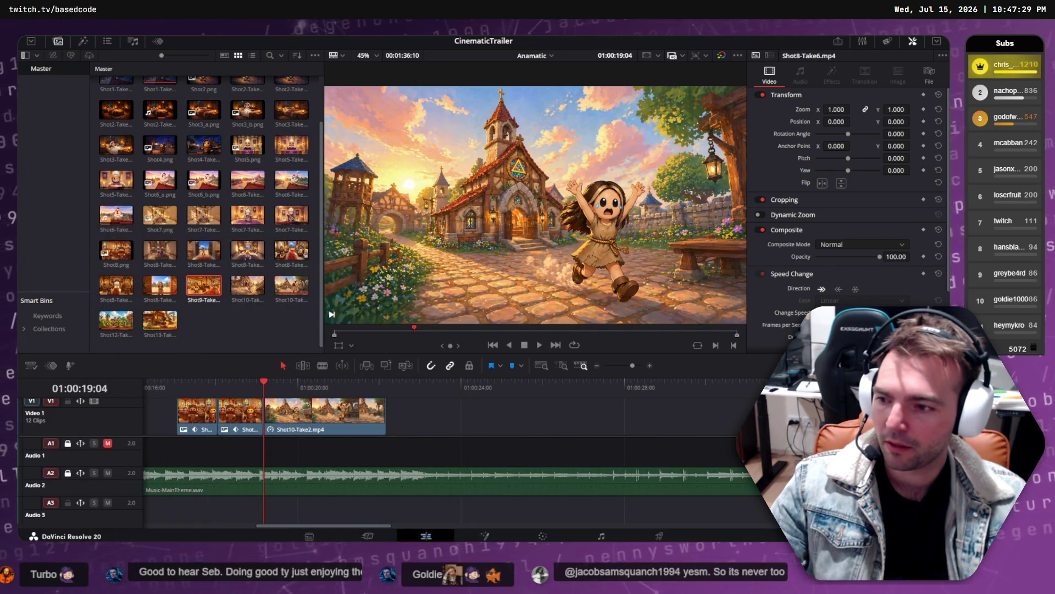
{"action": "left_click", "coordinate": [244, 334]}
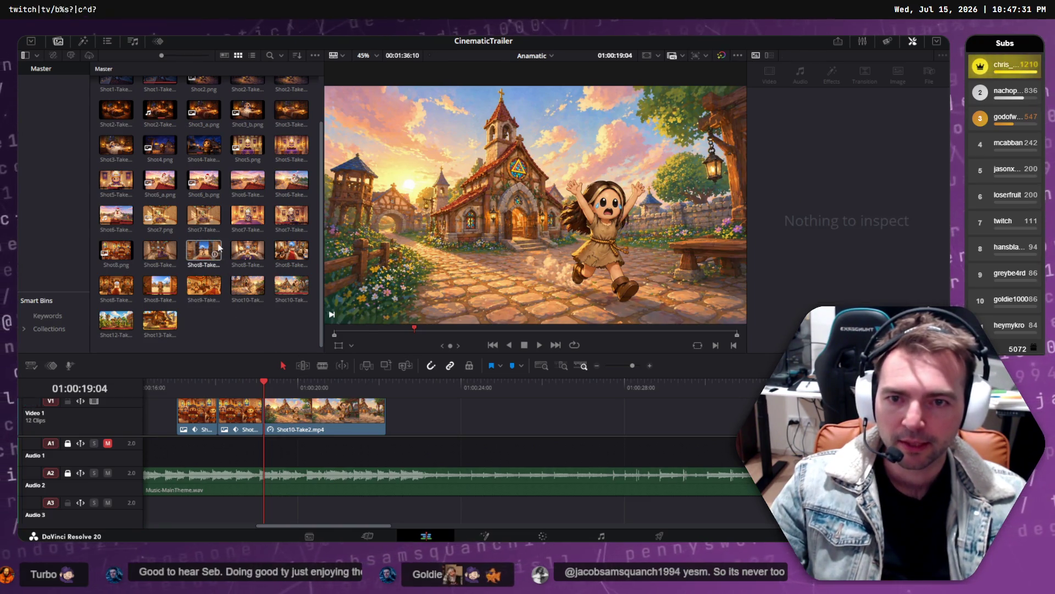
{"action": "mouse_move", "coordinate": [203, 285]}
{"action": "left_mouse_down"}
{"action": "mouse_move", "coordinate": [220, 351]}
{"action": "mouse_move", "coordinate": [264, 374]}
{"action": "mouse_move", "coordinate": [438, 414]}
{"action": "left_mouse_up"}
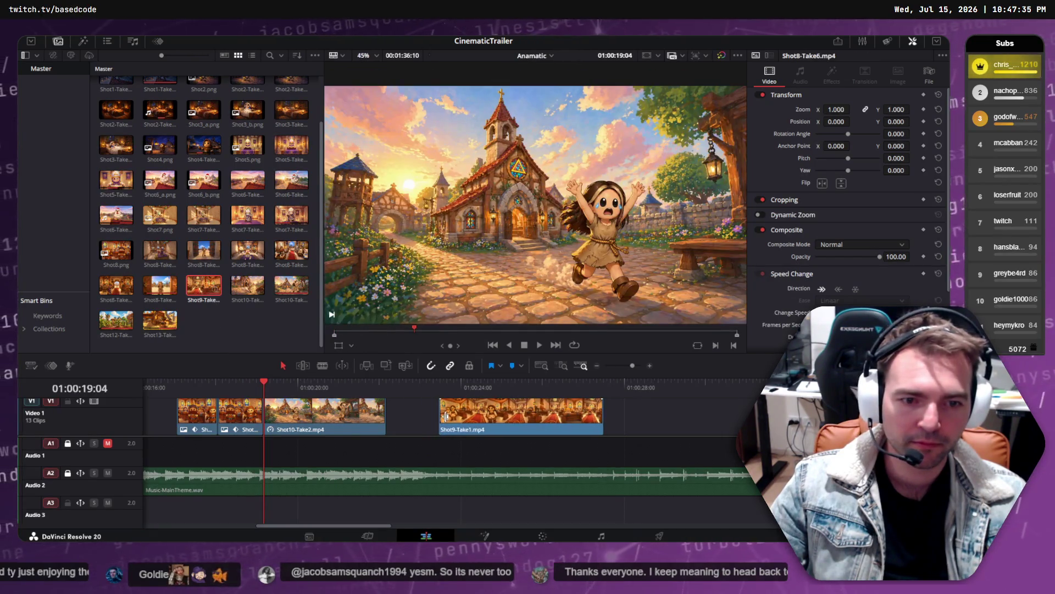
- Delete two short clips, move Shot9-Take1 earlier and Shot10-Take2 later, then preview
{"action": "left_click_drag", "start_coordinate": [358, 526], "coordinate": [315, 526]}
{"action": "left_click_drag", "start_coordinate": [597, 418], "coordinate": [641, 420]}
{"action": "left_click_drag", "start_coordinate": [543, 415], "coordinate": [427, 421]}
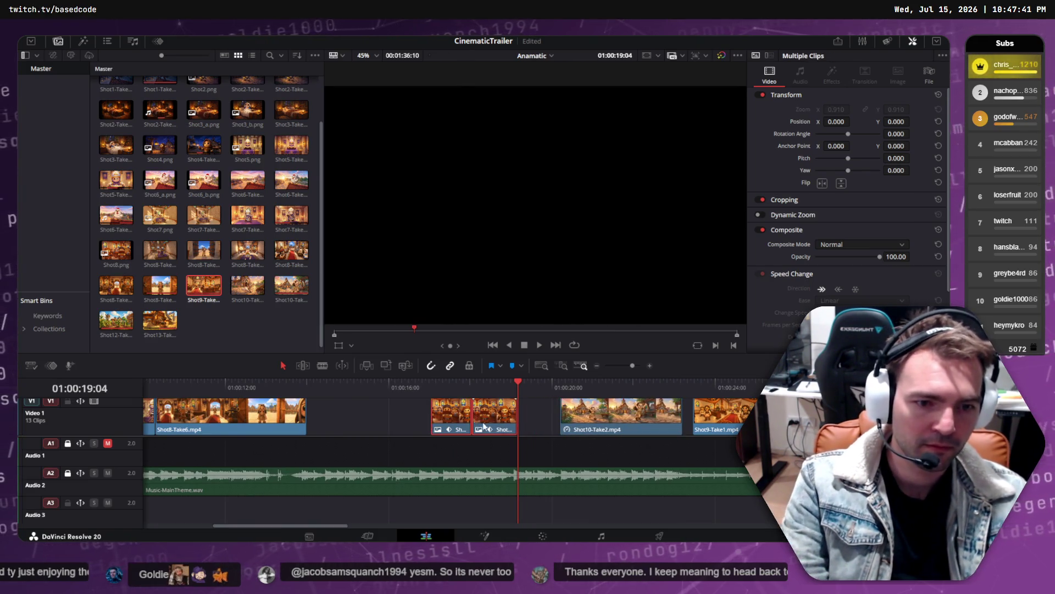
{"action": "key", "text": "Delete"}
{"action": "left_click_drag", "start_coordinate": [717, 416], "coordinate": [416, 416]}
{"action": "left_click_drag", "start_coordinate": [504, 416], "coordinate": [546, 416]}
{"action": "left_click", "coordinate": [279, 386]}
{"action": "left_click_drag", "start_coordinate": [279, 387], "coordinate": [146, 384]}
{"action": "key", "text": "space"}
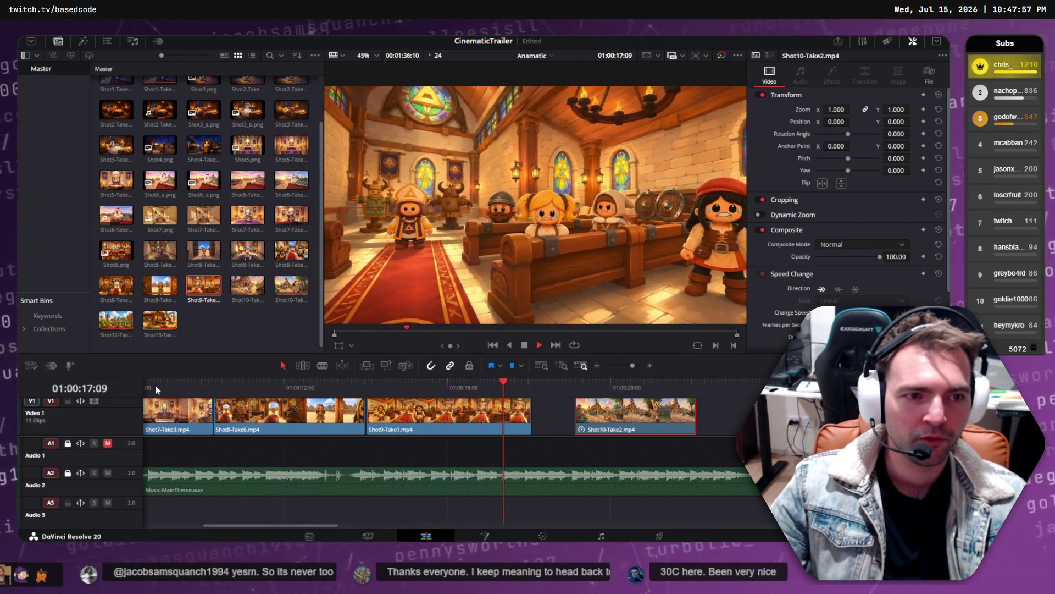
{"action": "key", "text": "space"}
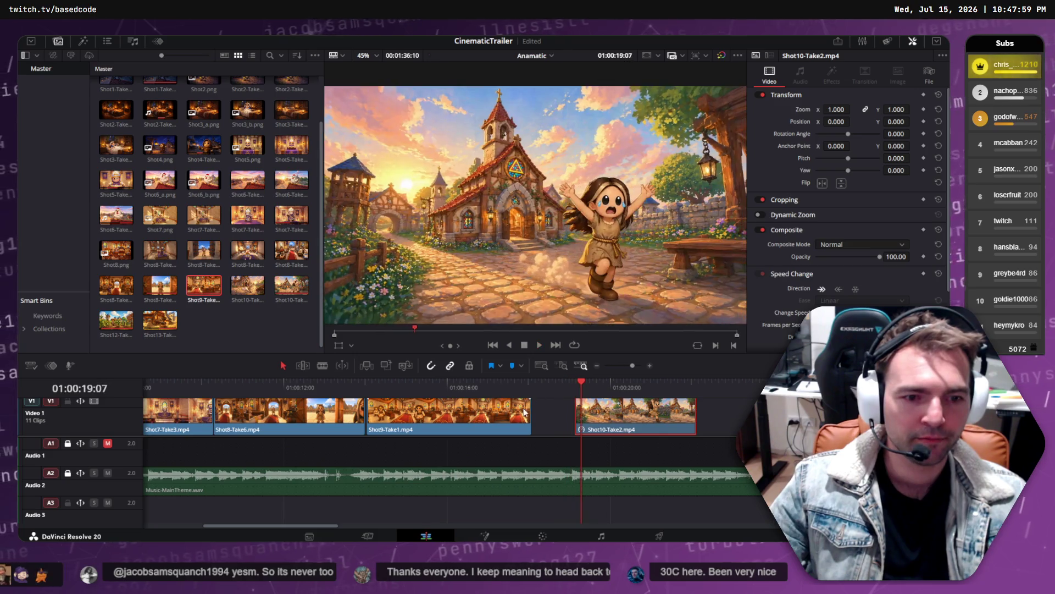
- Trim the end of Shot9-Take1 shorter and review the Shot8-to-Shot9 transition
{"action": "left_click_drag", "start_coordinate": [528, 407], "coordinate": [509, 407]}
{"action": "left_click", "coordinate": [420, 382]}
{"action": "left_click", "coordinate": [326, 387]}
{"action": "key", "text": "space"}
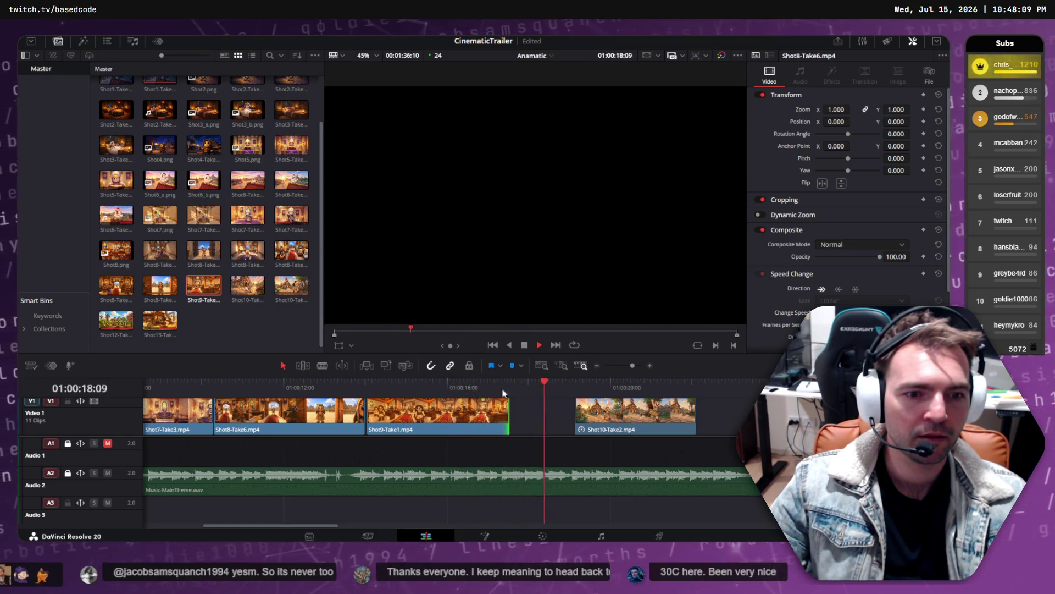
{"action": "left_click", "coordinate": [486, 392]}
{"action": "left_click", "coordinate": [403, 381]}
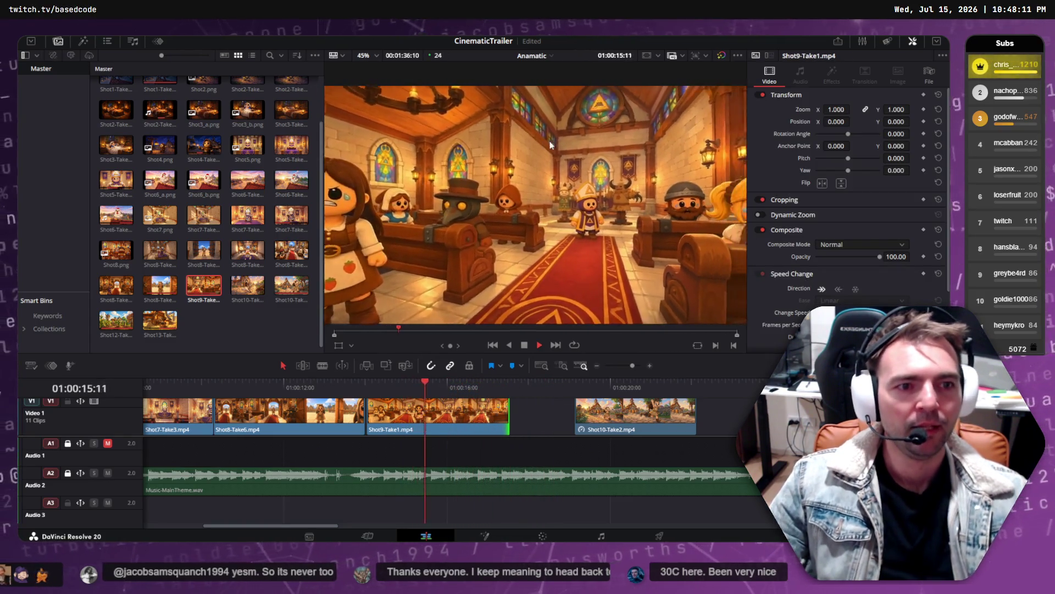
{"action": "key", "text": "space"}
{"action": "left_click", "coordinate": [397, 388]}
{"action": "mouse_move", "coordinate": [397, 388]}
{"action": "left_mouse_down"}
{"action": "mouse_move", "coordinate": [447, 387]}
{"action": "mouse_move", "coordinate": [385, 394]}
{"action": "mouse_move", "coordinate": [514, 389]}
{"action": "mouse_move", "coordinate": [310, 388]}
{"action": "left_mouse_up"}
{"action": "key", "text": "space"}
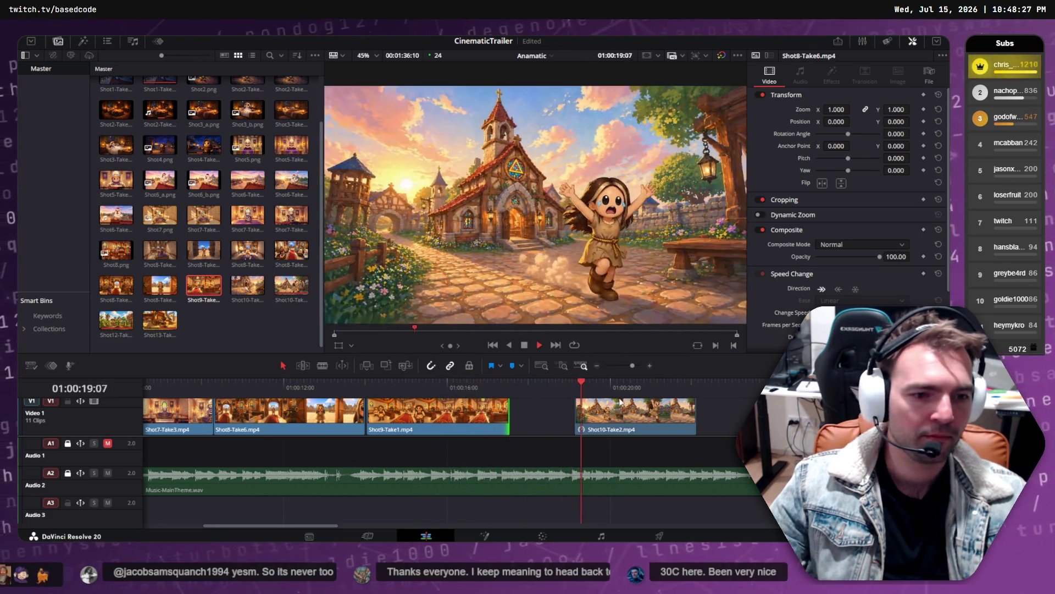
- Butt Shot10-Take2 against Shot9 and play the trailer from the start
{"action": "left_click_drag", "start_coordinate": [607, 416], "coordinate": [542, 417]}
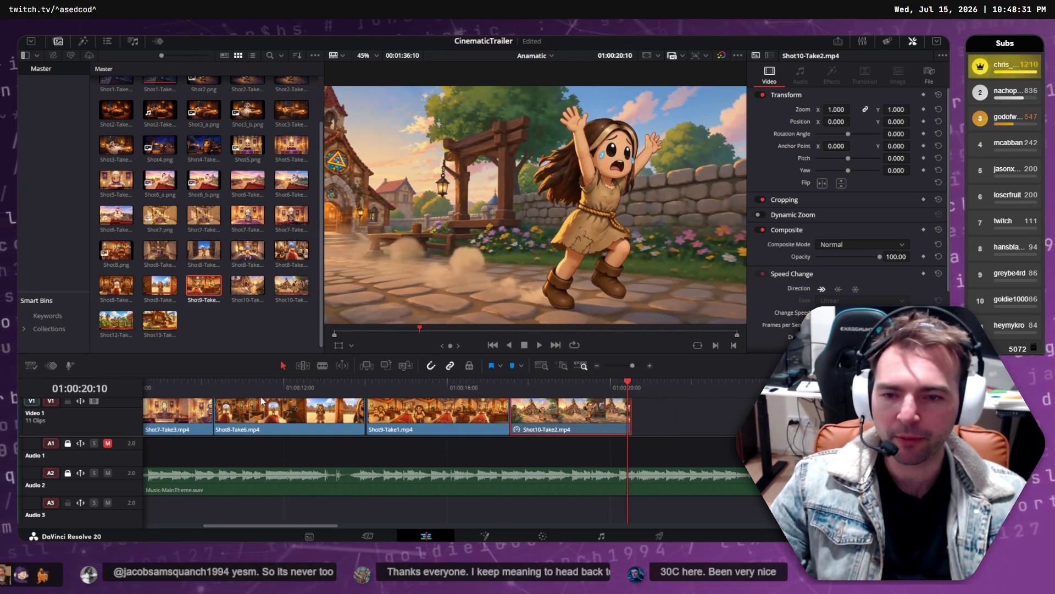
{"action": "key", "text": "Home"}
{"action": "key", "text": "space"}
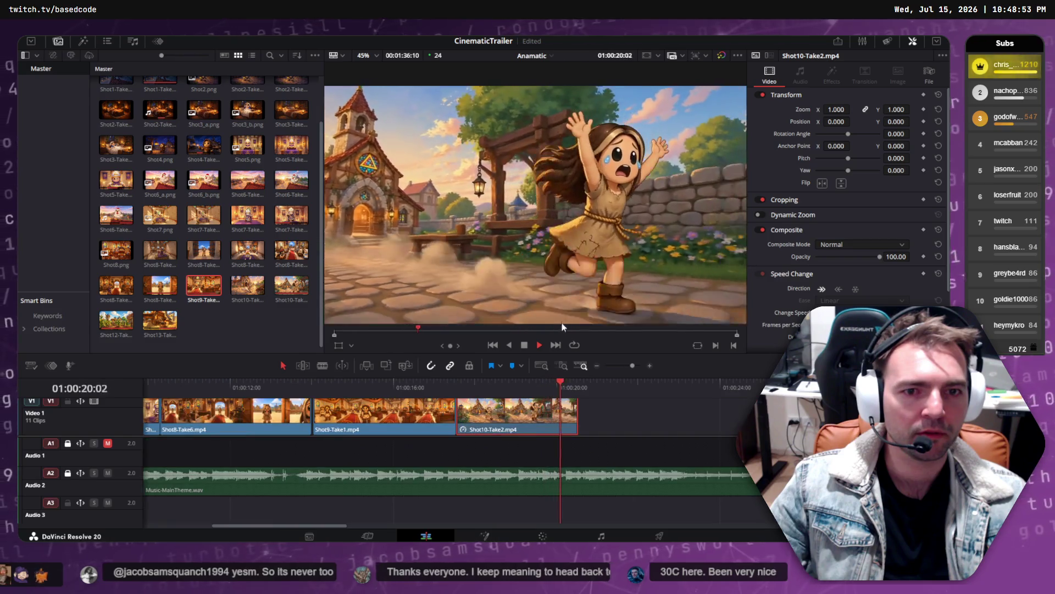
{"action": "mouse_move", "coordinate": [487, 395]}
{"action": "left_mouse_down"}
{"action": "mouse_move", "coordinate": [187, 389]}
{"action": "mouse_move", "coordinate": [147, 404]}
{"action": "mouse_move", "coordinate": [248, 388]}
{"action": "mouse_move", "coordinate": [931, 385]}
{"action": "mouse_move", "coordinate": [77, 385]}
{"action": "left_mouse_up"}
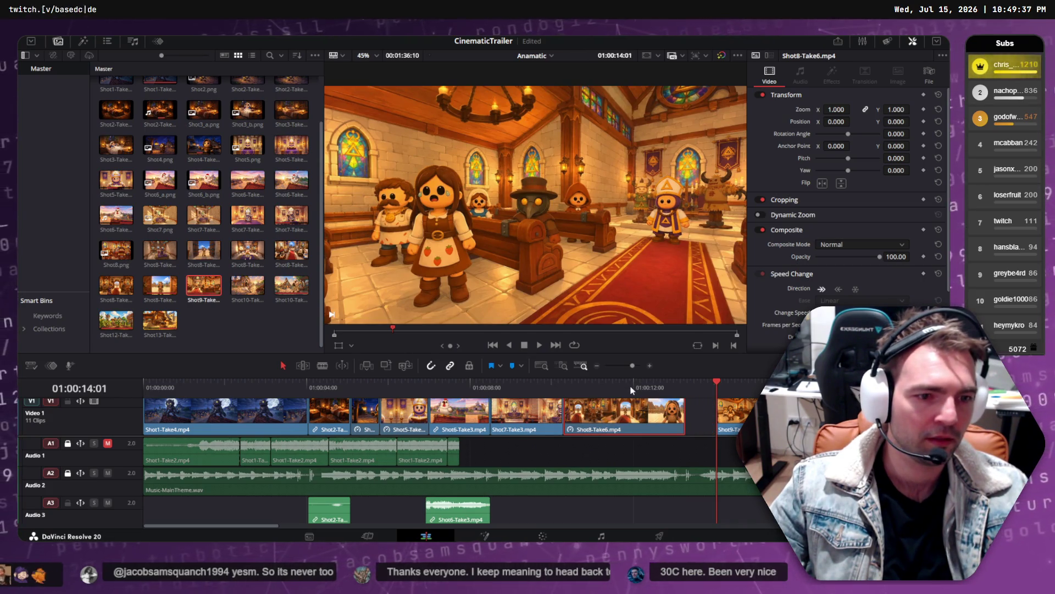
{"action": "key", "text": "space"}
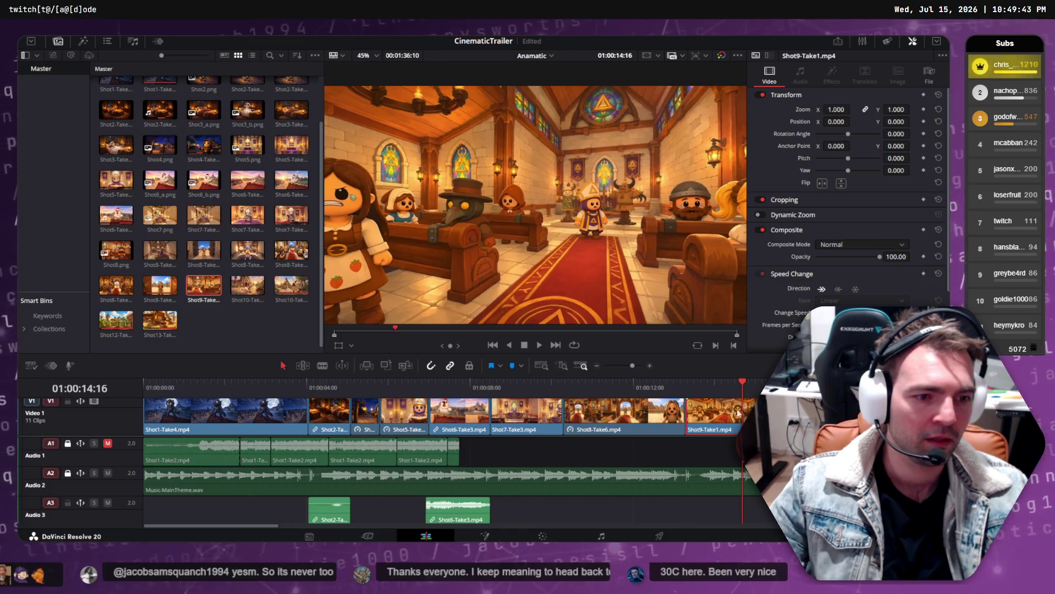
{"action": "left_click", "coordinate": [565, 381]}
{"action": "key", "text": "space"}
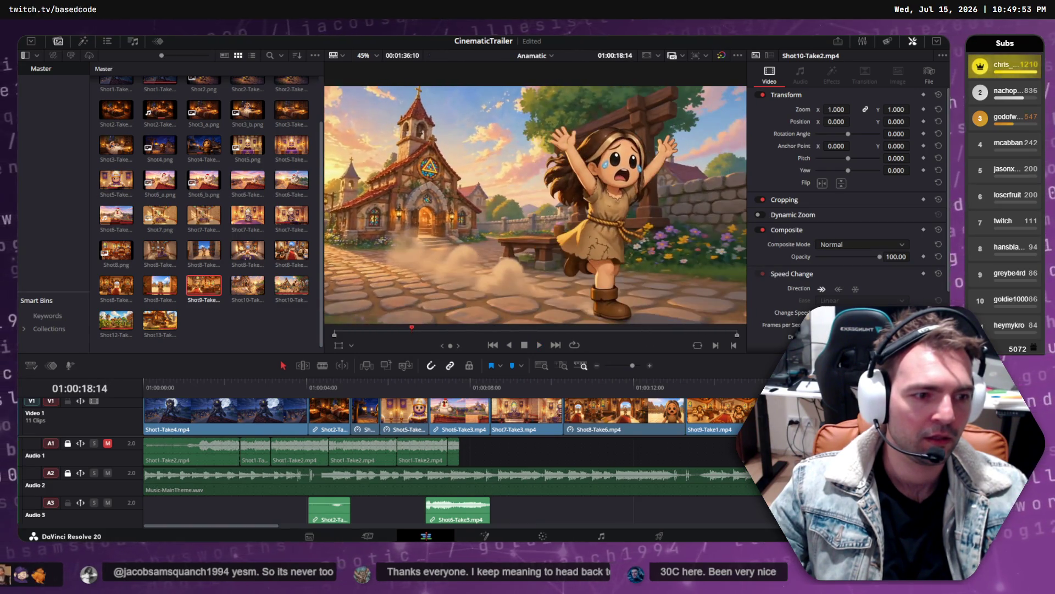
{"action": "key", "text": "space"}
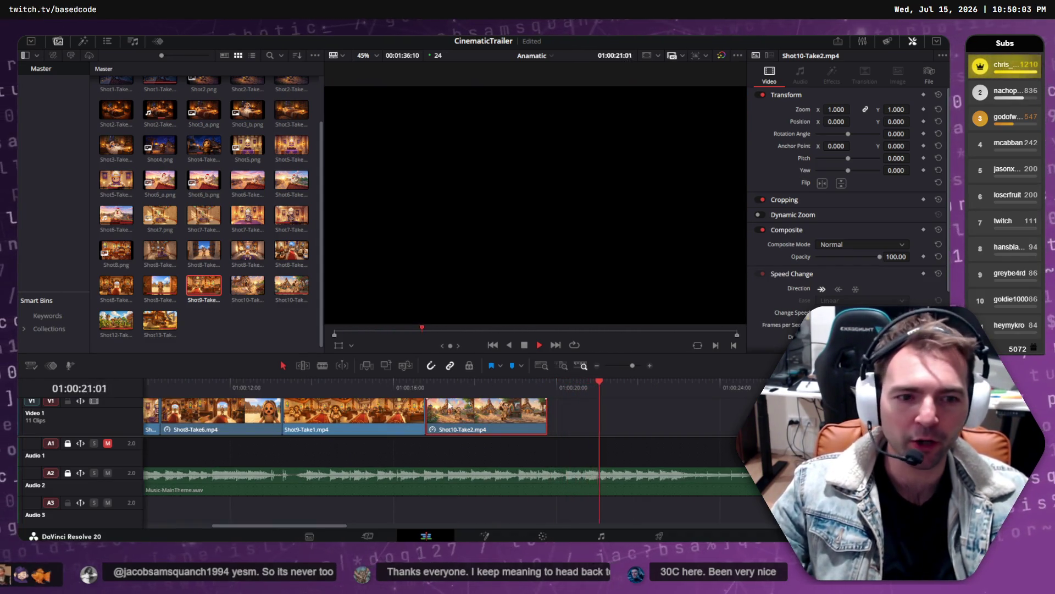
{"action": "mouse_move", "coordinate": [435, 392]}
{"action": "left_mouse_down"}
{"action": "mouse_move", "coordinate": [126, 392]}
{"action": "mouse_move", "coordinate": [923, 385]}
{"action": "mouse_move", "coordinate": [297, 377]}
{"action": "left_mouse_up"}
{"action": "key", "text": "space"}
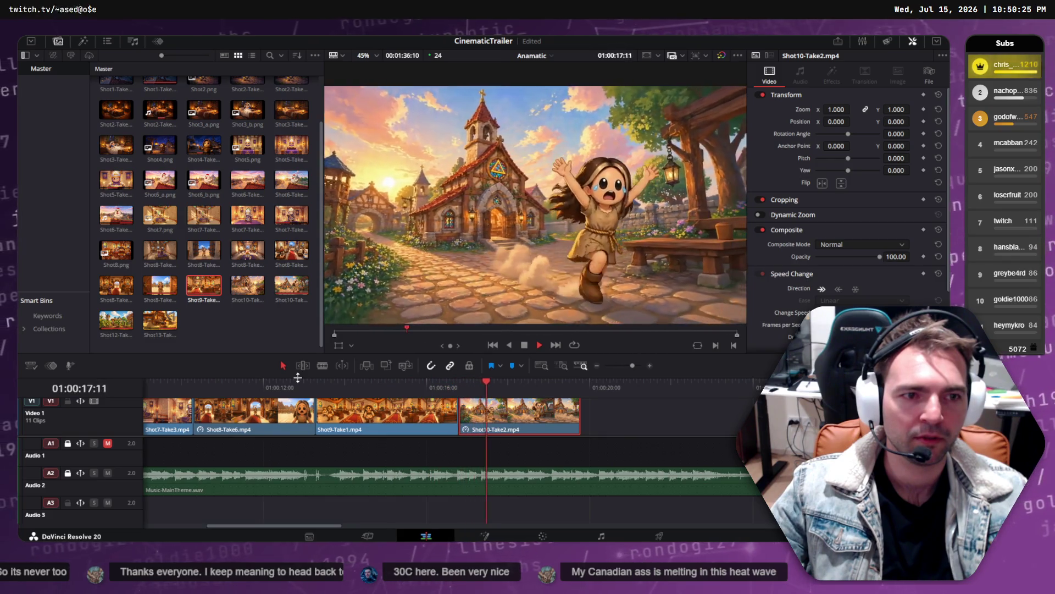
{"action": "key", "text": "space"}
{"action": "left_click", "coordinate": [331, 387]}
{"action": "key", "text": "space"}
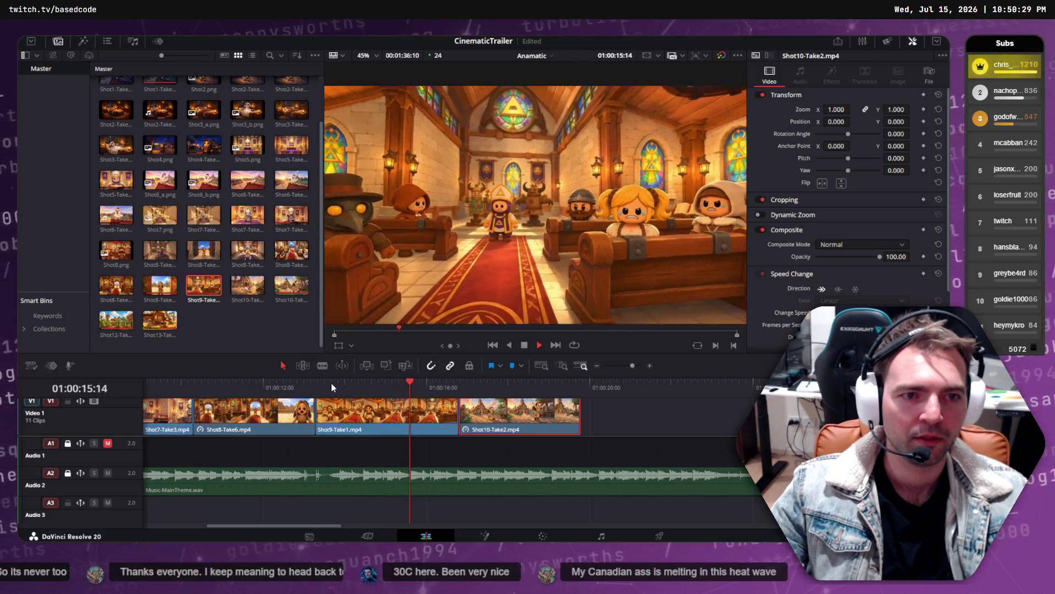
{"action": "left_click_drag", "start_coordinate": [413, 378], "coordinate": [225, 383]}
{"action": "key", "text": "space"}
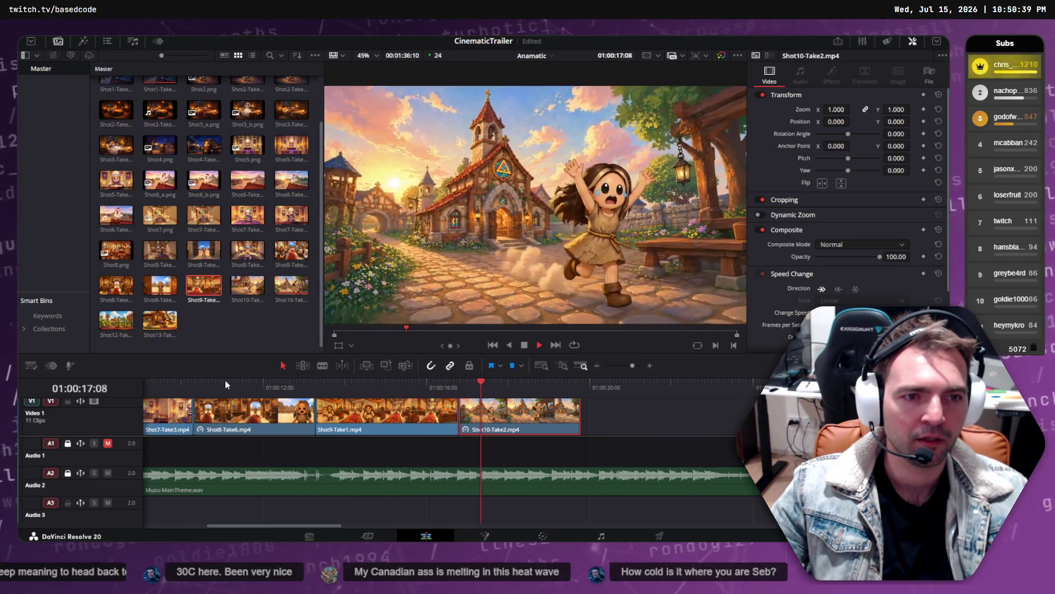
{"action": "mouse_move", "coordinate": [434, 387]}
{"action": "left_mouse_down"}
{"action": "mouse_move", "coordinate": [157, 388]}
{"action": "mouse_move", "coordinate": [815, 391]}
{"action": "left_mouse_up"}
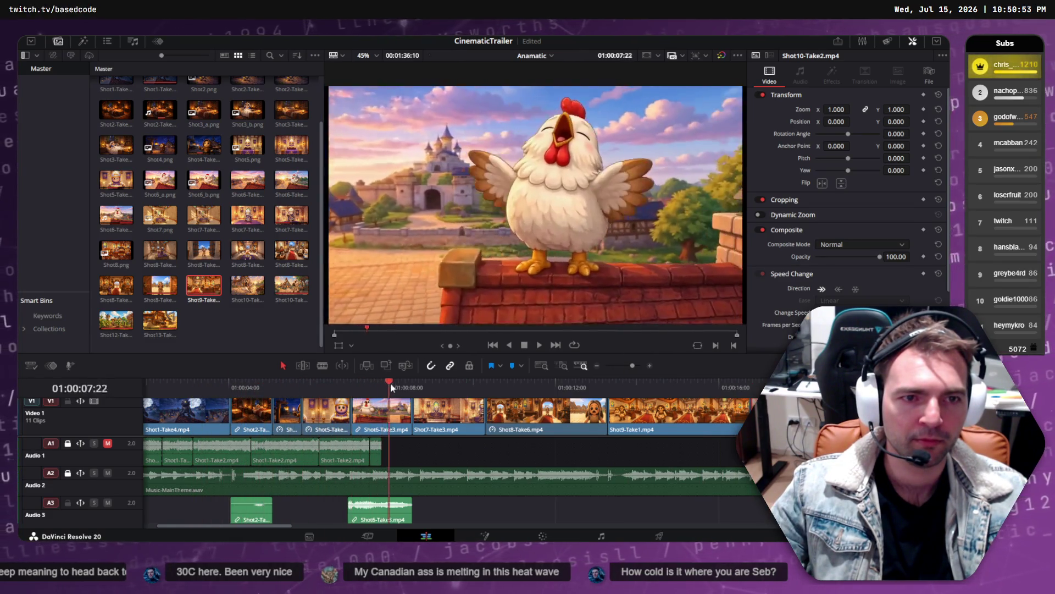
- Play the Shot7-Take3 bishop clip, stopping at 01:00:09:03, then switch to Godot
{"action": "mouse_move", "coordinate": [615, 385]}
{"action": "left_mouse_down"}
{"action": "mouse_move", "coordinate": [759, 385]}
{"action": "mouse_move", "coordinate": [343, 383]}
{"action": "mouse_move", "coordinate": [501, 383]}
{"action": "mouse_move", "coordinate": [416, 387]}
{"action": "mouse_move", "coordinate": [452, 383]}
{"action": "mouse_move", "coordinate": [432, 384]}
{"action": "left_mouse_up"}
{"action": "key", "text": "space"}
{"action": "left_click", "coordinate": [434, 413]}
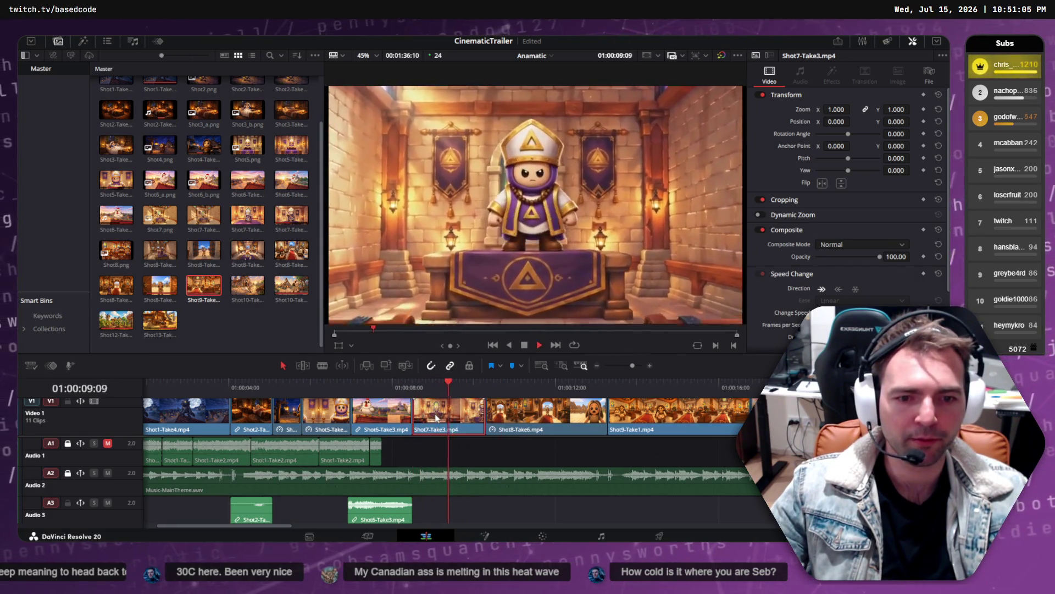
{"action": "left_click_drag", "start_coordinate": [517, 387], "coordinate": [438, 385]}
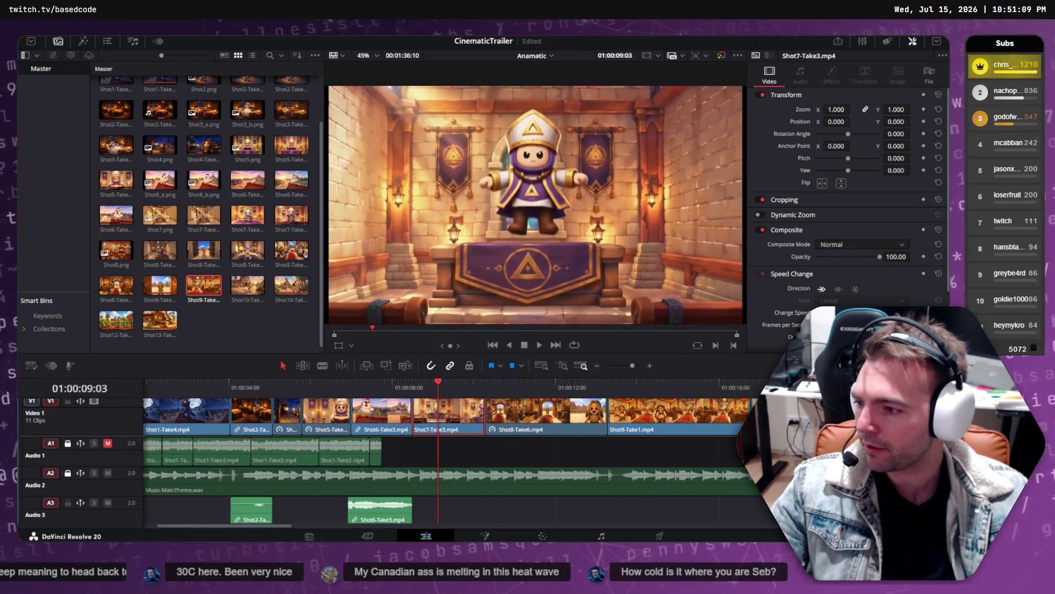
{"action": "key", "text": "alt+Tab"}
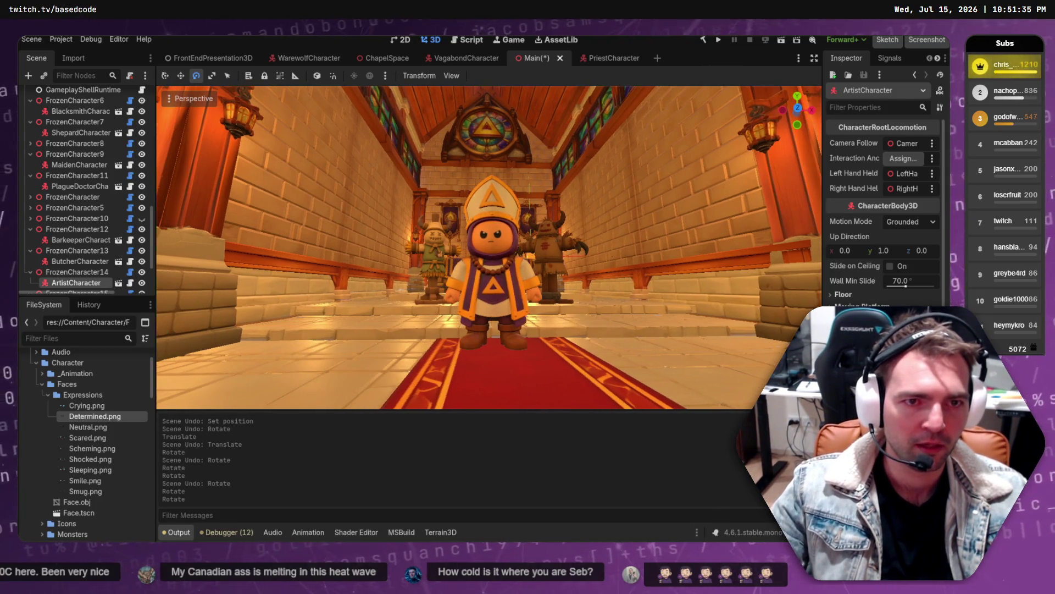
- Save a 1920x1080 Godot screenshot of the chapel scene, then go to ChatGPT
{"action": "left_click", "coordinate": [935, 44]}
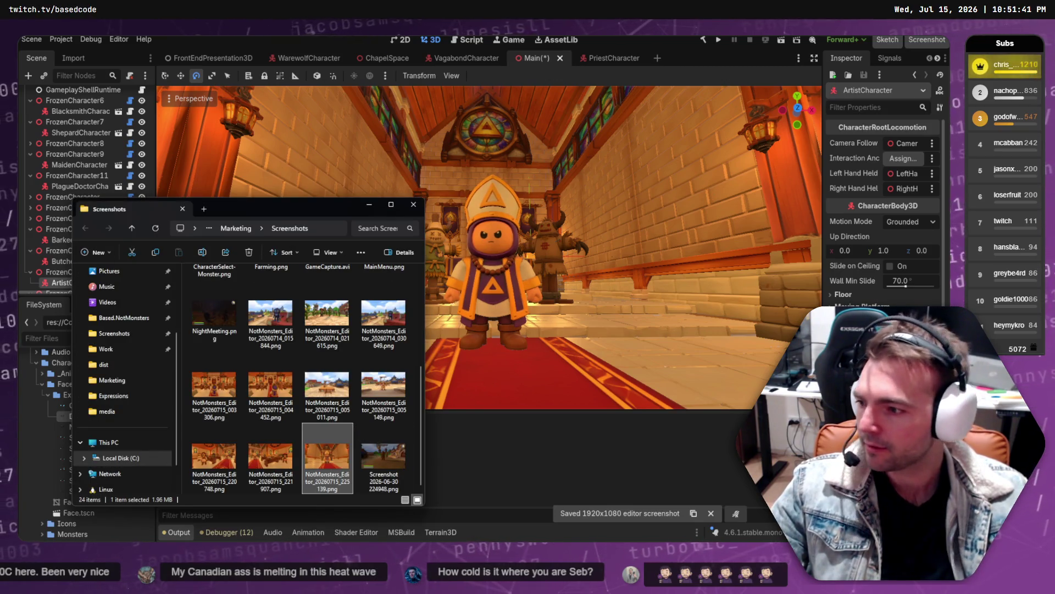
{"action": "key", "text": "alt+Tab"}
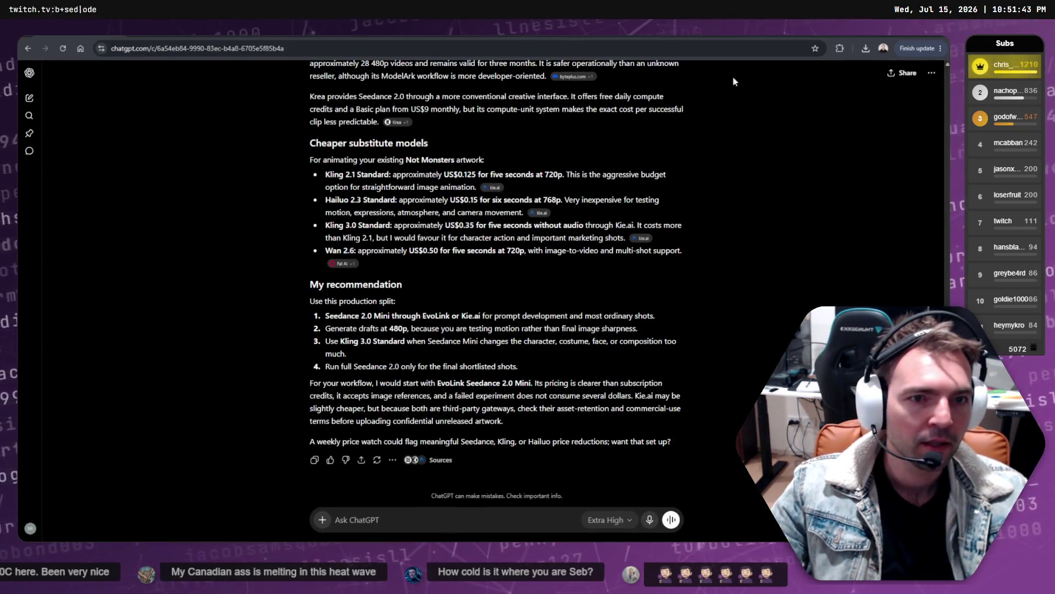
- Switch to the Fantasy Splash Art Request chat and preview the generated village image full size
{"action": "key", "text": "ctrl+Tab"}
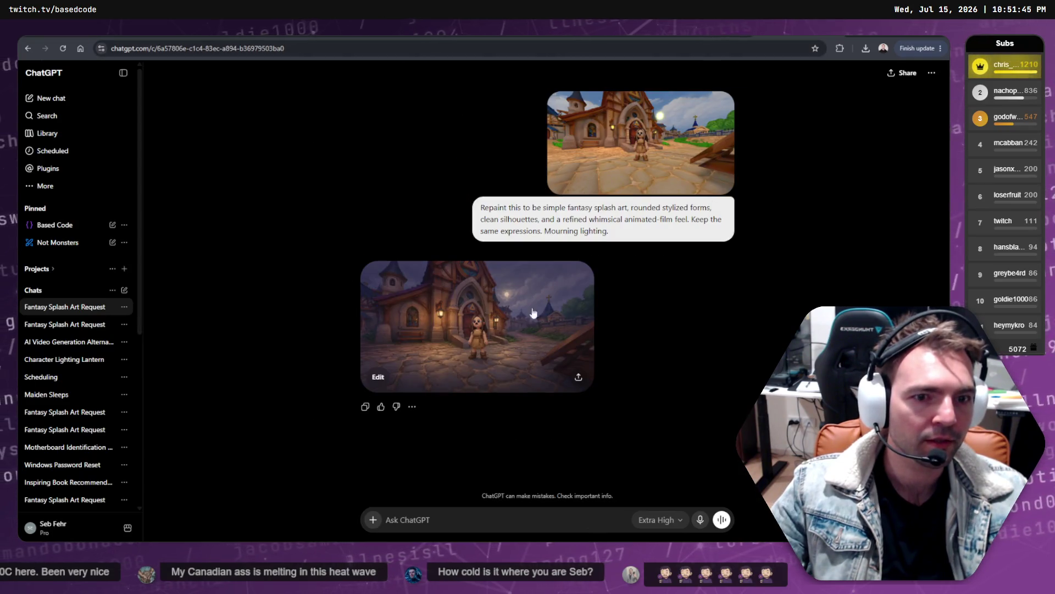
{"action": "left_click", "coordinate": [511, 361]}
{"action": "key", "text": "Escape"}
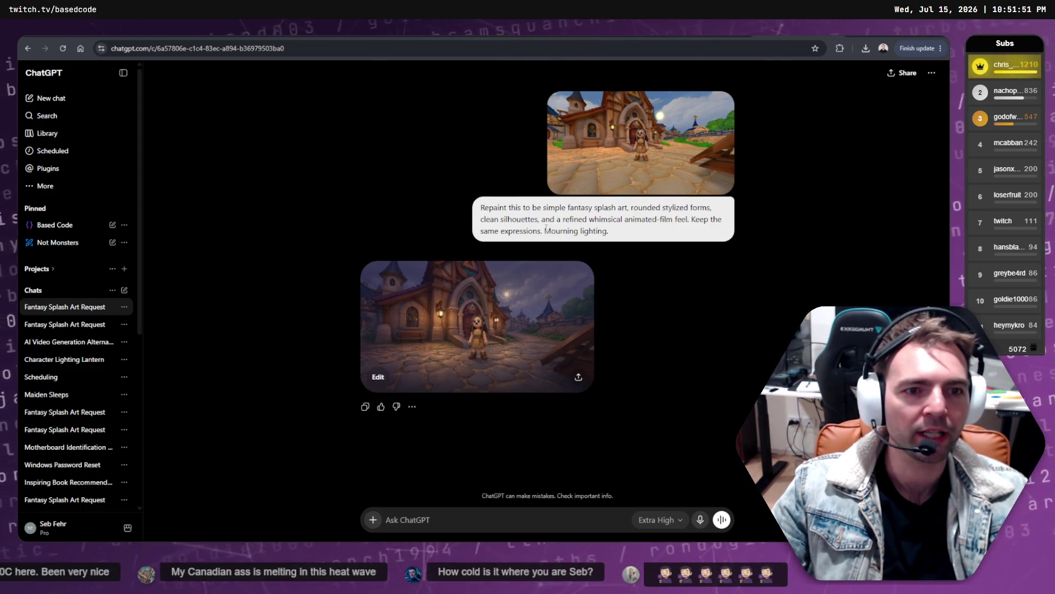
{"action": "left_click_drag", "start_coordinate": [546, 228], "coordinate": [610, 231]}
{"action": "left_click", "coordinate": [618, 232]}
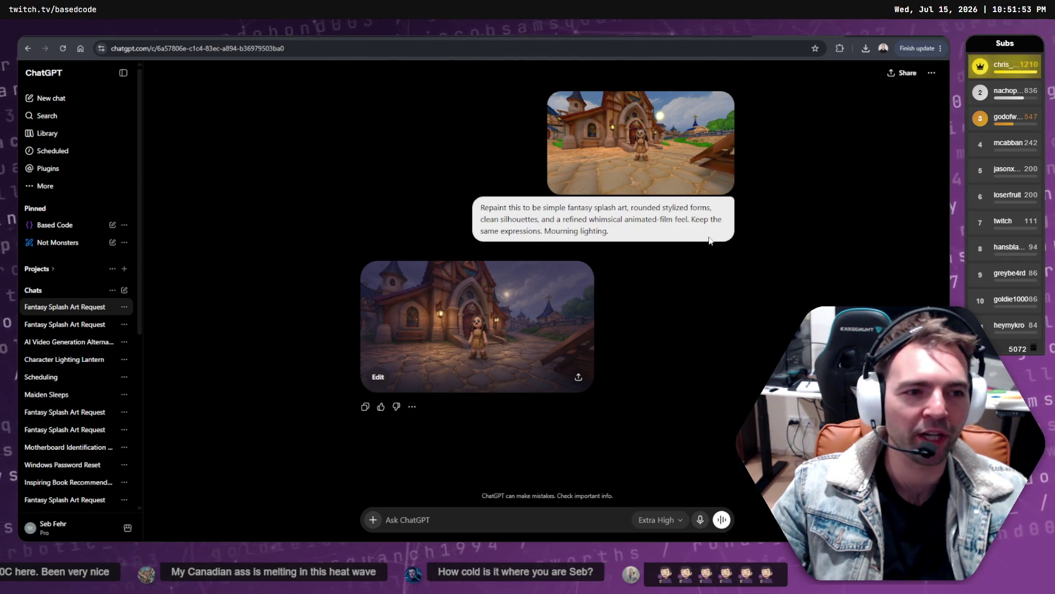
- Bring up options for the uploaded village screenshot and reopen the repaint prompt for editing
{"action": "right_click", "coordinate": [505, 144]}
{"action": "right_click", "coordinate": [536, 122]}
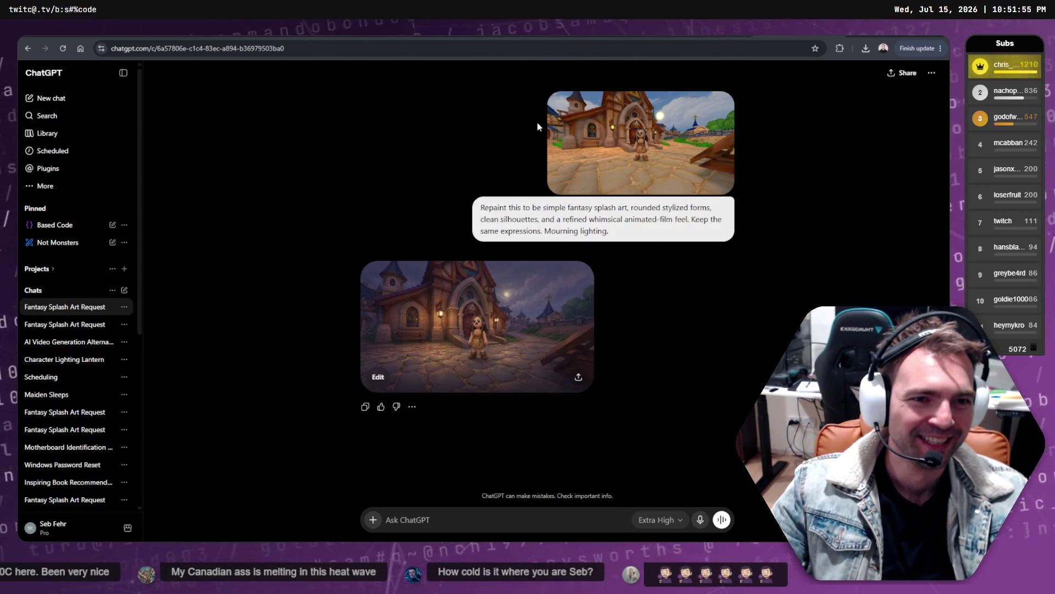
{"action": "right_click", "coordinate": [578, 123]}
{"action": "left_click", "coordinate": [739, 244]}
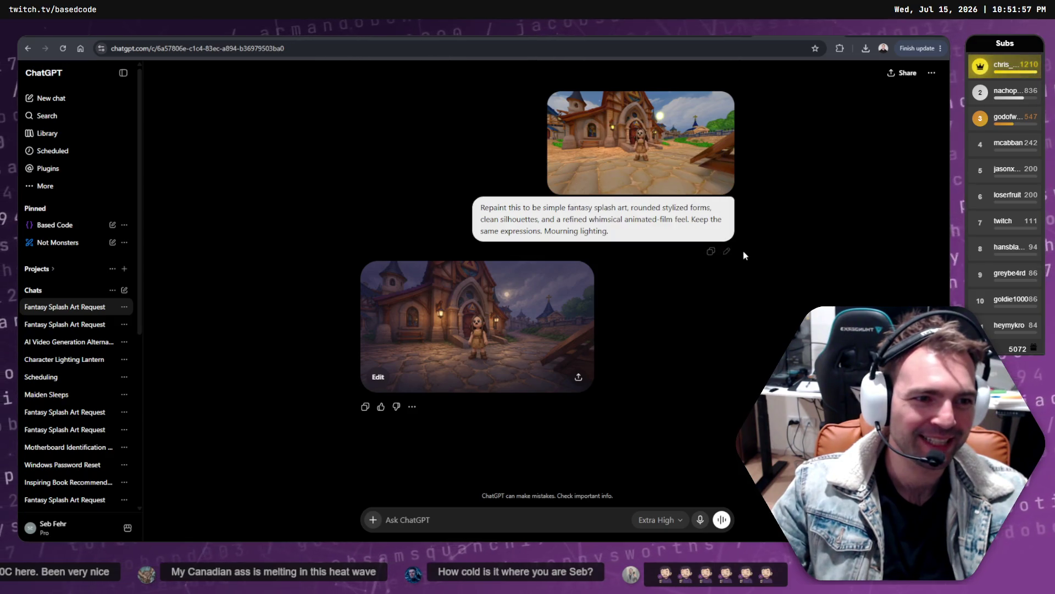
{"action": "right_click", "coordinate": [703, 149]}
{"action": "left_click", "coordinate": [711, 247]}
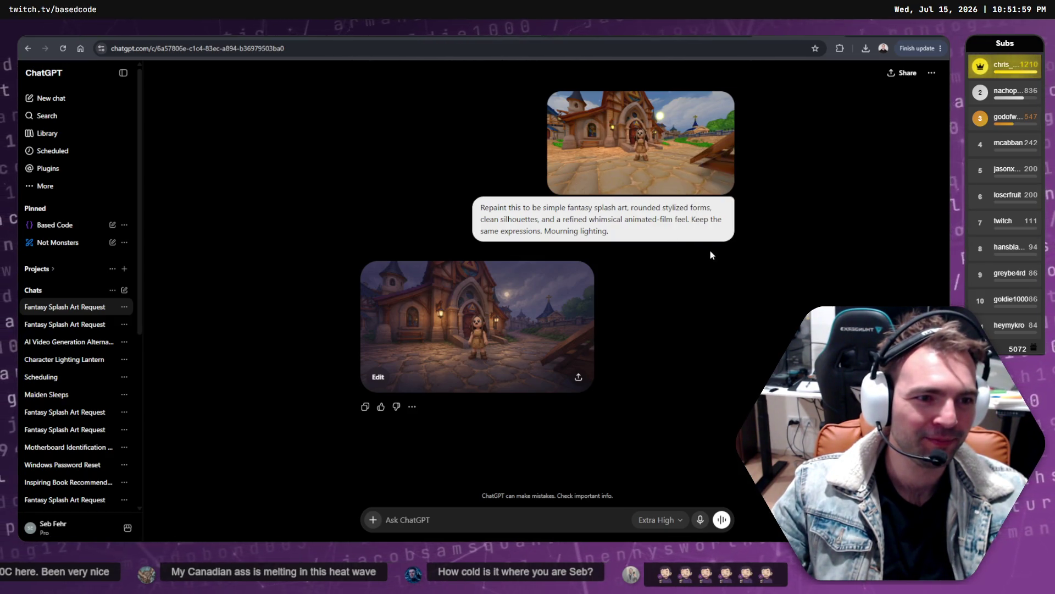
{"action": "right_click", "coordinate": [685, 161]}
{"action": "left_click", "coordinate": [645, 245]}
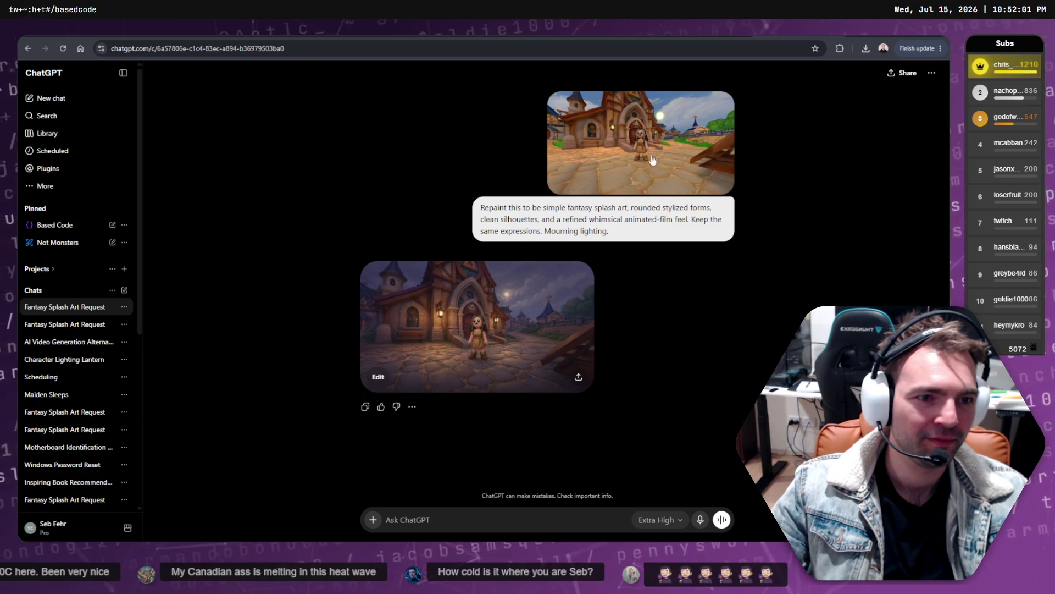
{"action": "right_click", "coordinate": [718, 119]}
{"action": "right_click", "coordinate": [733, 104]}
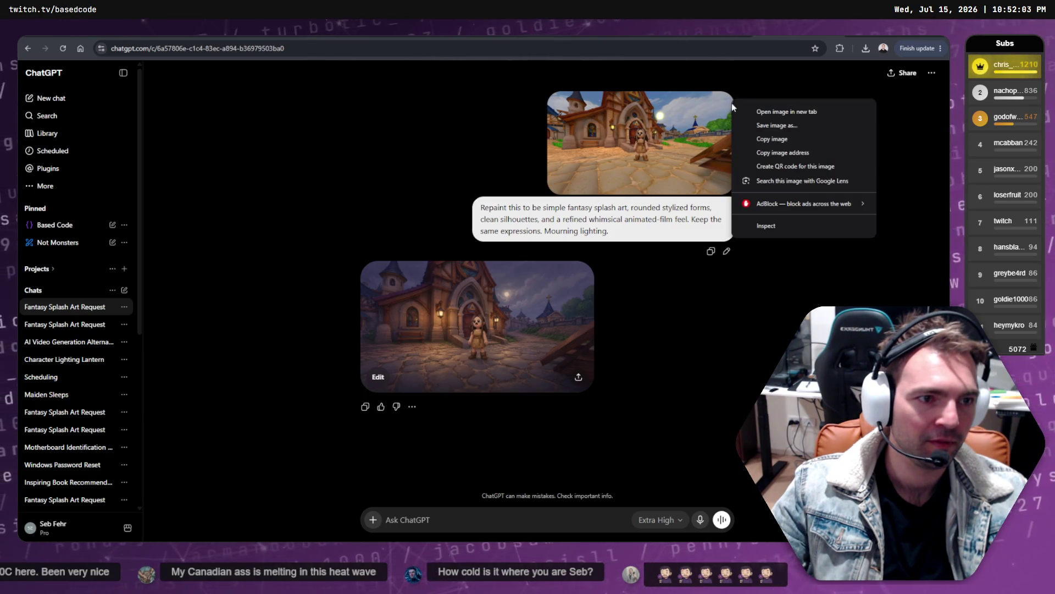
{"action": "left_click", "coordinate": [726, 252]}
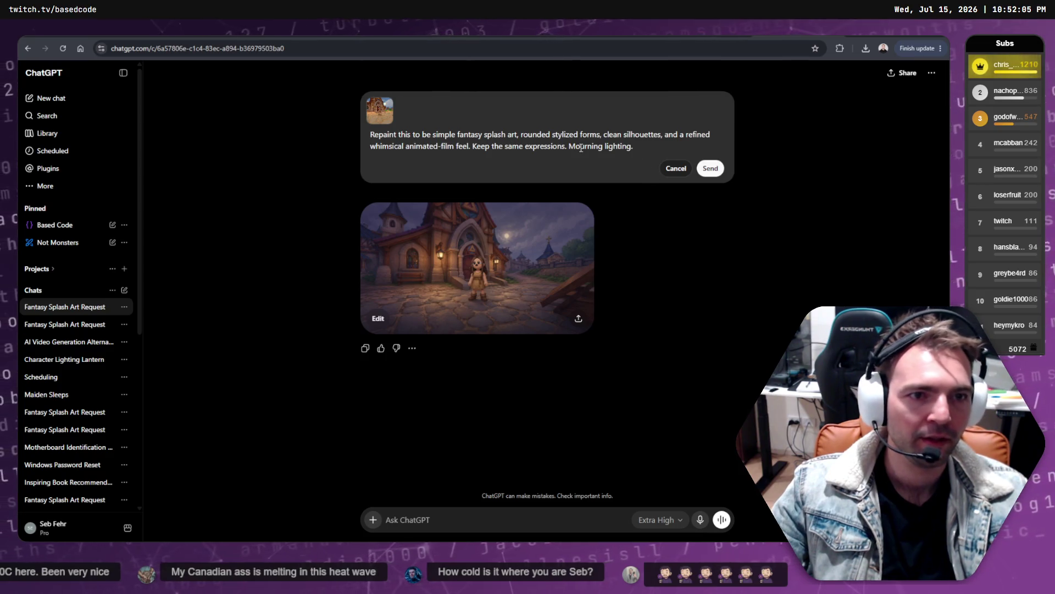
- Correct 'Mourning' to 'Morning lighting' in the repaint prompt and resend it
{"action": "key", "text": "BackSpace"}
{"action": "key", "text": "BackSpace"}
{"action": "key", "text": "BackSpace"}
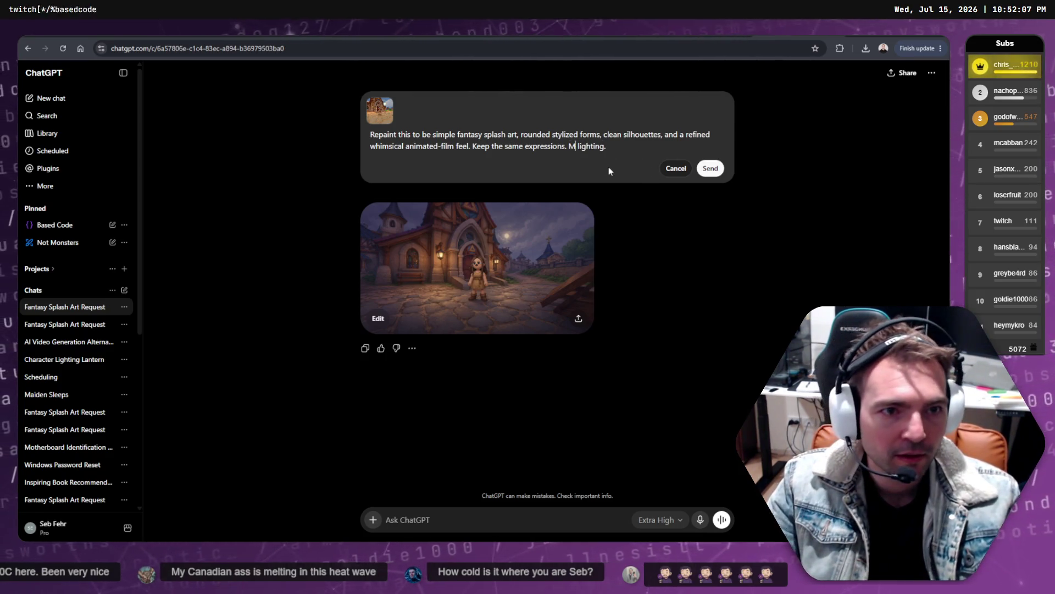
{"action": "type", "text": "orning"}
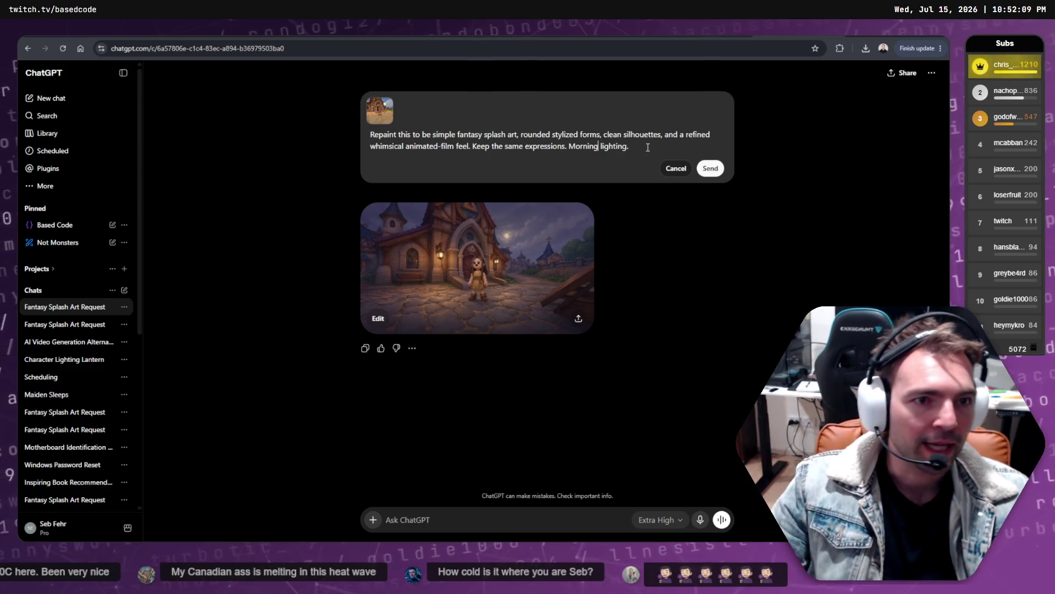
{"action": "left_click", "coordinate": [710, 168]}
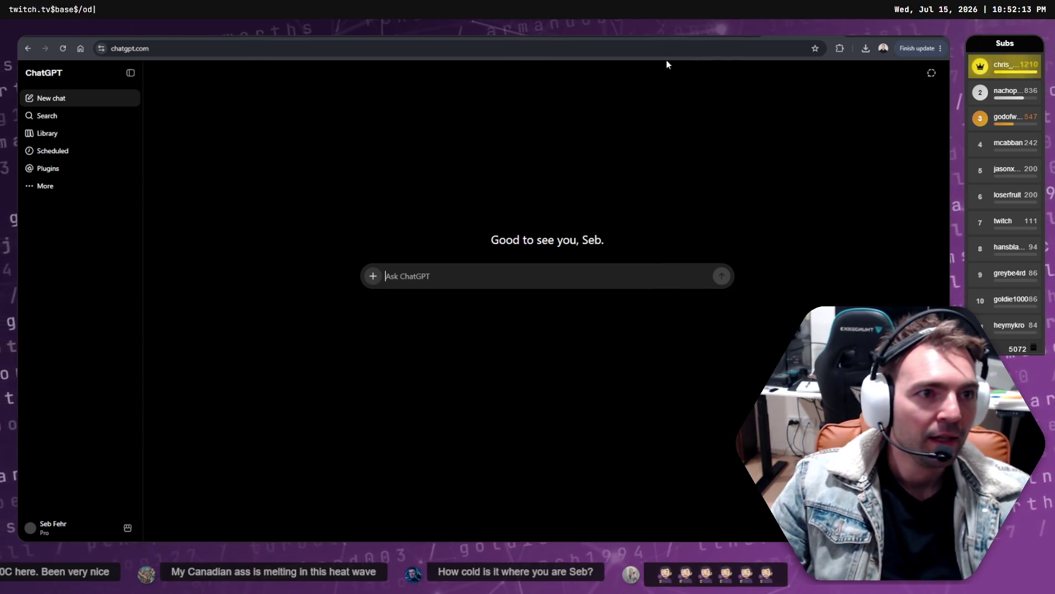
- Start a new chat and try the attachment options, cancelling the file picker
{"action": "right_click", "coordinate": [578, 280]}
{"action": "left_click", "coordinate": [594, 290]}
{"action": "key", "text": "ctrl+shift+o"}
{"action": "left_click", "coordinate": [373, 275]}
{"action": "key", "text": "Escape"}
{"action": "key", "text": "ctrl+u"}
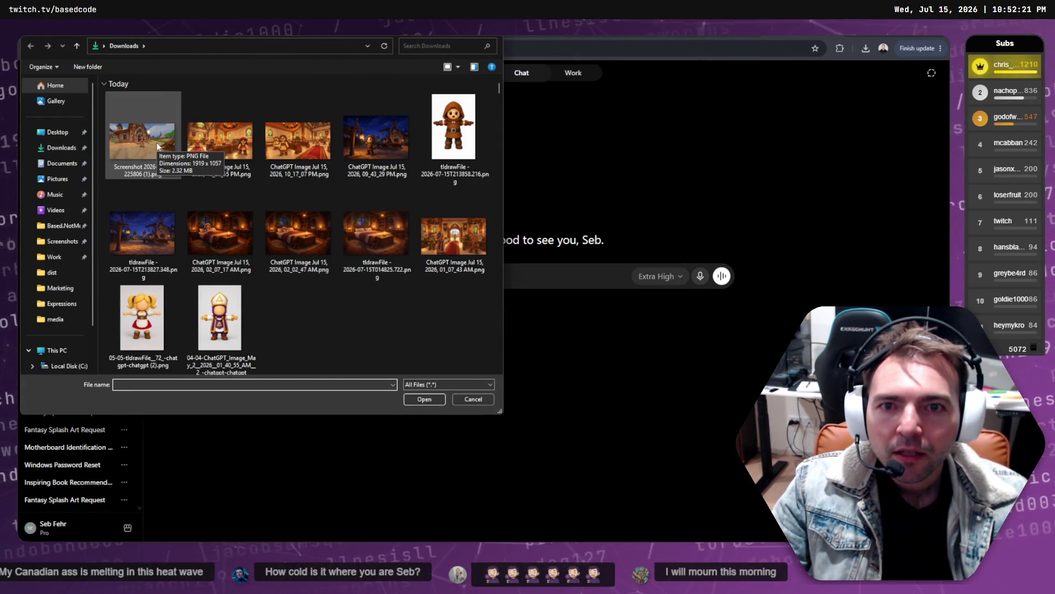
{"action": "key", "text": "Escape"}
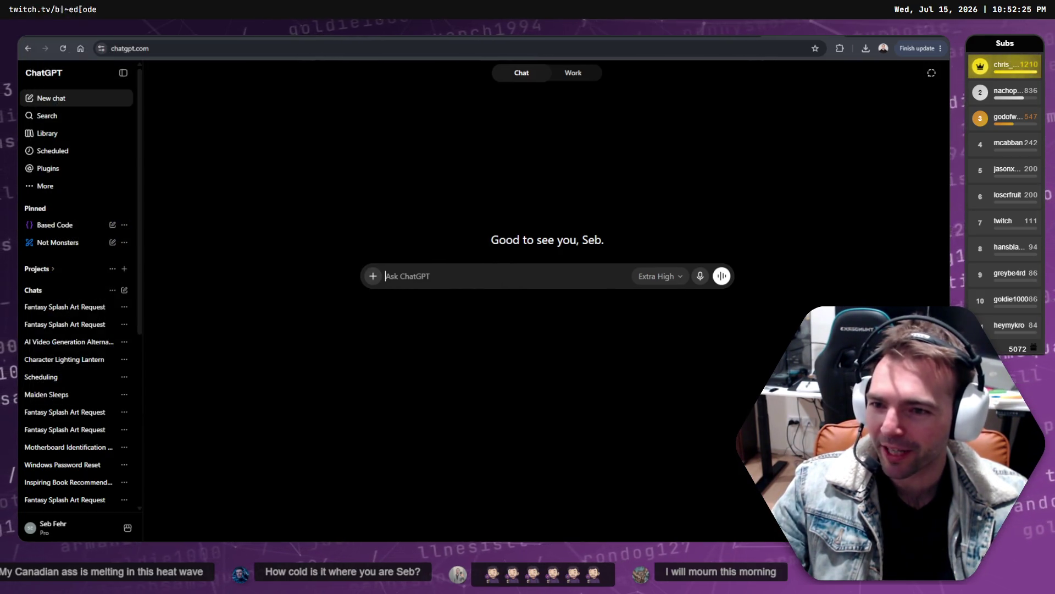
- Attach the chapel screenshot, paste the repaint prompt with 'Morning Light' added, and send it
{"action": "key", "text": "alt+Tab"}
{"action": "left_click_drag", "start_coordinate": [440, 332], "coordinate": [483, 307]}
{"action": "left_click", "coordinate": [373, 352]}
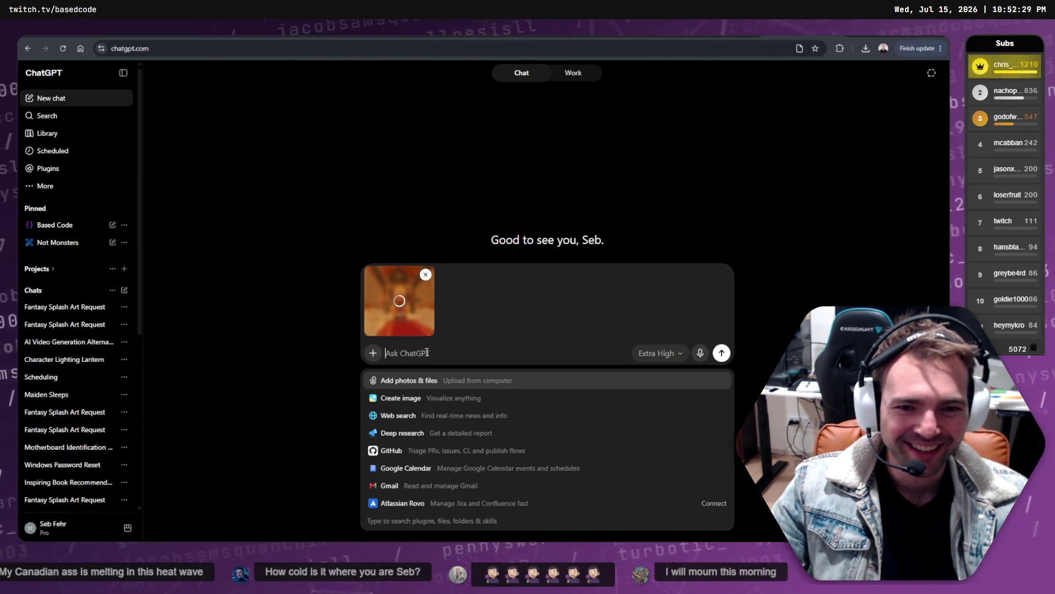
{"action": "type", "text": "Repaint this to be simple fantasy splash art, rounded stylized forms, clean silhouettes, and a refined whimsical animated-film feel. Keep the same expressions."}
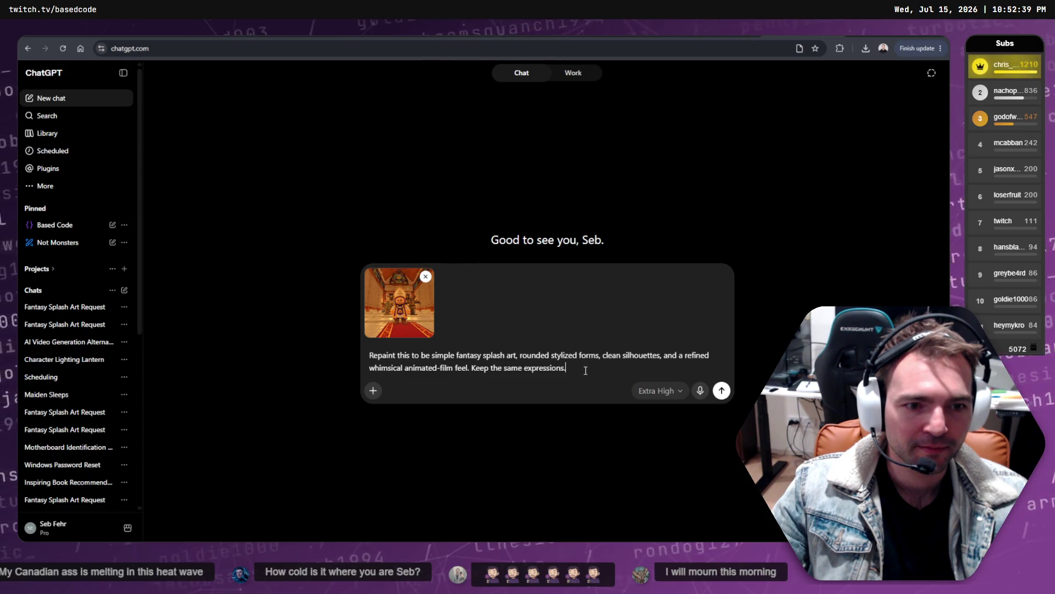
{"action": "type", "text": "Light."}
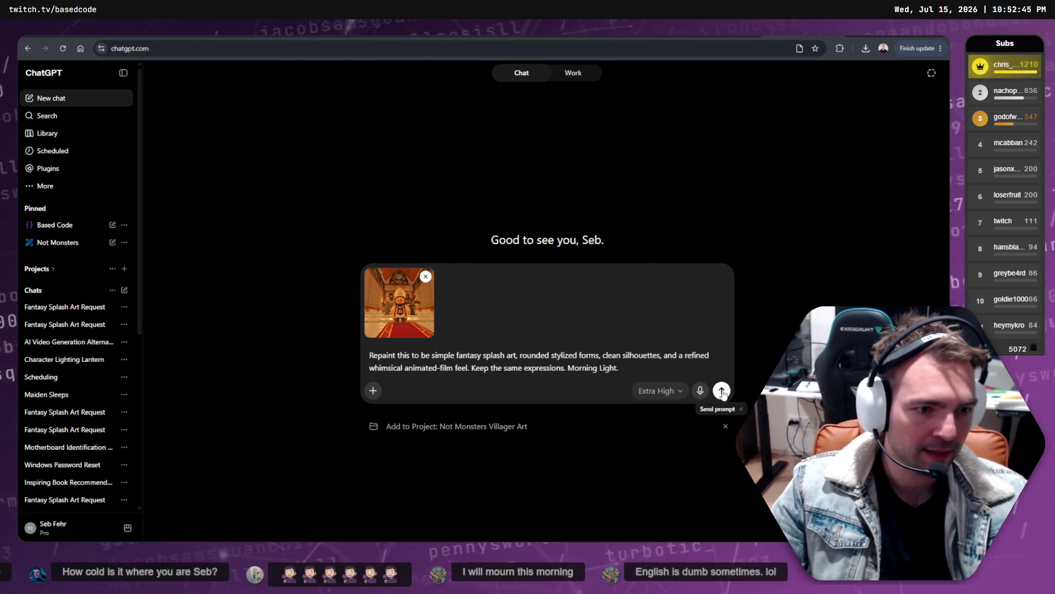
{"action": "left_click", "coordinate": [722, 390]}
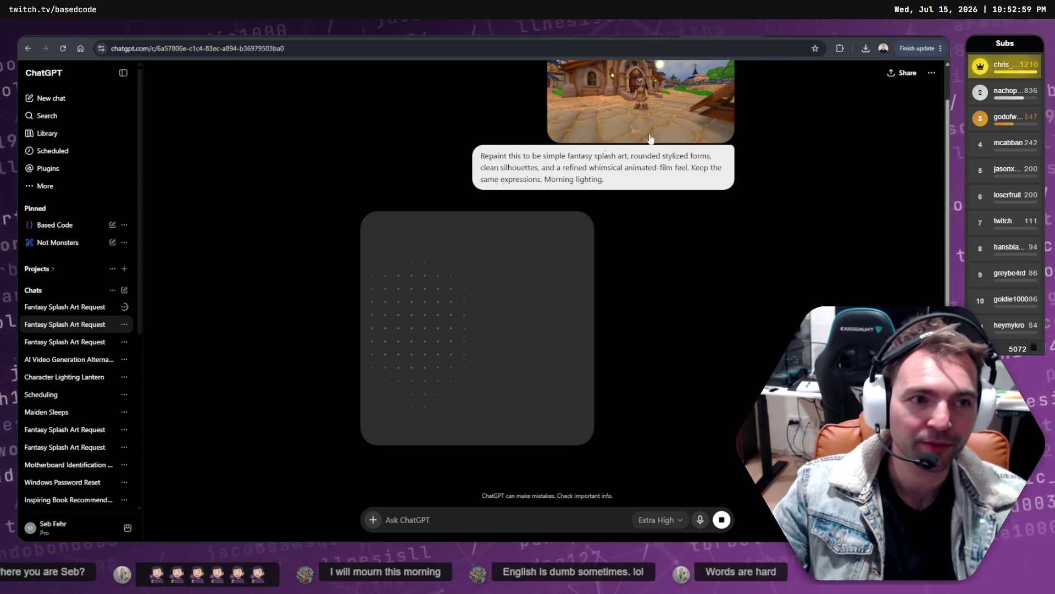
- Check the chapel repaint chat, then move over to the Runway page
{"action": "key", "text": "ctrl+Tab"}
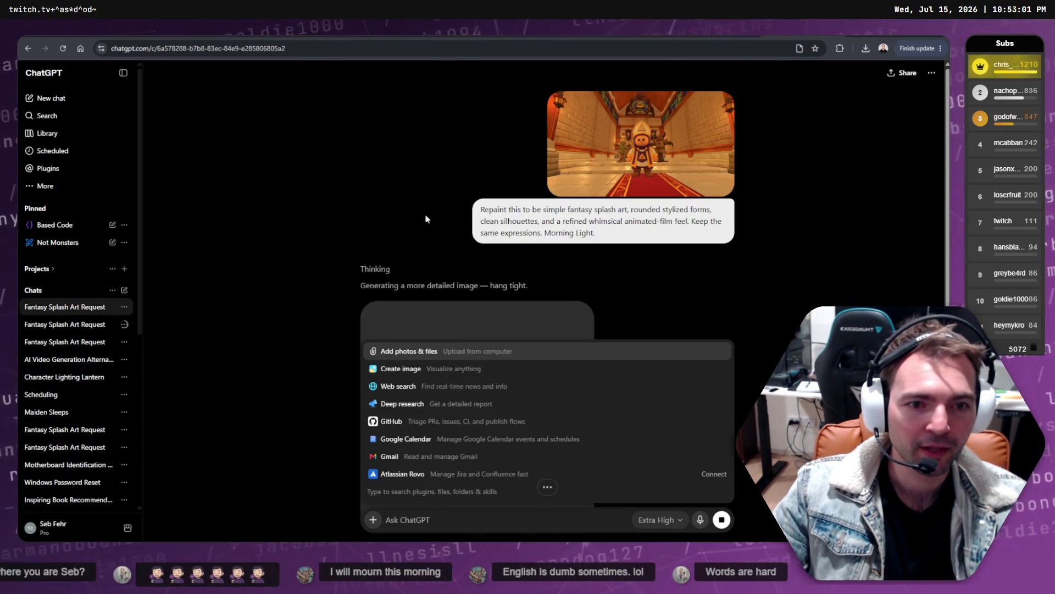
{"action": "left_click", "coordinate": [496, 515]}
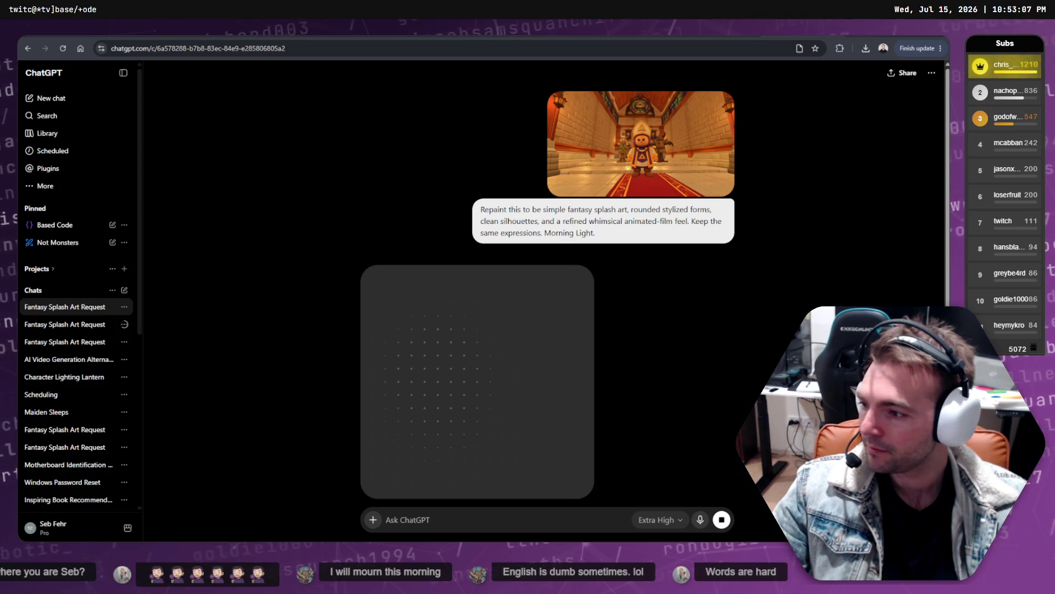
{"action": "key", "text": "ctrl+Tab"}
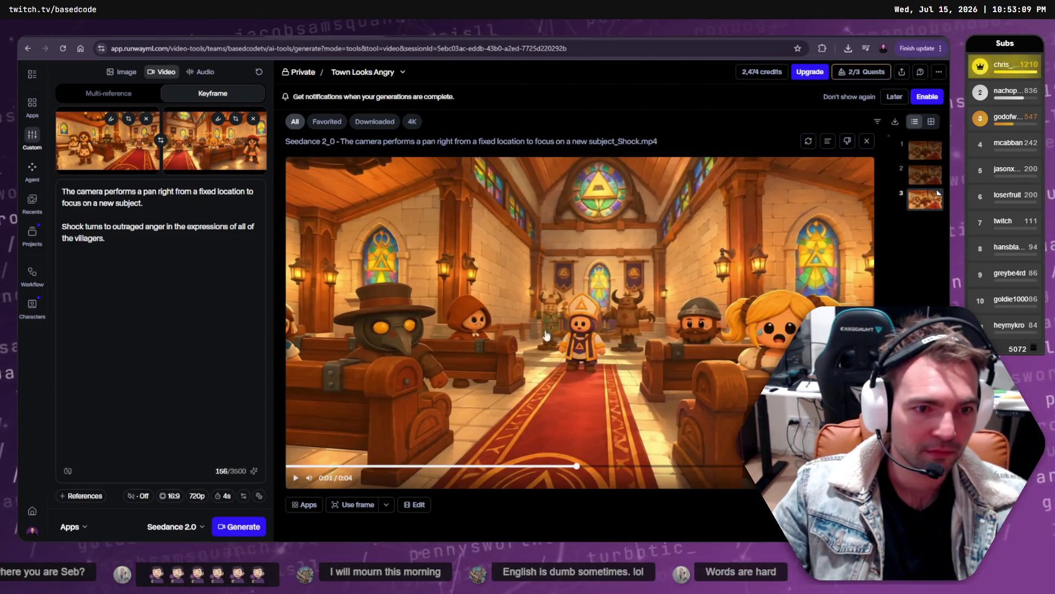
- Play the Town Looks Angry clip, comparing it with the Chapel Accusation video
{"action": "left_click", "coordinate": [506, 325]}
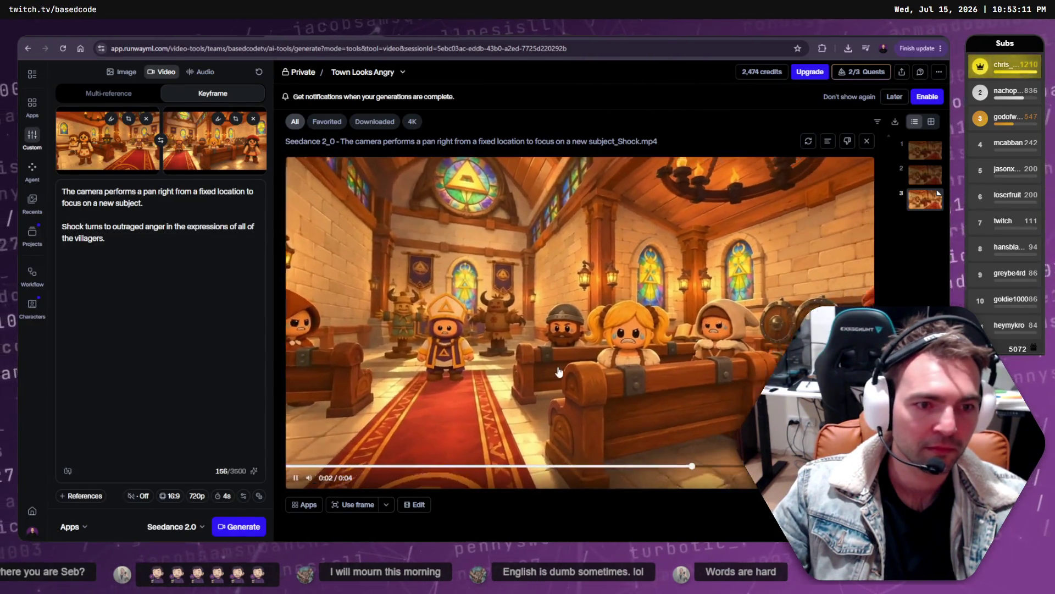
{"action": "key", "text": "ctrl+Tab"}
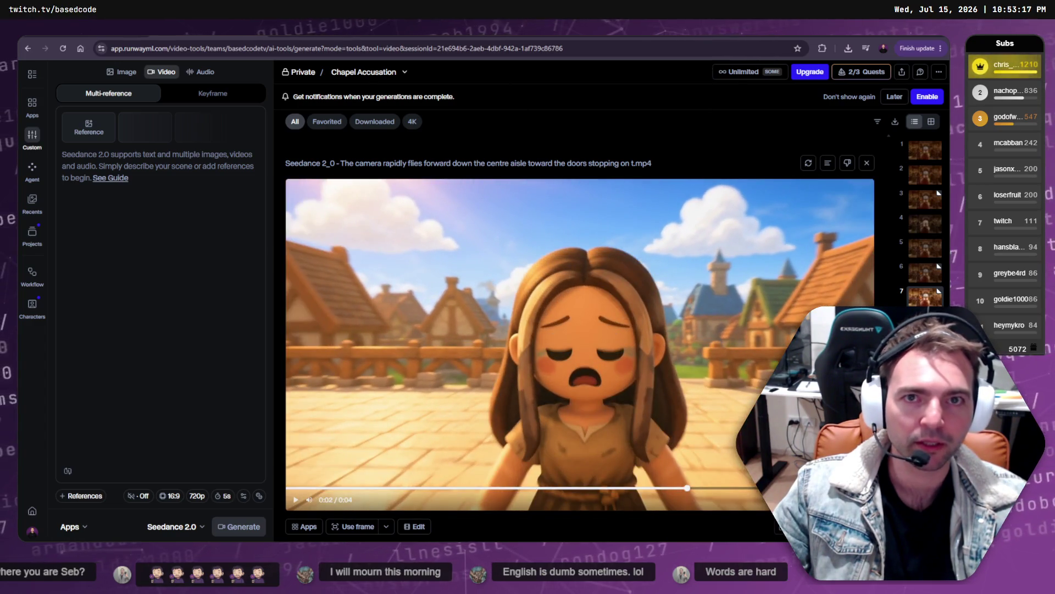
{"action": "key", "text": "ctrl+Tab"}
{"action": "left_click", "coordinate": [395, 390]}
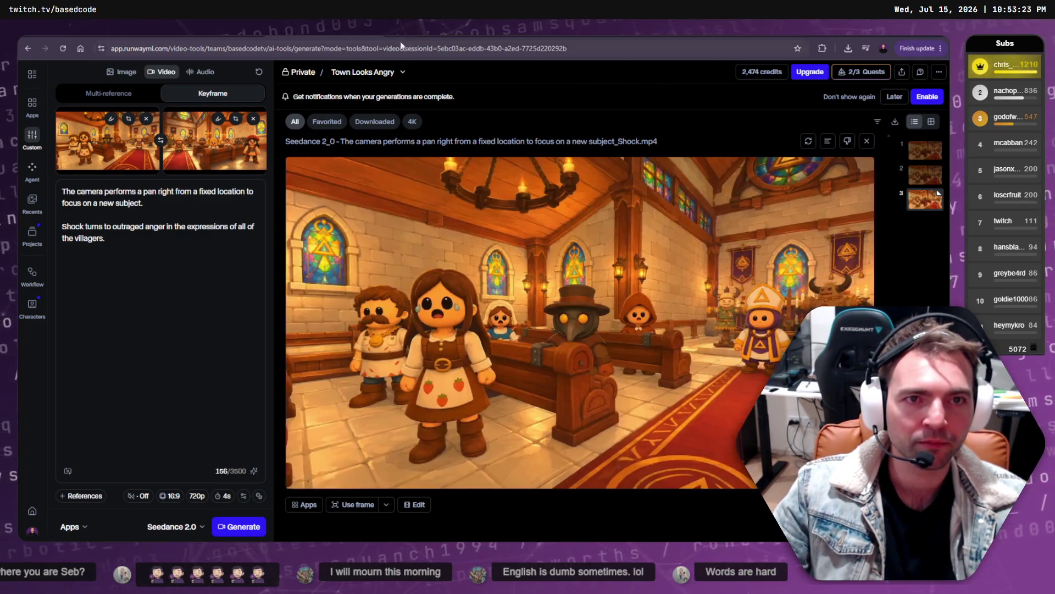
{"action": "key", "text": "space"}
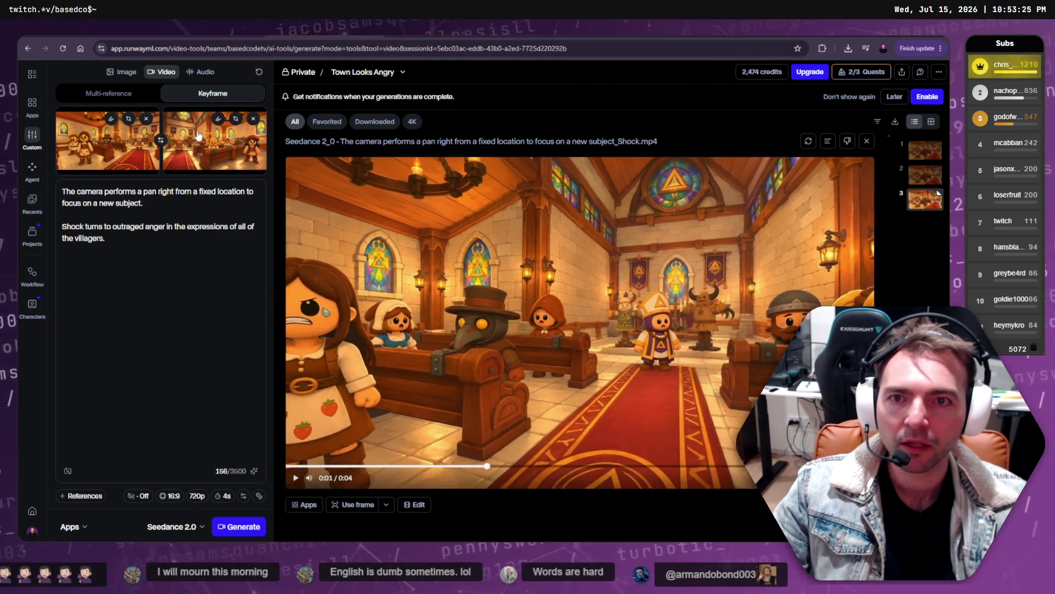
- Inspect both keyframes, then append 'Consistent dawn lighting.' to the prompt and generate
{"action": "left_click", "coordinate": [126, 138]}
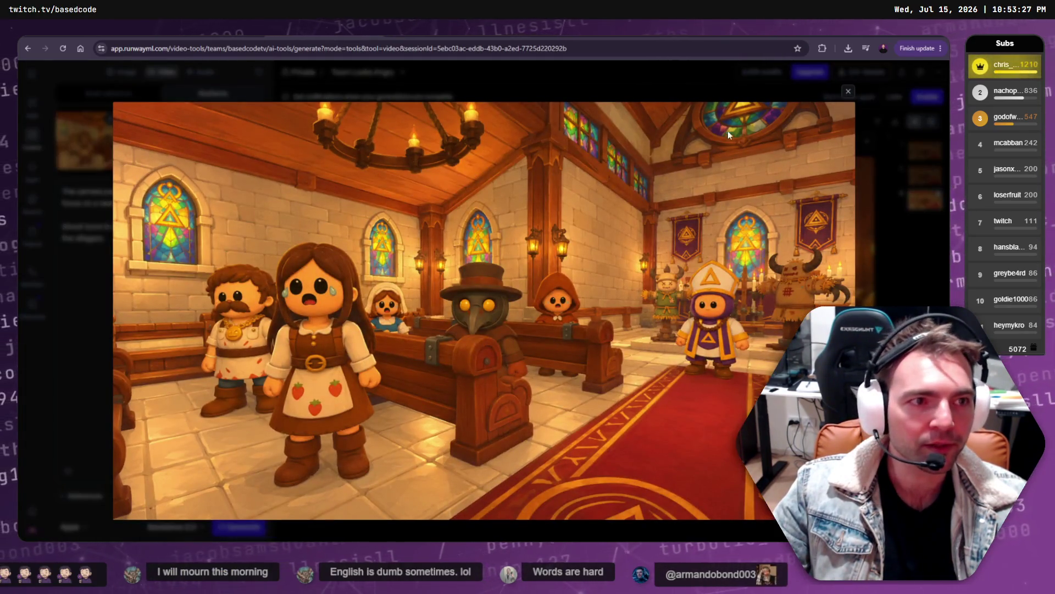
{"action": "left_click", "coordinate": [848, 91]}
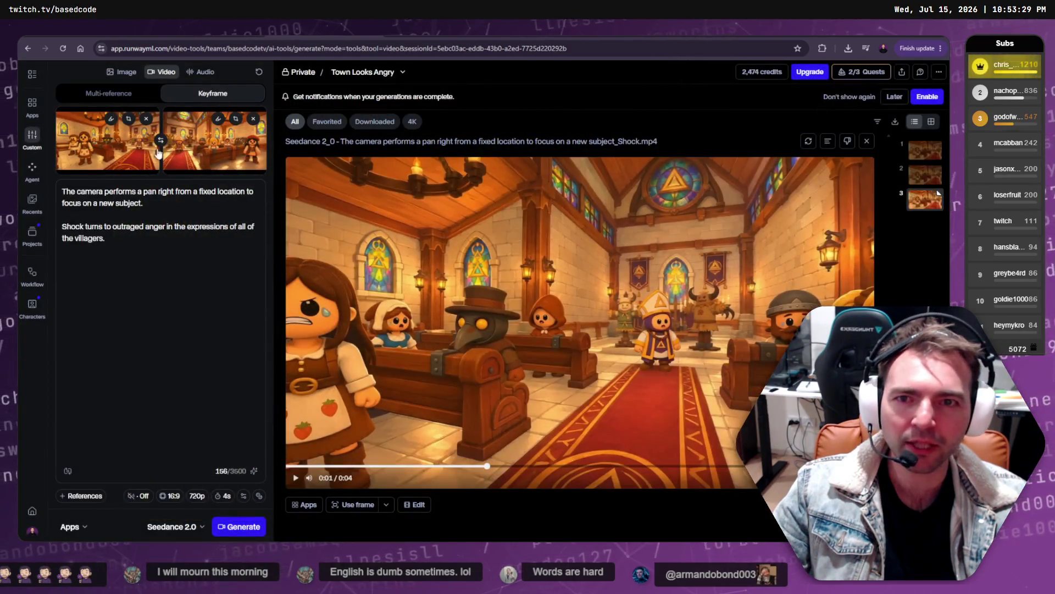
{"action": "left_click", "coordinate": [226, 164]}
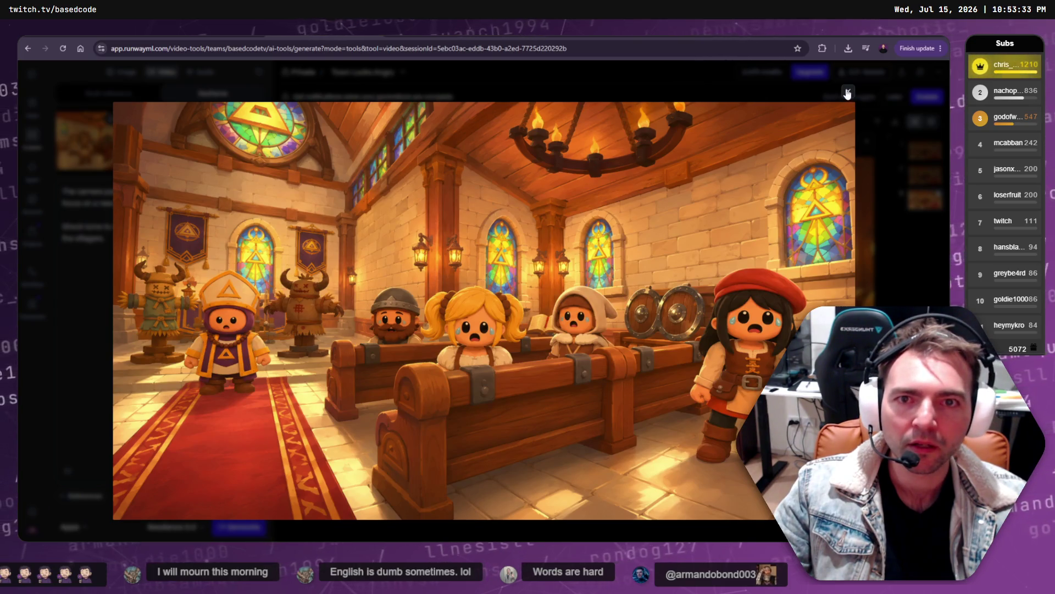
{"action": "left_click", "coordinate": [848, 91]}
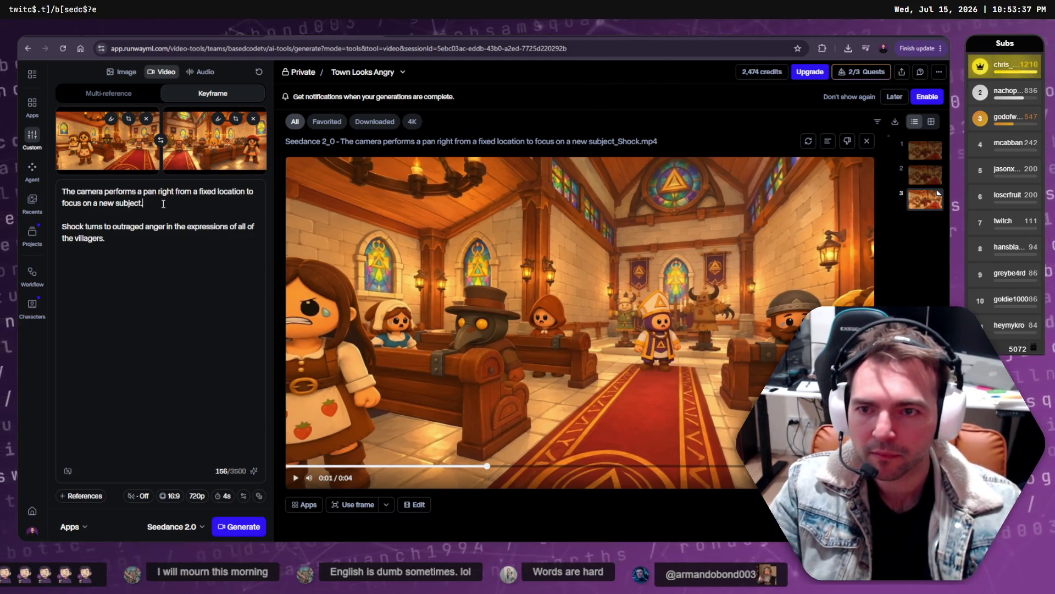
{"action": "type", "text": " Consistent dawn lighting."}
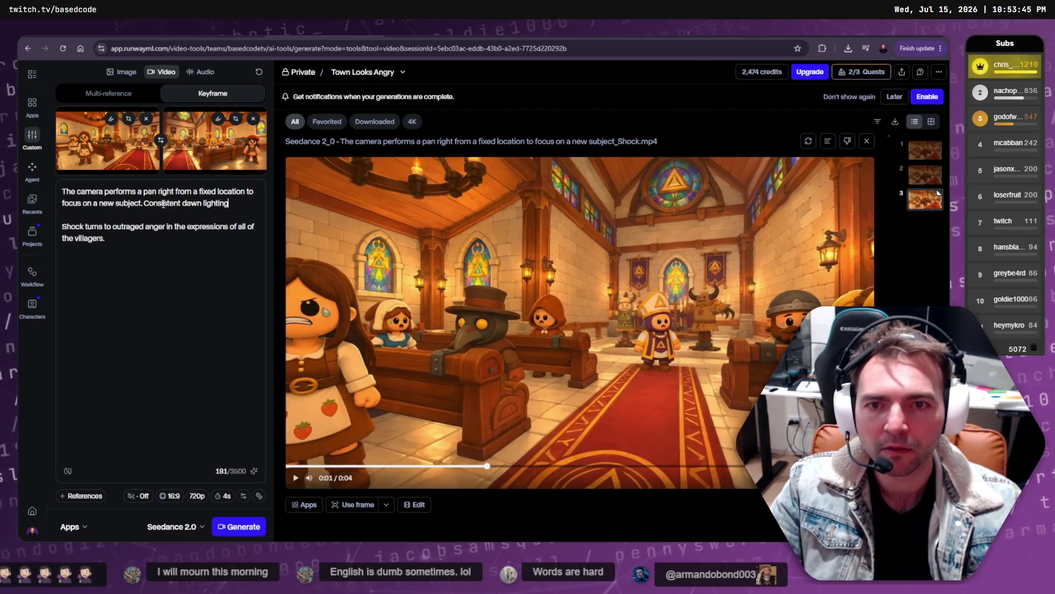
{"action": "left_click", "coordinate": [244, 526]}
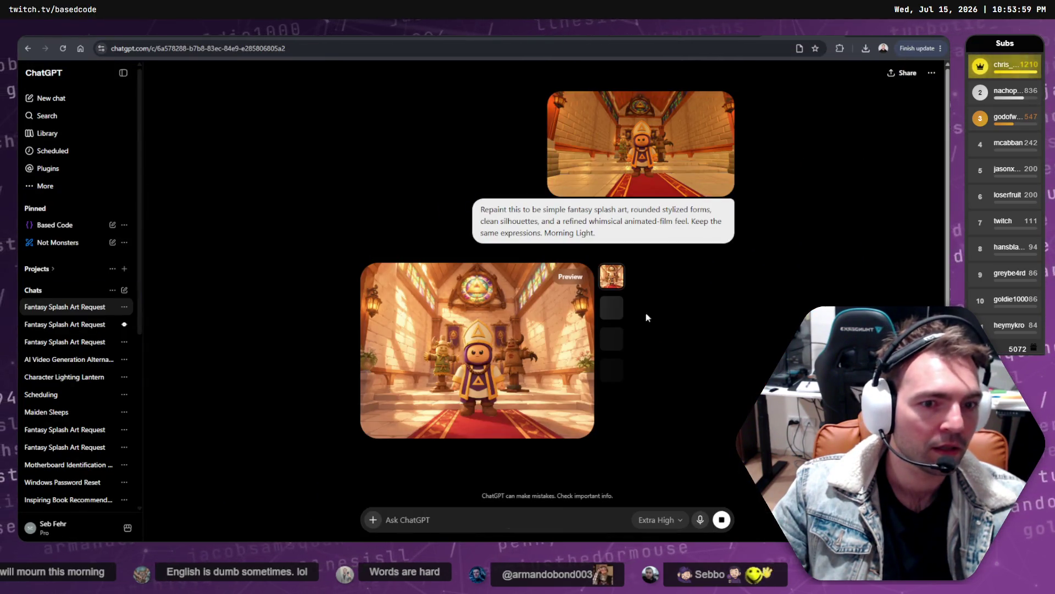
{"action": "left_click", "coordinate": [519, 392]}
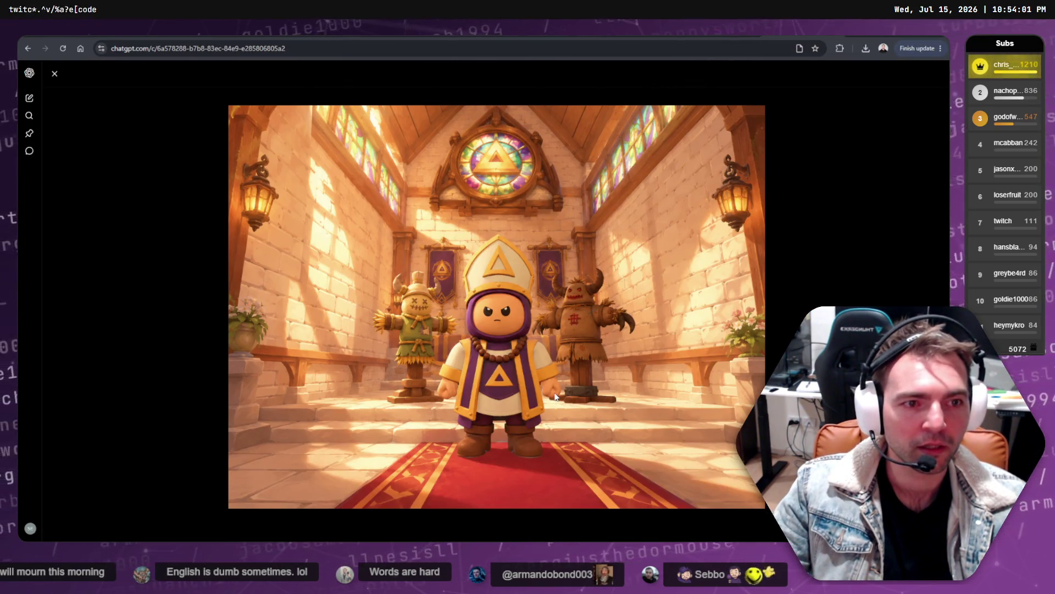
{"action": "key", "text": "Escape"}
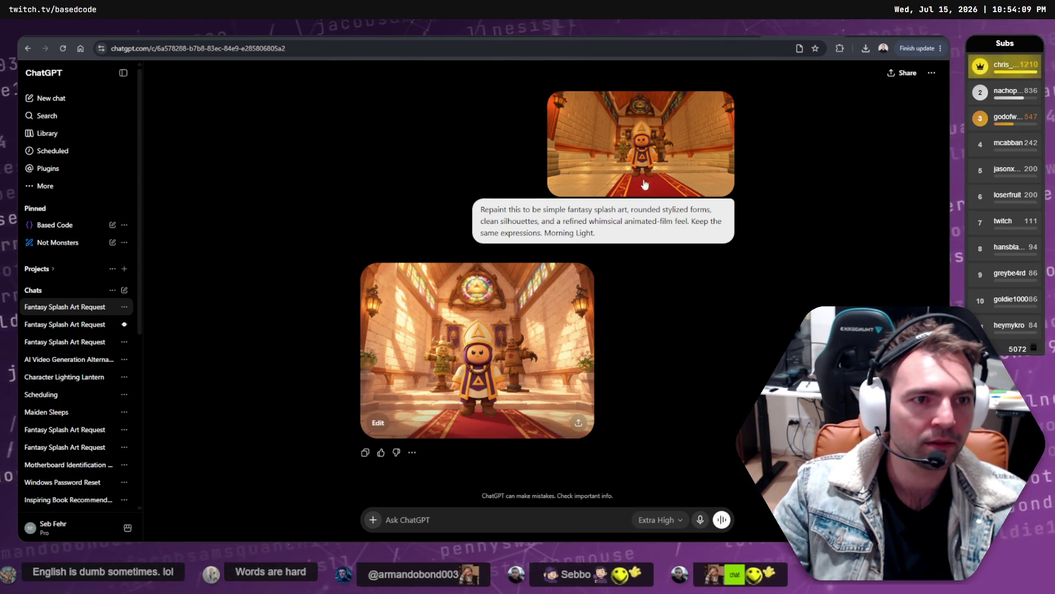
{"action": "left_click", "coordinate": [378, 422]}
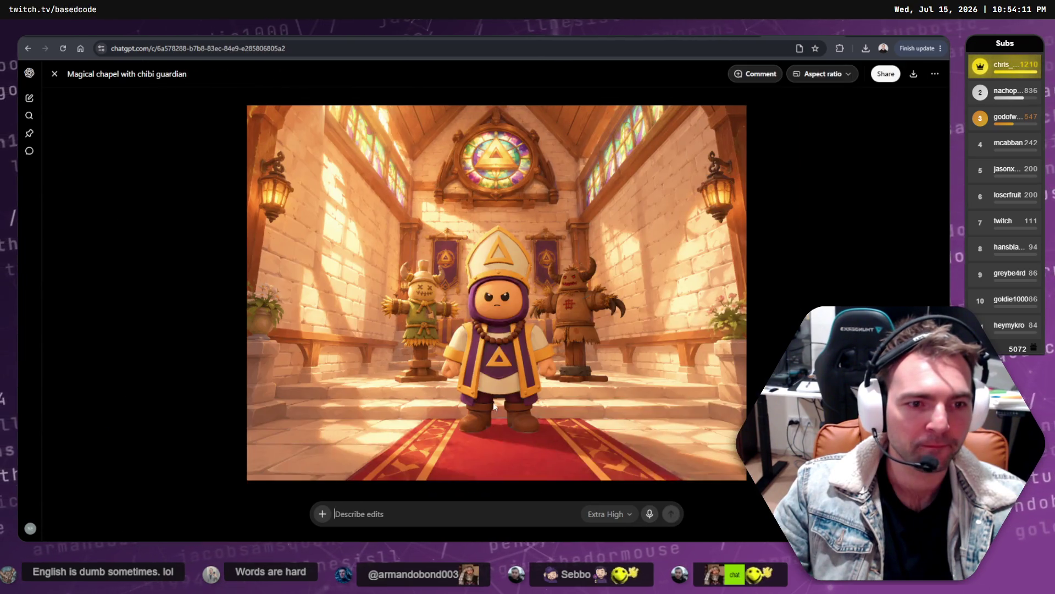
{"action": "key", "text": "Escape"}
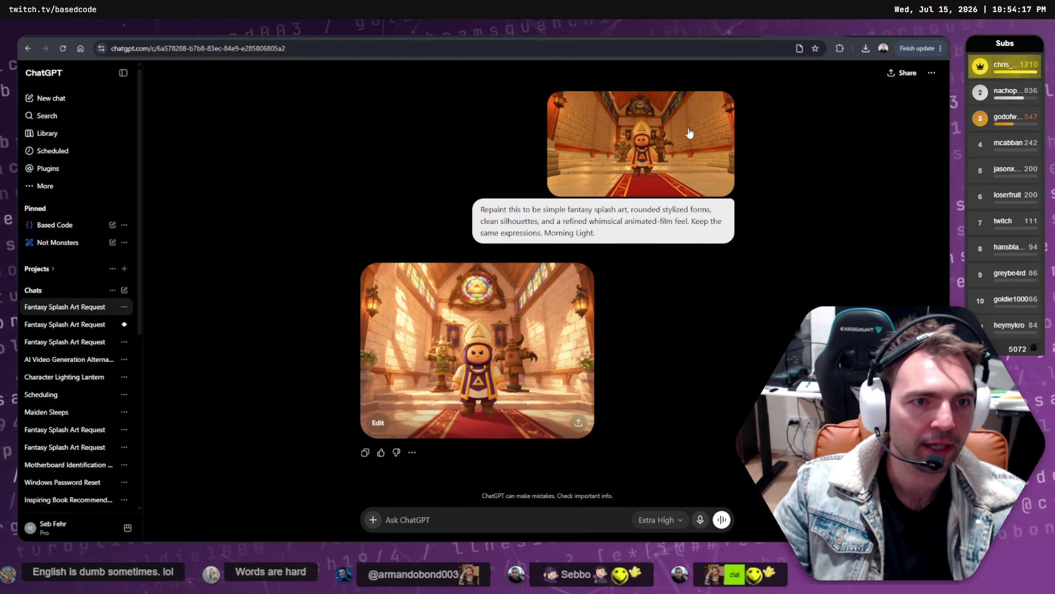
{"action": "left_click", "coordinate": [932, 73]}
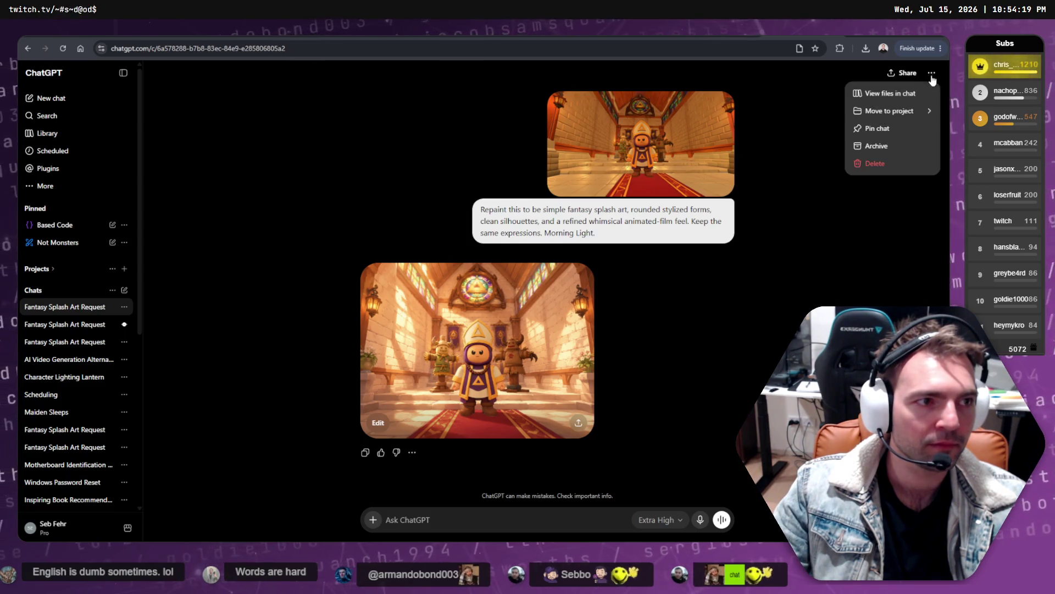
{"action": "mouse_move", "coordinate": [890, 110]}
{"action": "left_click", "coordinate": [500, 211]}
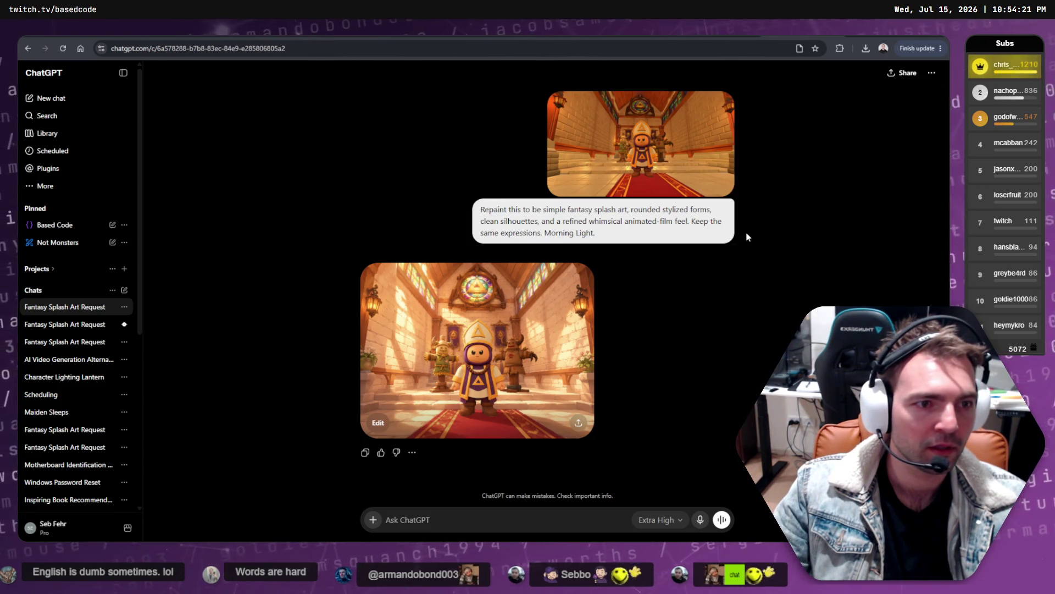
{"action": "right_click", "coordinate": [691, 140]}
{"action": "right_click", "coordinate": [691, 106]}
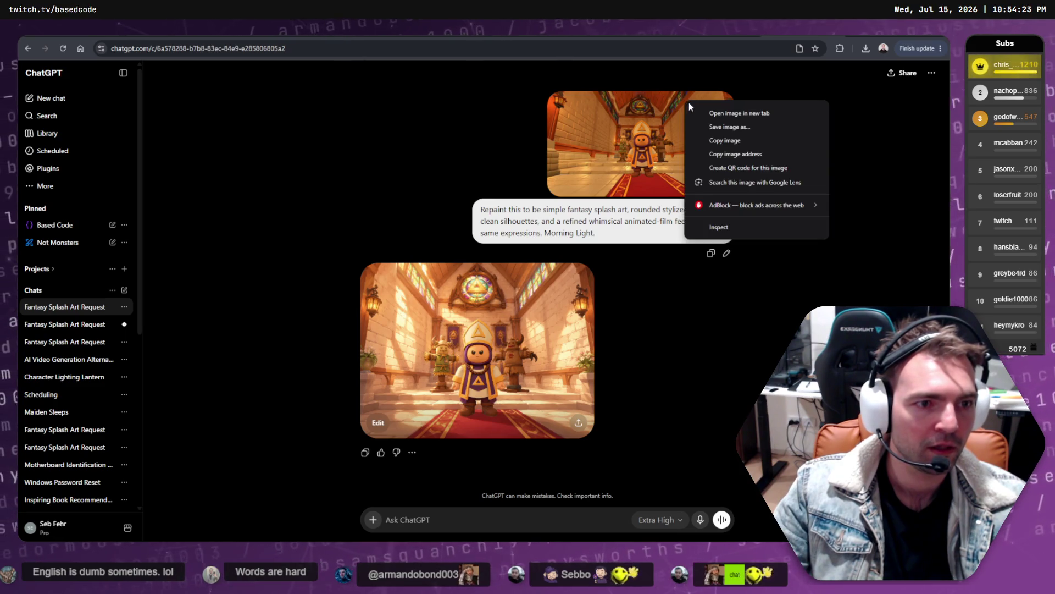
- Add 'Don't change the environment. 16:9 aspect.' to the chapel repaint prompt and resend
{"action": "left_click", "coordinate": [726, 253]}
{"action": "left_click", "coordinate": [726, 253]}
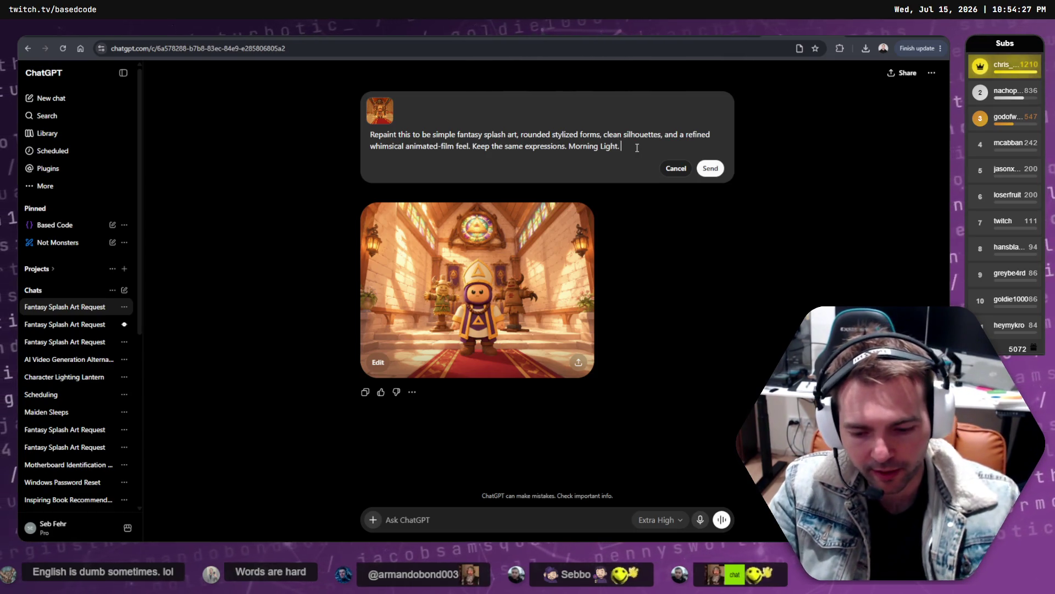
{"action": "type", "text": "6:9"}
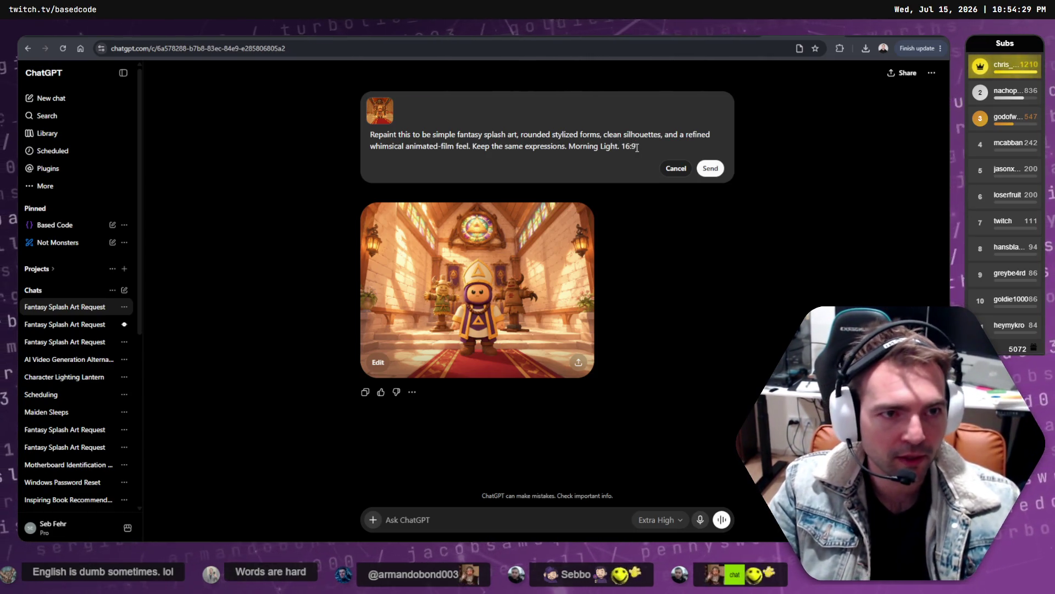
{"action": "type", "text": " aspect."}
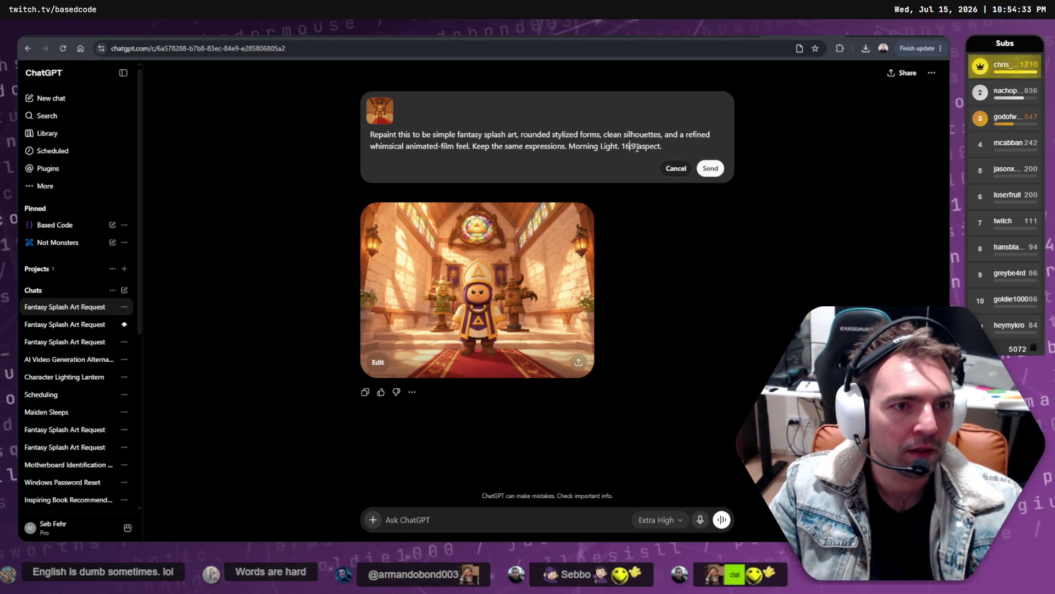
{"action": "type", "text": " Don't chang"}
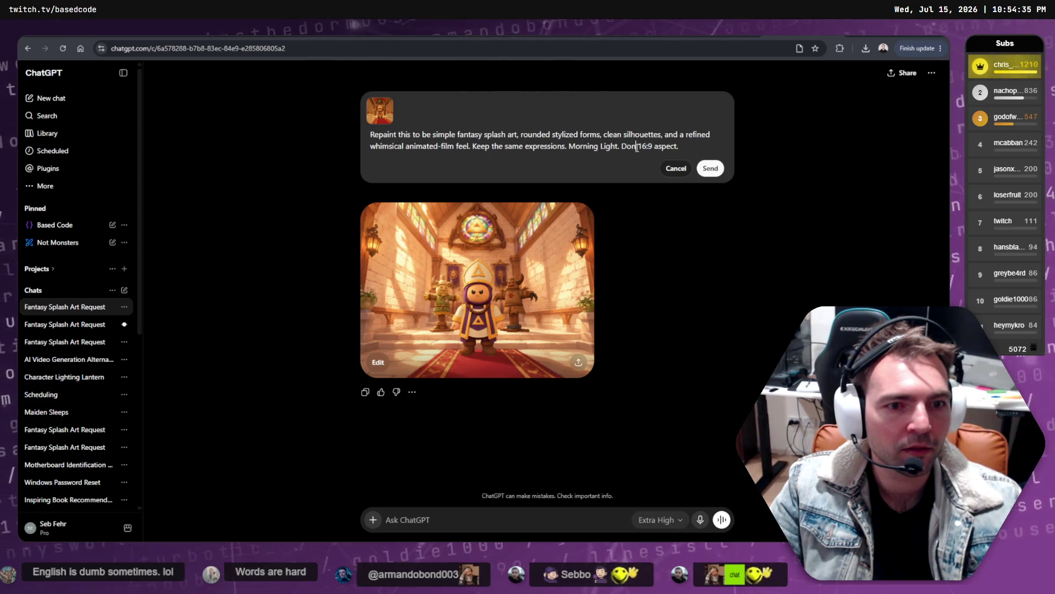
{"action": "type", "text": "e the "}
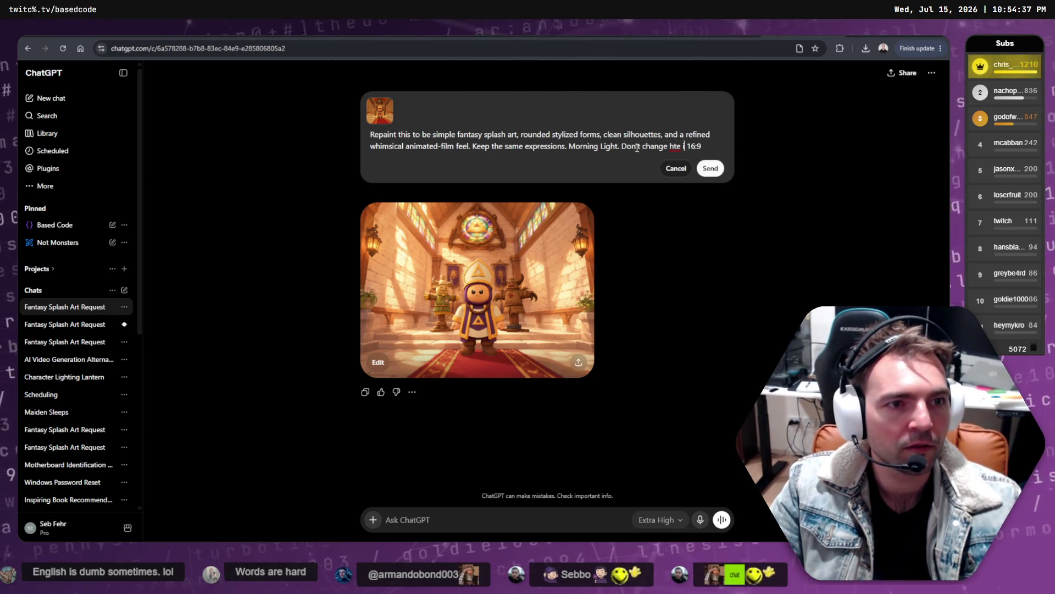
{"action": "type", "text": "environment."}
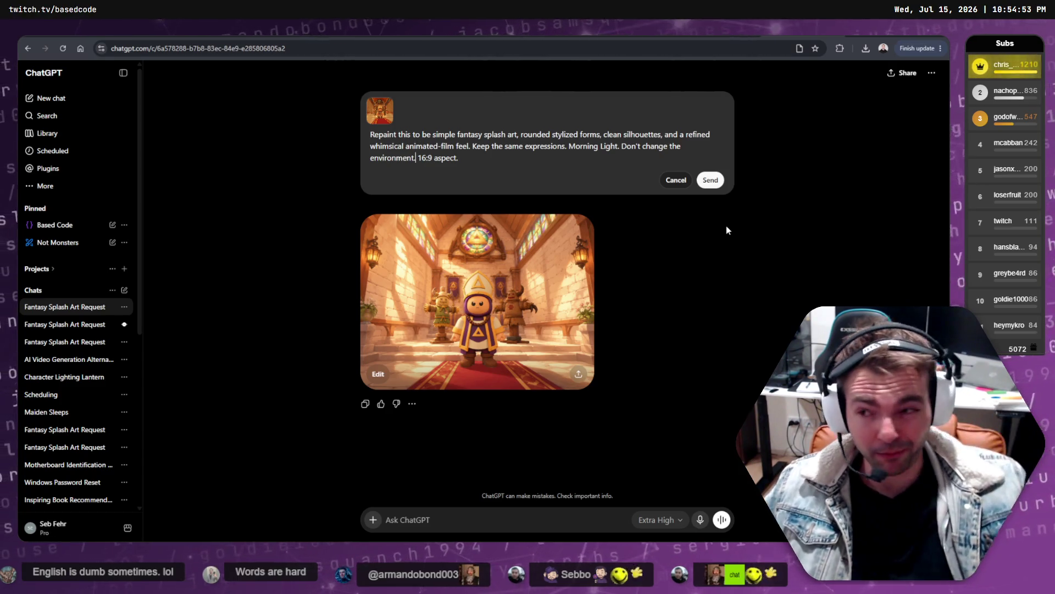
{"action": "left_click", "coordinate": [710, 180]}
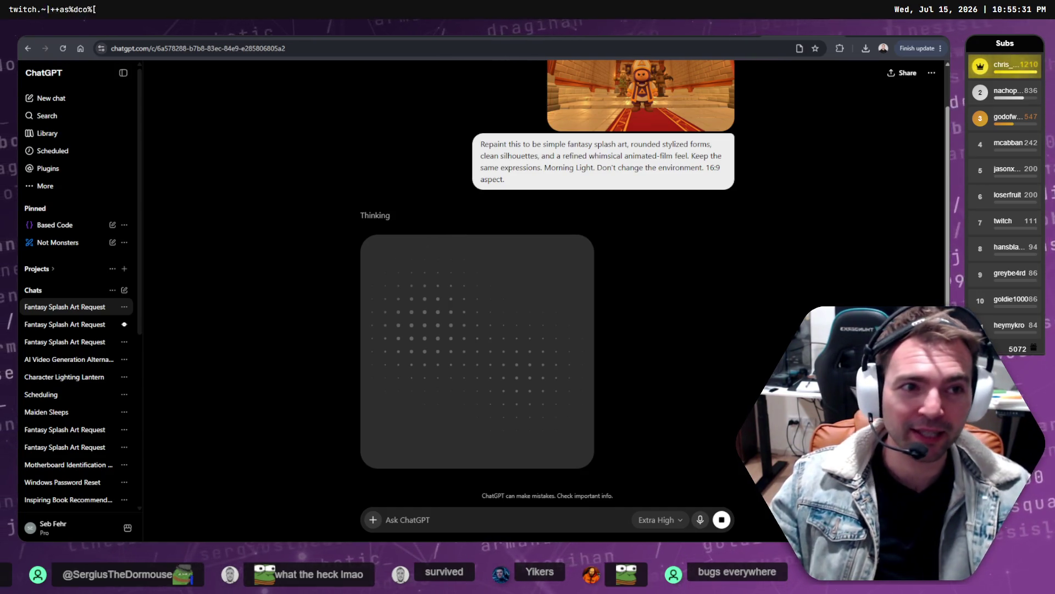
- Open the second Fantasy Splash Art Request chat holding the village-street repaint
{"action": "left_click", "coordinate": [64, 324]}
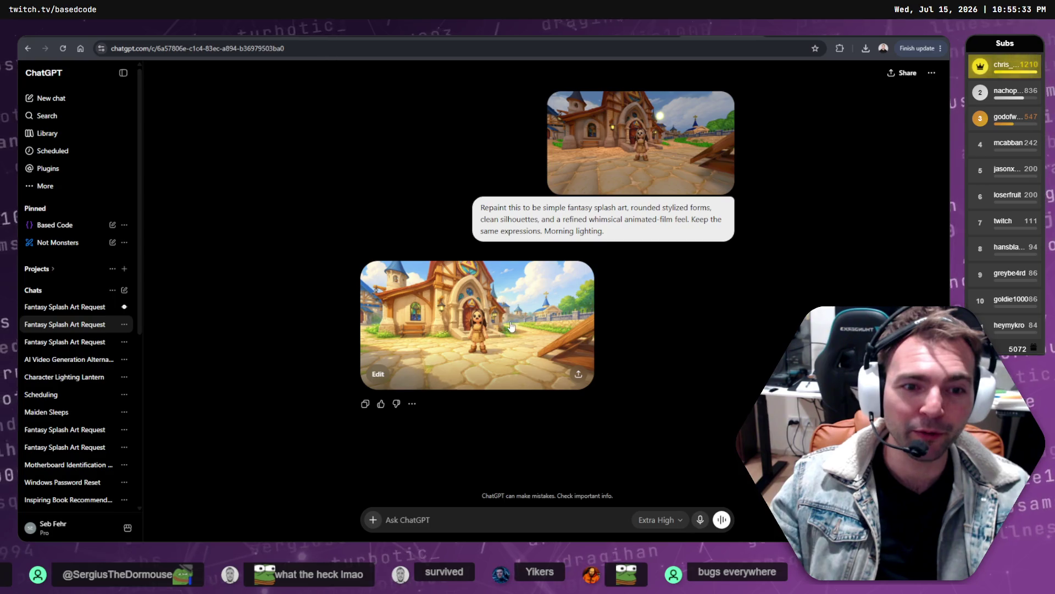
- Compare the generated village image with the reference screenshot, then copy the generated image
{"action": "left_click", "coordinate": [577, 346]}
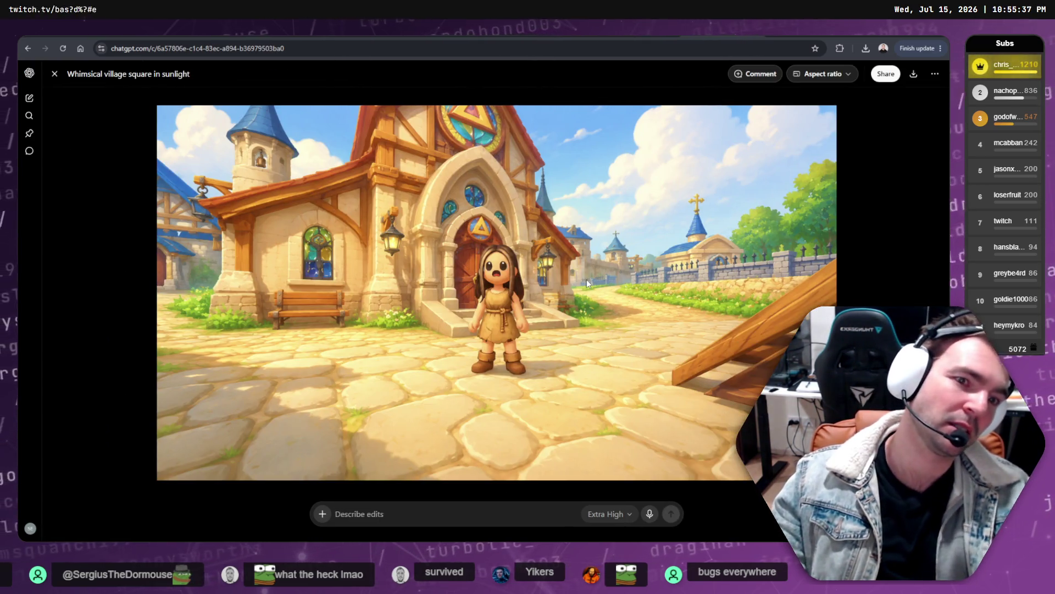
{"action": "key", "text": "Escape"}
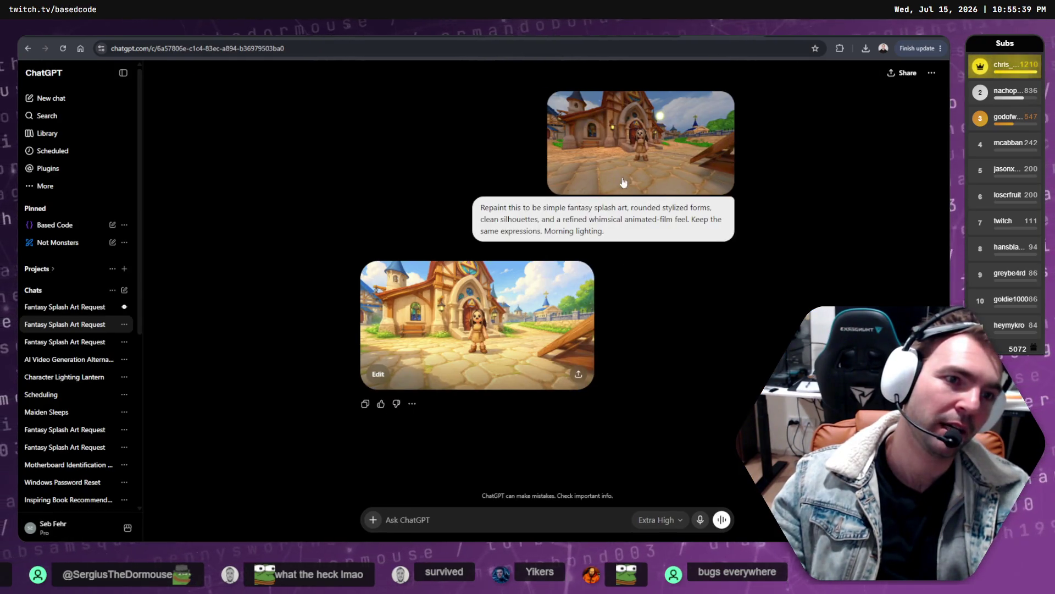
{"action": "left_click", "coordinate": [623, 184]}
{"action": "key", "text": "Escape"}
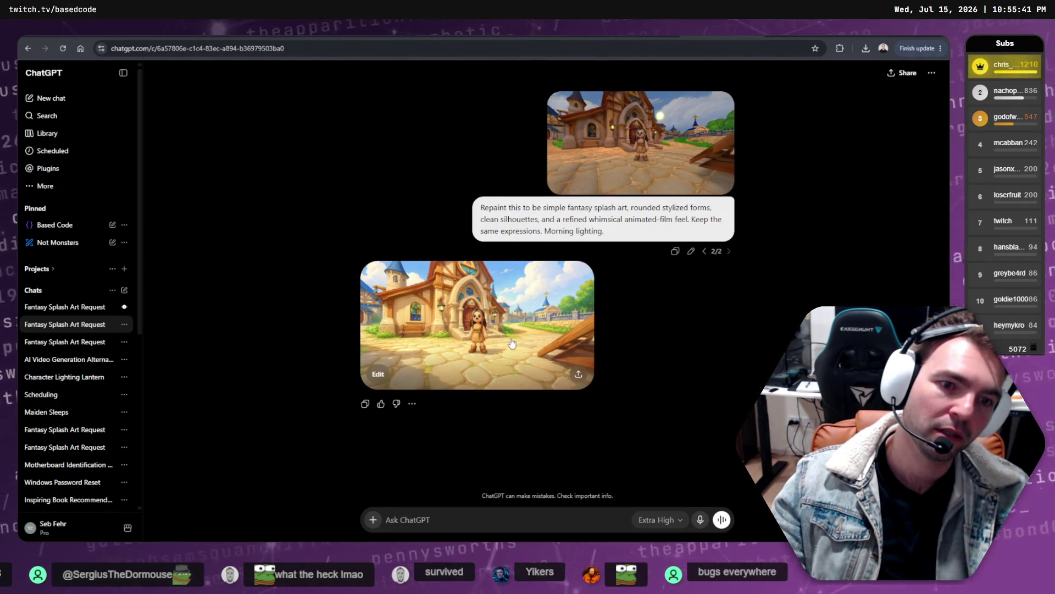
{"action": "left_click", "coordinate": [517, 356]}
{"action": "key", "text": "Escape"}
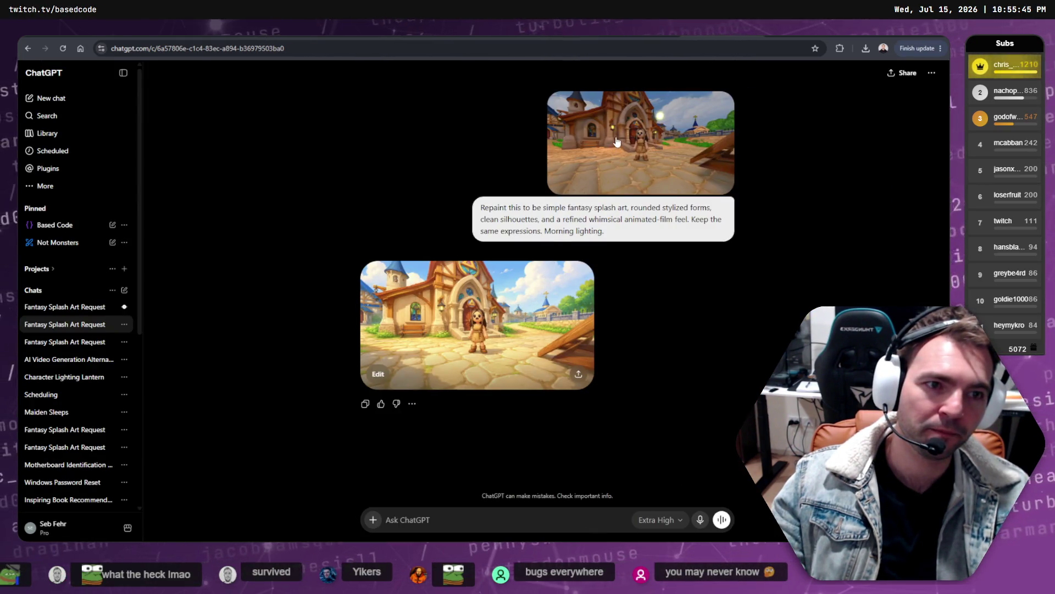
{"action": "left_click", "coordinate": [539, 315]}
{"action": "right_click", "coordinate": [541, 322]}
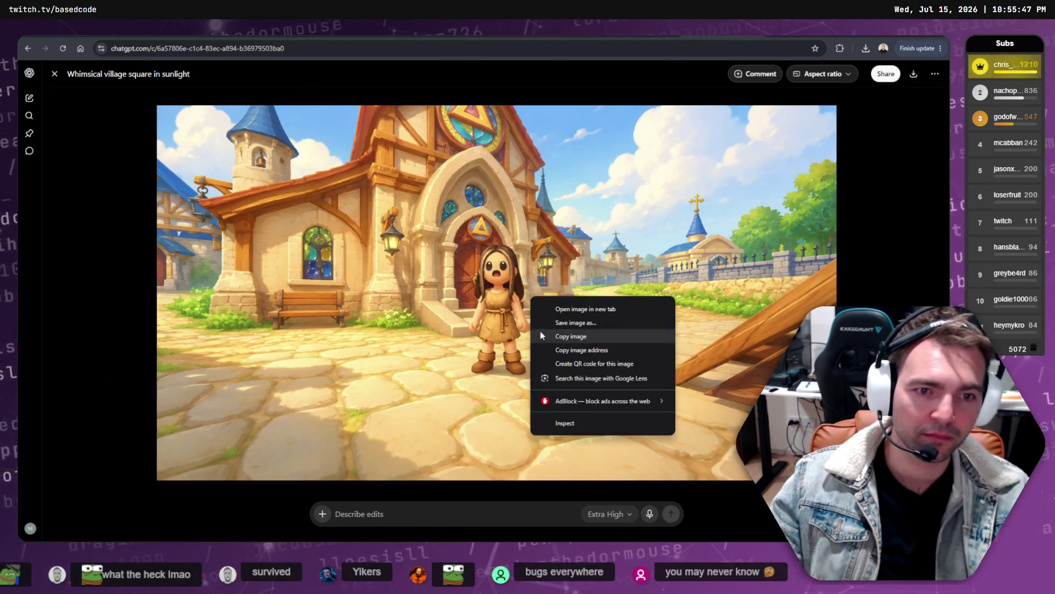
{"action": "left_click", "coordinate": [571, 336]}
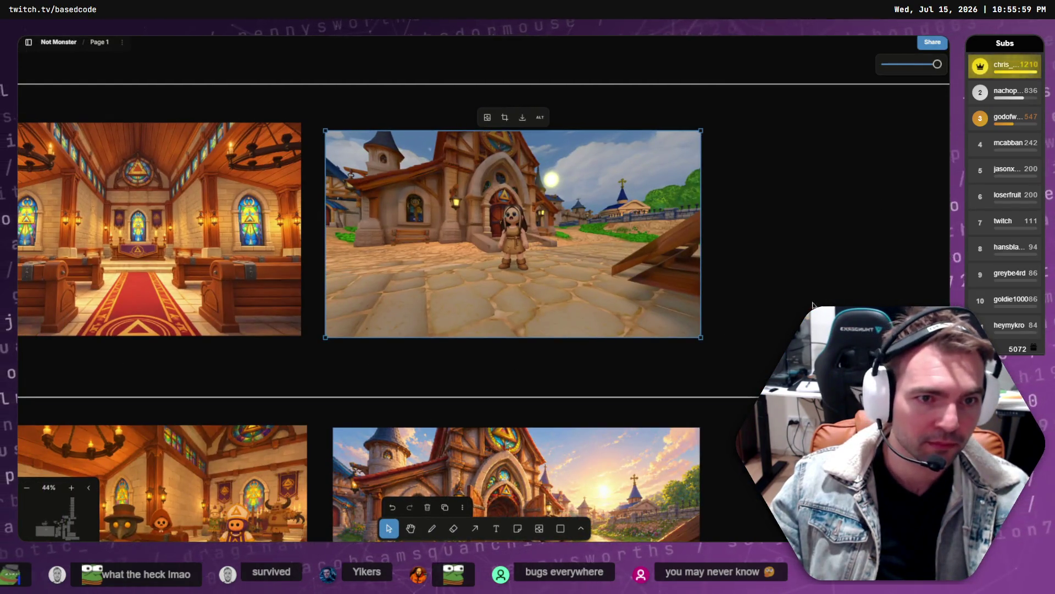
- Delete the two old church-exterior images and paste the village image beside the interior shots
{"action": "left_click", "coordinate": [796, 299]}
{"action": "scroll", "coordinate": [642, 181], "scroll_direction": "down", "scroll_amount": 5}
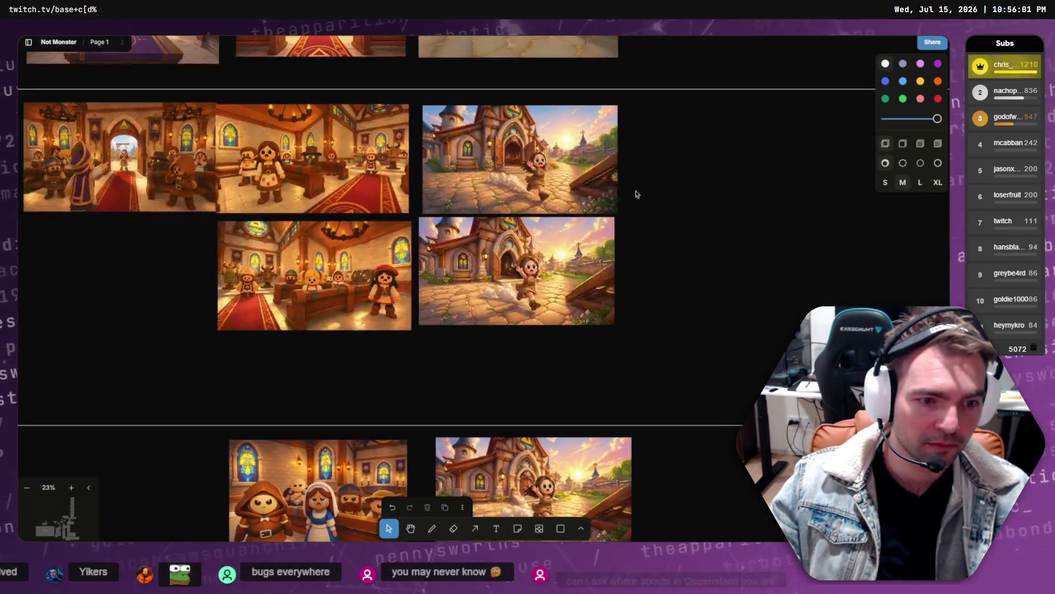
{"action": "scroll", "coordinate": [642, 182], "scroll_direction": "down", "scroll_amount": 2}
{"action": "mouse_move", "coordinate": [673, 181]}
{"action": "left_mouse_down"}
{"action": "mouse_move", "coordinate": [611, 287]}
{"action": "mouse_move", "coordinate": [542, 348]}
{"action": "mouse_move", "coordinate": [525, 342]}
{"action": "left_mouse_up"}
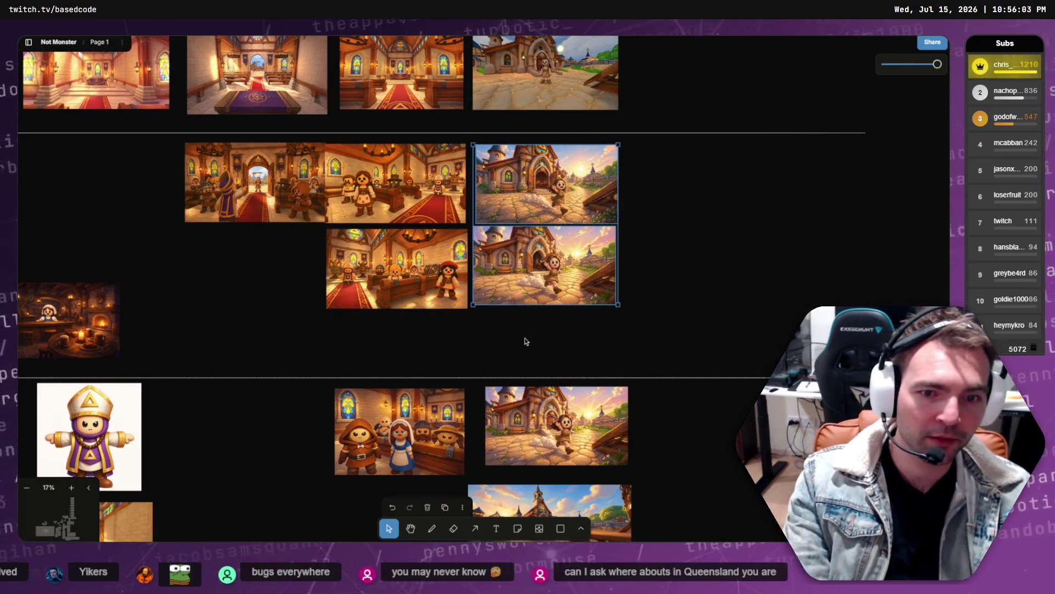
{"action": "key", "text": "Delete"}
{"action": "key", "text": "ctrl+v"}
{"action": "left_click_drag", "start_coordinate": [505, 285], "coordinate": [565, 181]}
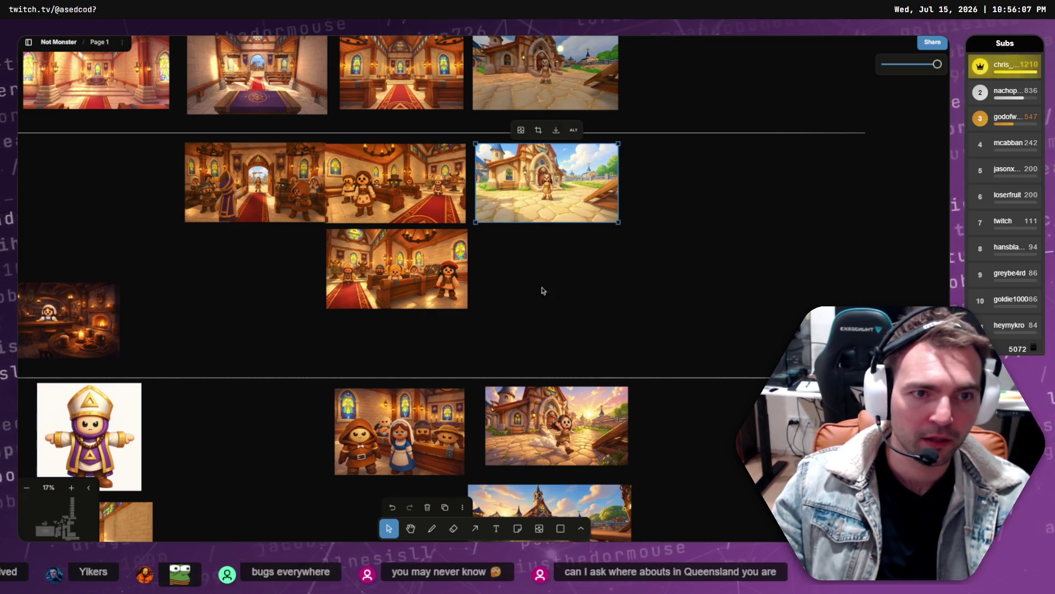
- Delete the leftover running-girl and church images from the lower row
{"action": "scroll", "coordinate": [714, 165], "scroll_direction": "down", "scroll_amount": 5}
{"action": "left_click_drag", "start_coordinate": [654, 187], "coordinate": [545, 322]}
{"action": "scroll", "coordinate": [576, 361], "scroll_direction": "up", "scroll_amount": 3}
{"action": "key", "text": "Delete"}
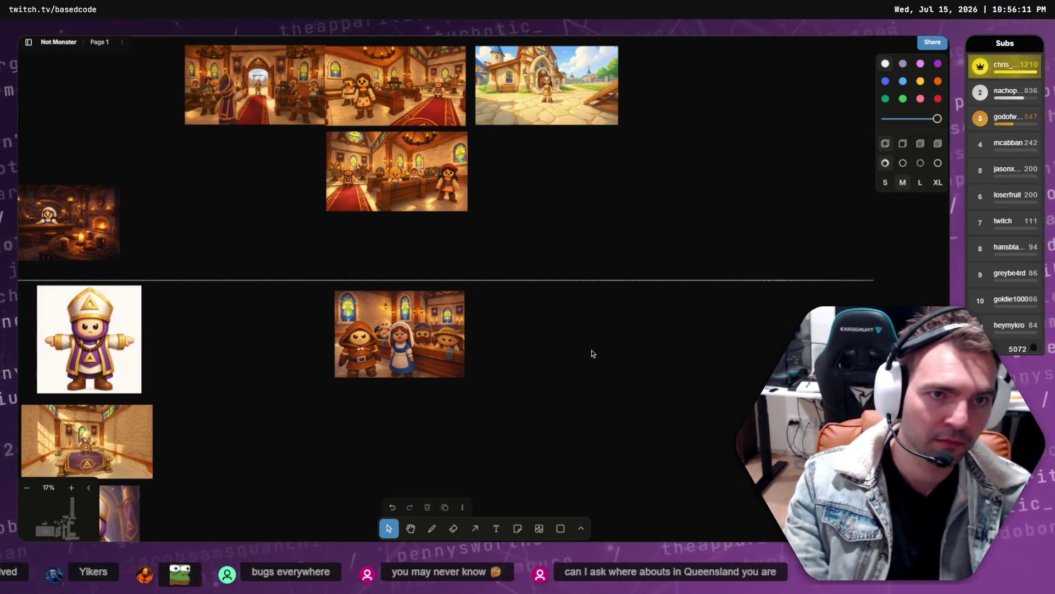
{"action": "scroll", "coordinate": [588, 347], "scroll_direction": "up", "scroll_amount": 5}
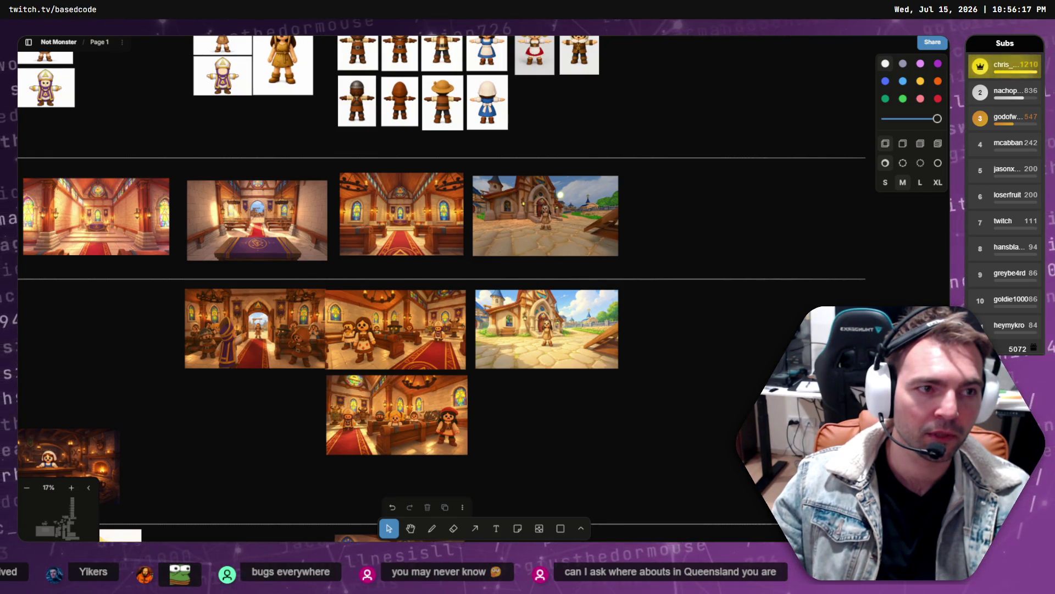
{"action": "key", "text": "alt+Tab"}
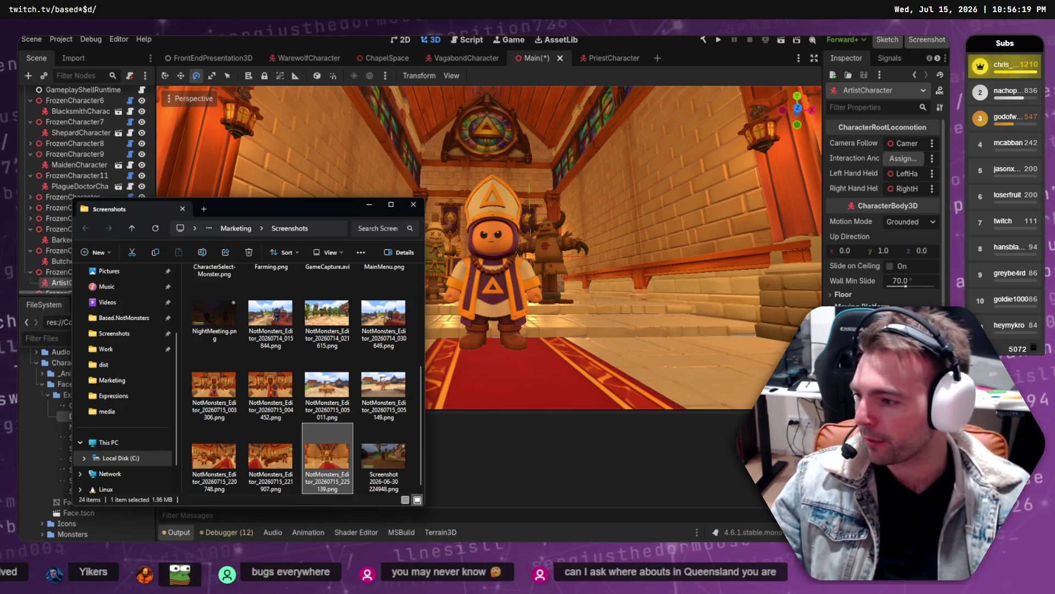
- Reload the Runway page and create a new untitled video session from Recent Sessions
{"action": "key", "text": "alt+Tab"}
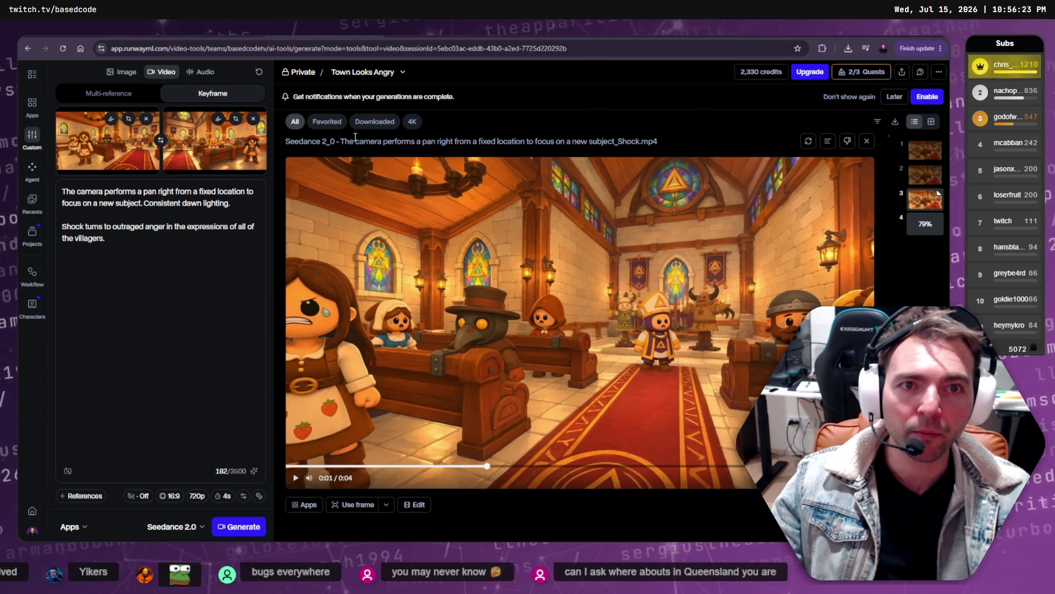
{"action": "mouse_move", "coordinate": [303, 79]}
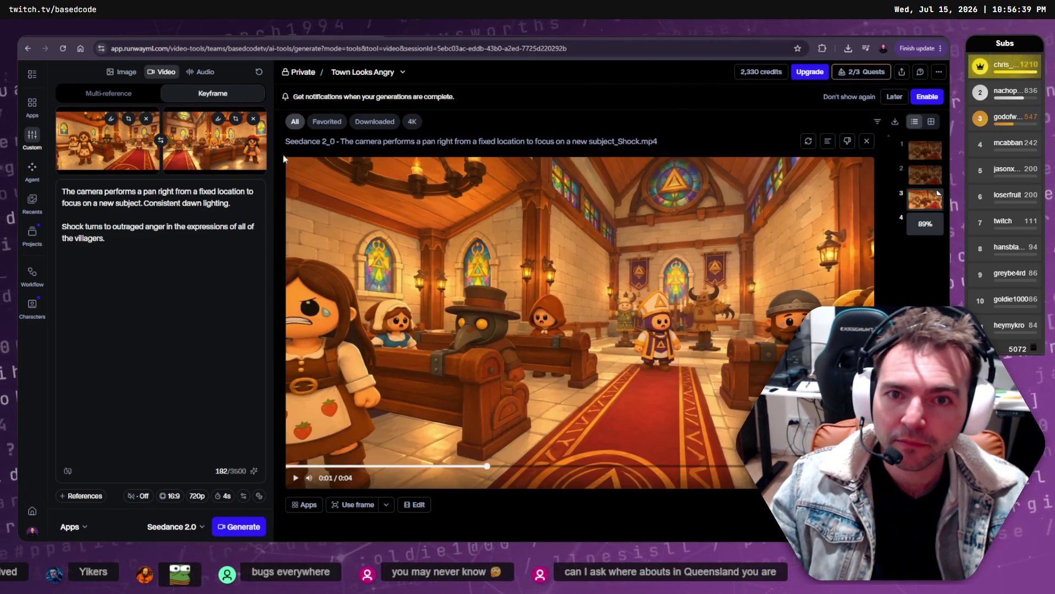
{"action": "left_click", "coordinate": [403, 72]}
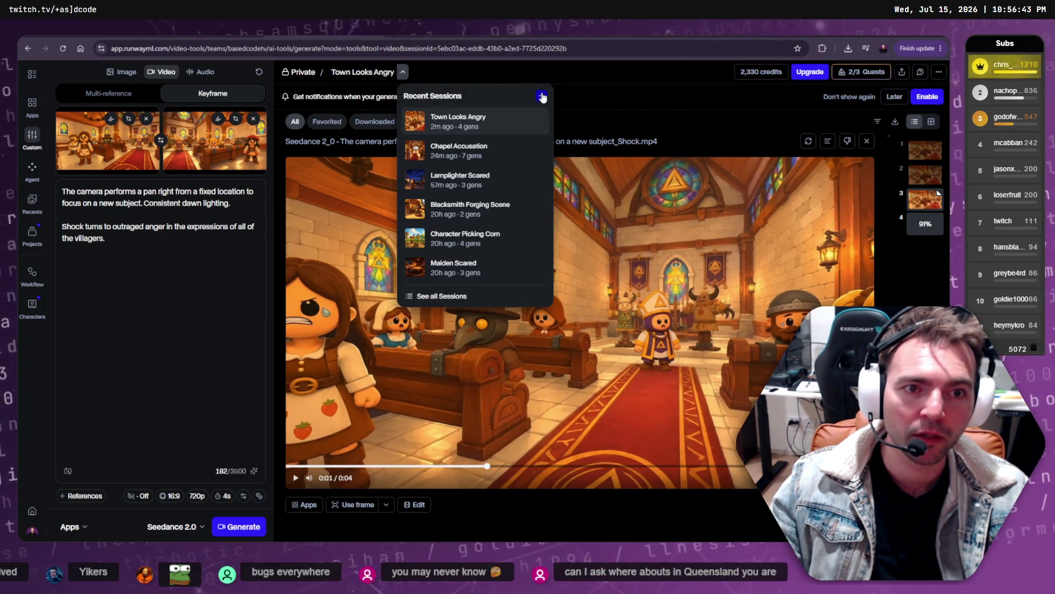
{"action": "left_click", "coordinate": [208, 50]}
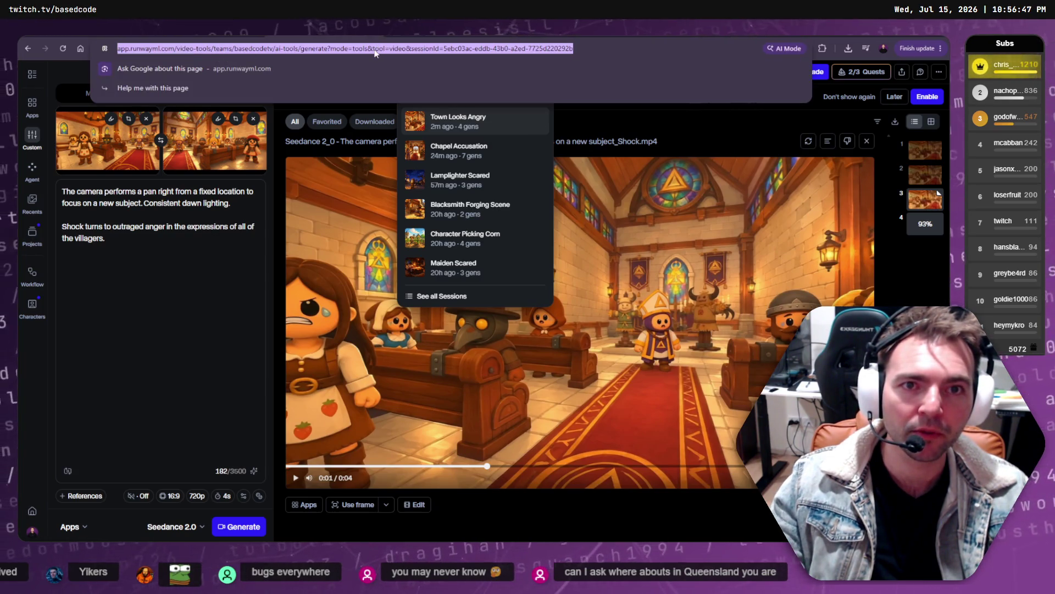
{"action": "key", "text": "Return"}
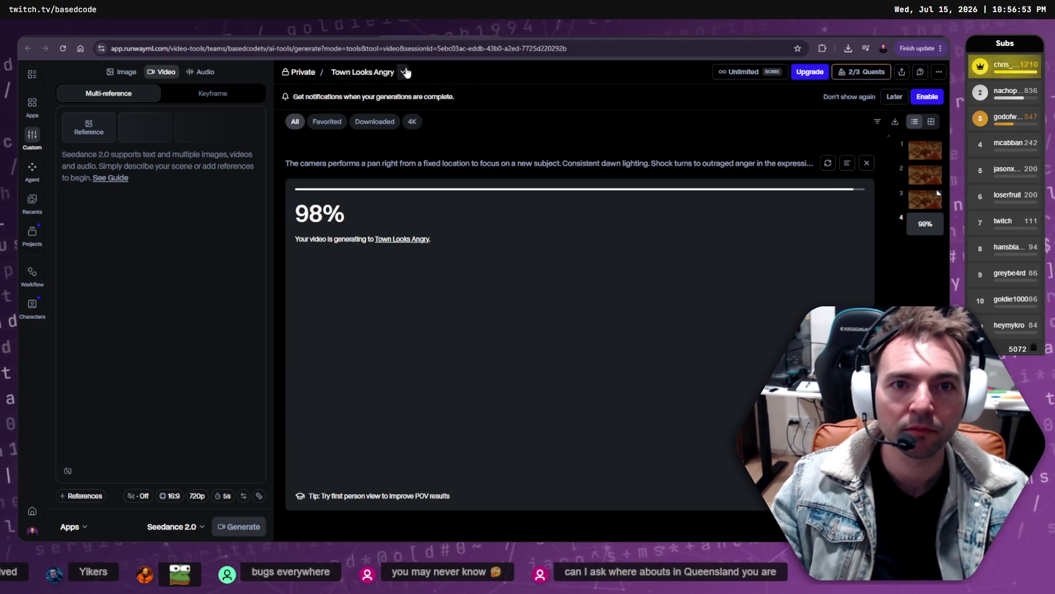
{"action": "left_click", "coordinate": [406, 74]}
{"action": "left_click", "coordinate": [540, 97]}
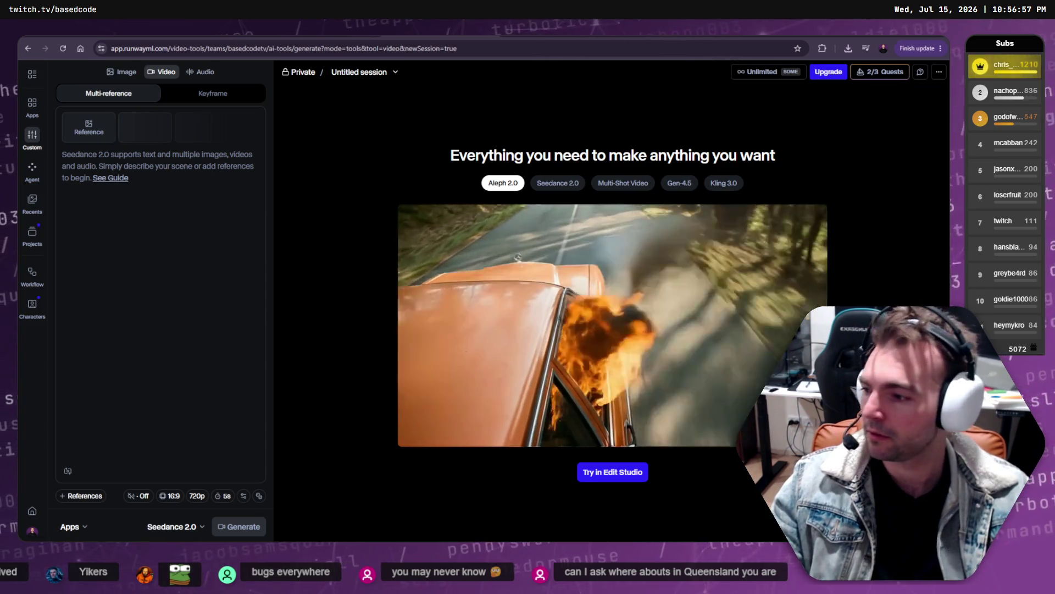
{"action": "key", "text": "alt+Tab"}
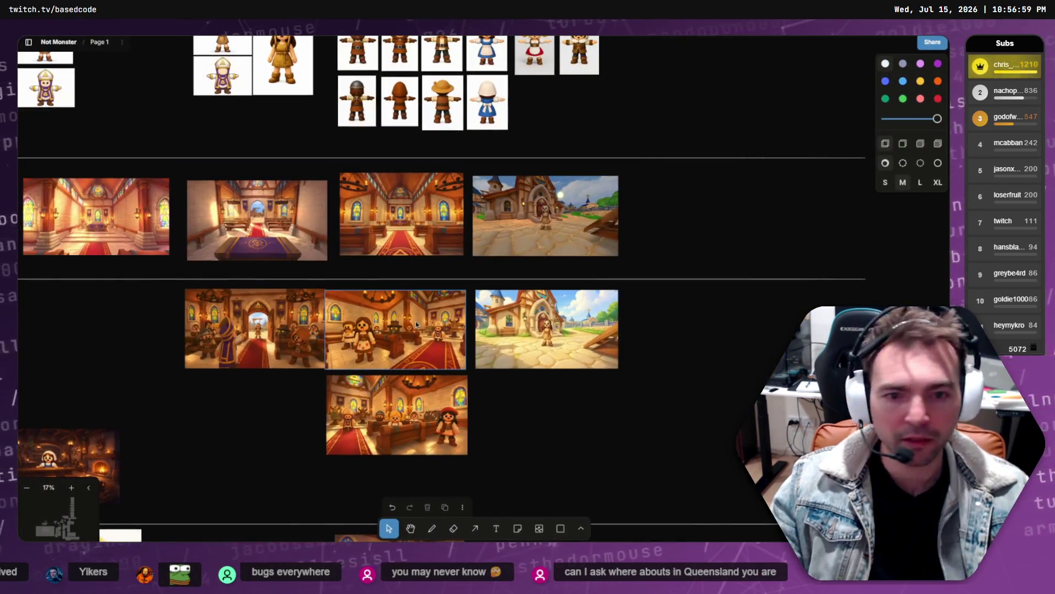
- Name the untitled Runway session 'Vagabond Flees'
{"action": "scroll", "coordinate": [523, 187], "scroll_direction": "up", "scroll_amount": 5}
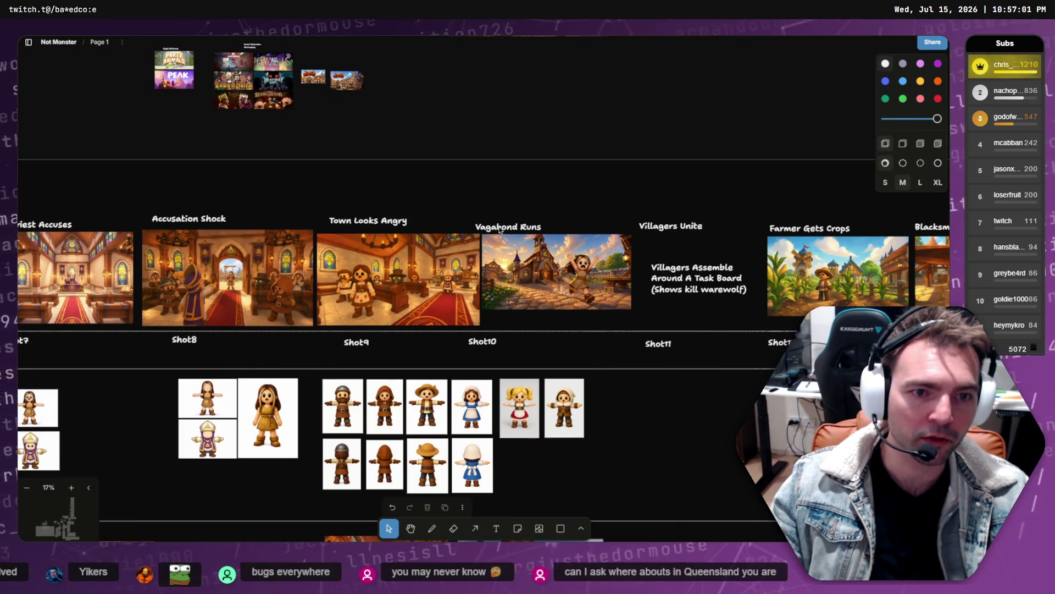
{"action": "double_click", "coordinate": [499, 230]}
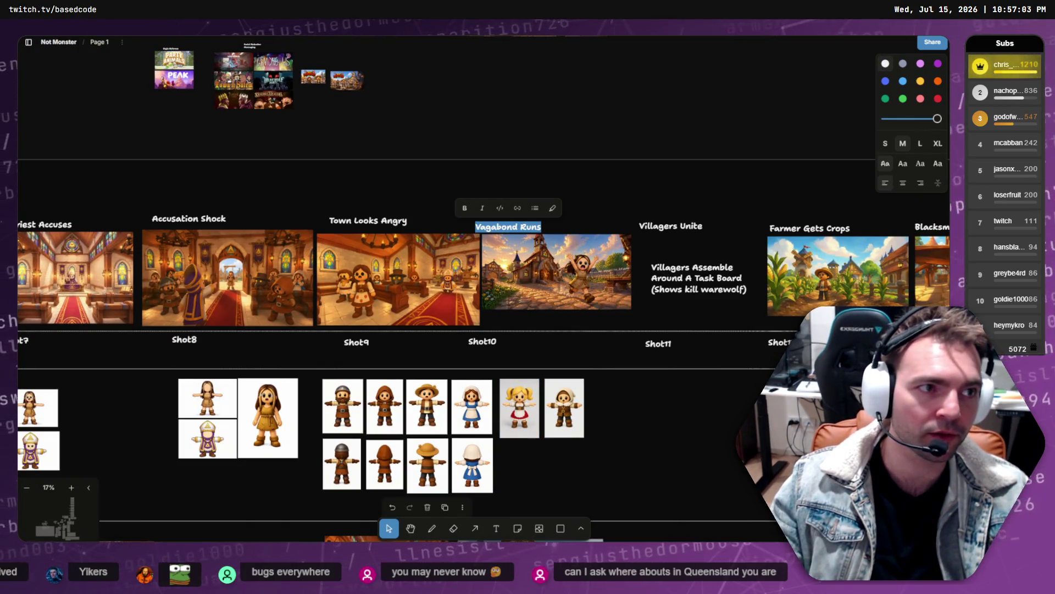
{"action": "key", "text": "alt+Tab"}
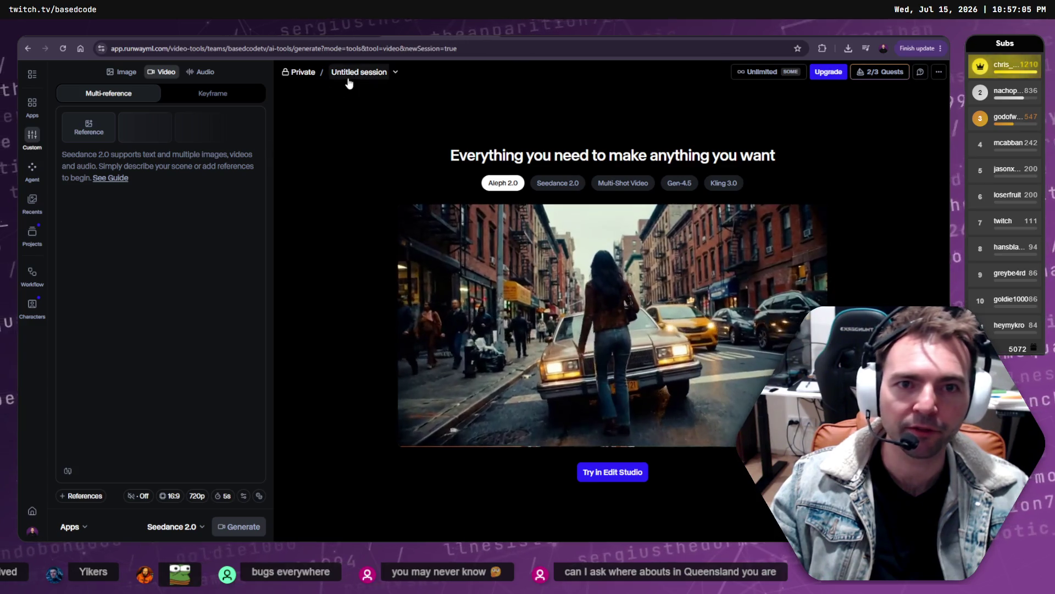
{"action": "left_click", "coordinate": [348, 83]}
{"action": "key", "text": "ctrl+v"}
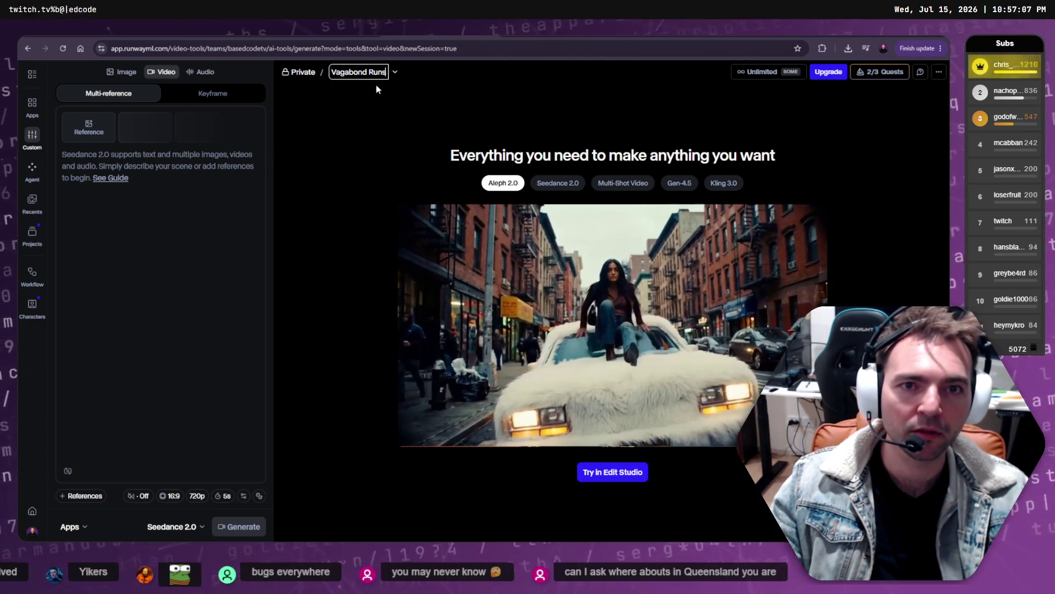
{"action": "key", "text": "Escape"}
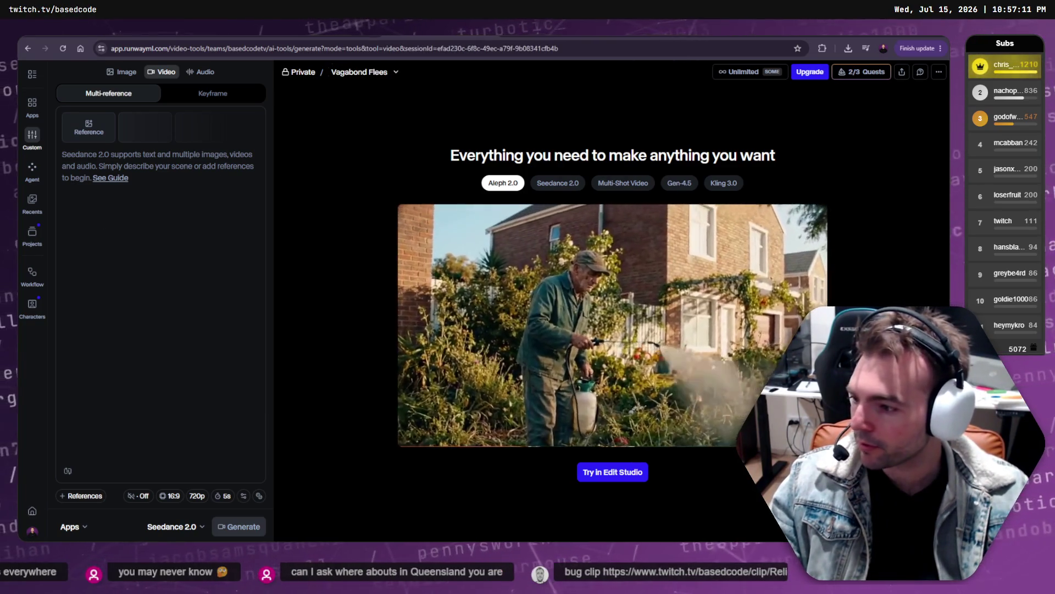
{"action": "key", "text": "alt+Tab"}
- Change 'Runs' to 'Flees' in the Shot10 title, making it Vagabond Flees
{"action": "double_click", "coordinate": [531, 224]}
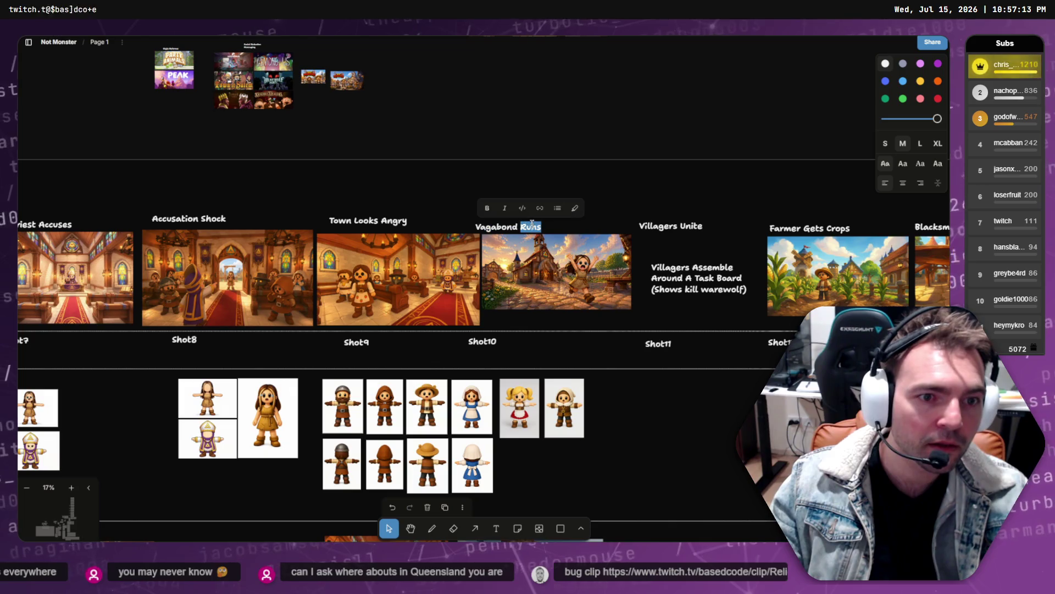
{"action": "type", "text": "Flee"}
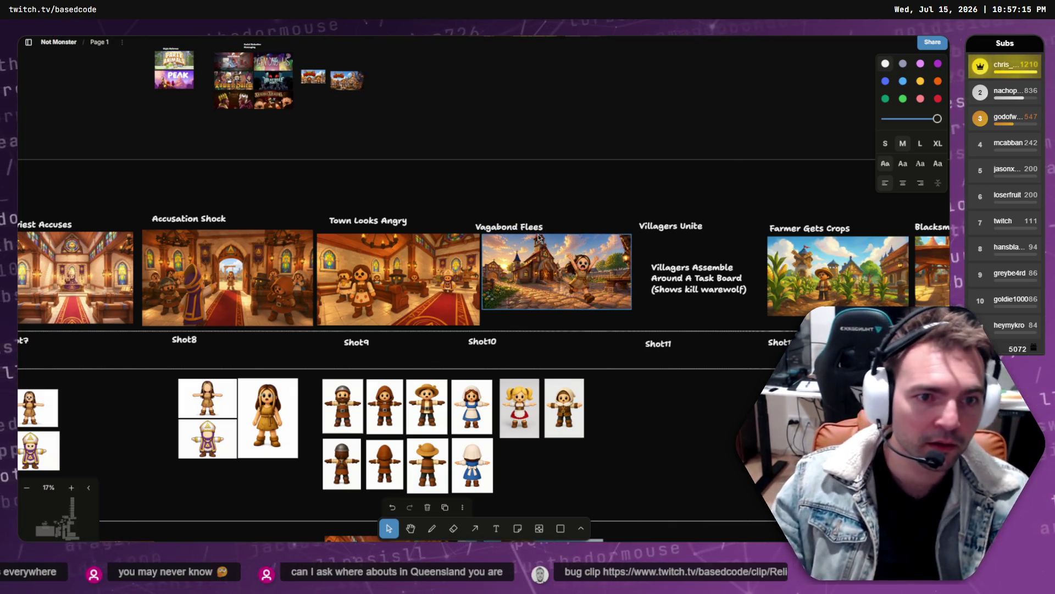
{"action": "key", "text": "Escape"}
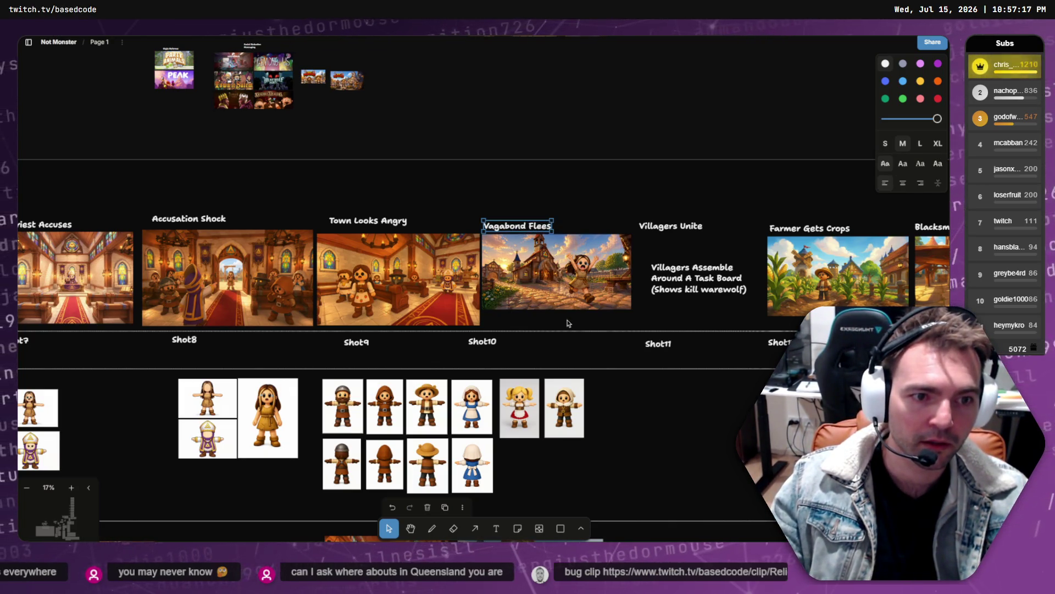
{"action": "left_click", "coordinate": [568, 323]}
- Move the lower village image into the Vagabond Flees slot and enlarge it to fit
{"action": "scroll", "coordinate": [568, 323], "scroll_direction": "down", "scroll_amount": 5}
{"action": "left_click", "coordinate": [568, 317]}
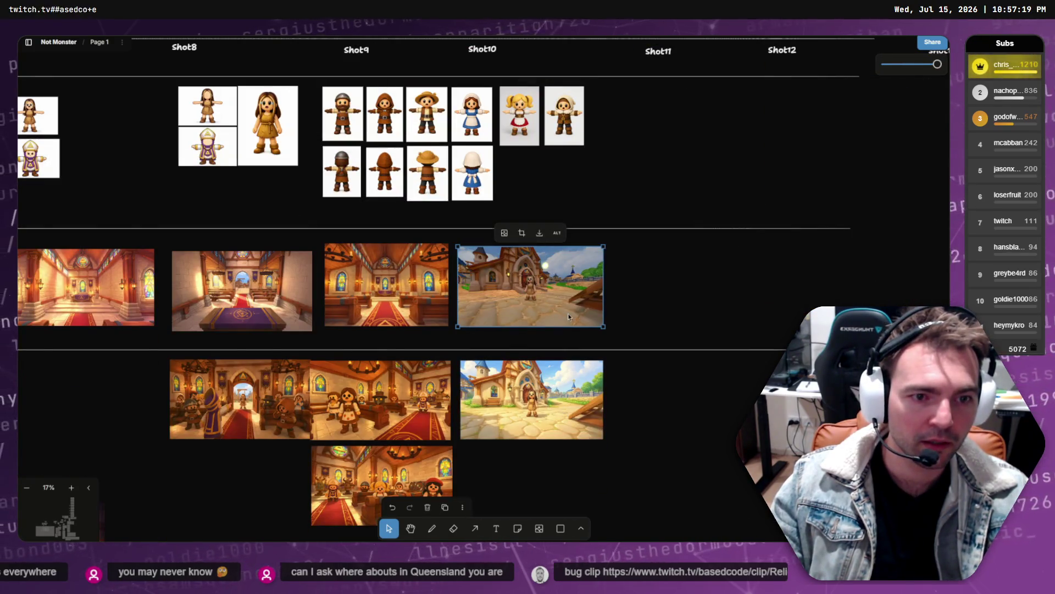
{"action": "left_click", "coordinate": [555, 426]}
{"action": "mouse_move", "coordinate": [555, 426]}
{"action": "left_mouse_down"}
{"action": "mouse_move", "coordinate": [554, 365]}
{"action": "mouse_move", "coordinate": [583, 283]}
{"action": "mouse_move", "coordinate": [580, 366]}
{"action": "mouse_move", "coordinate": [558, 327]}
{"action": "left_mouse_up"}
{"action": "scroll", "coordinate": [560, 345], "scroll_direction": "up", "scroll_amount": 6}
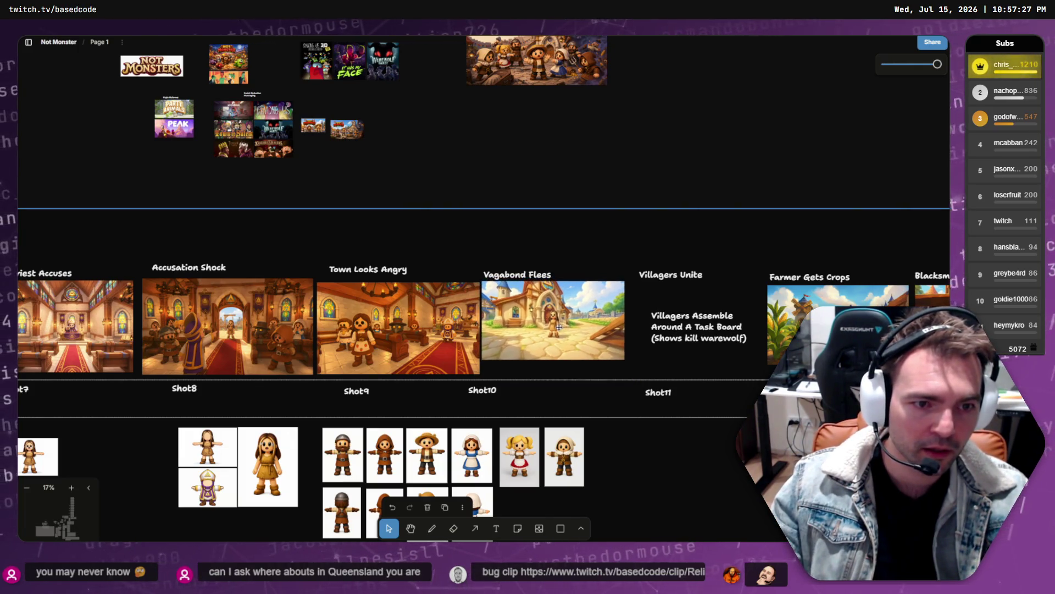
{"action": "left_click_drag", "start_coordinate": [625, 359], "coordinate": [648, 372]}
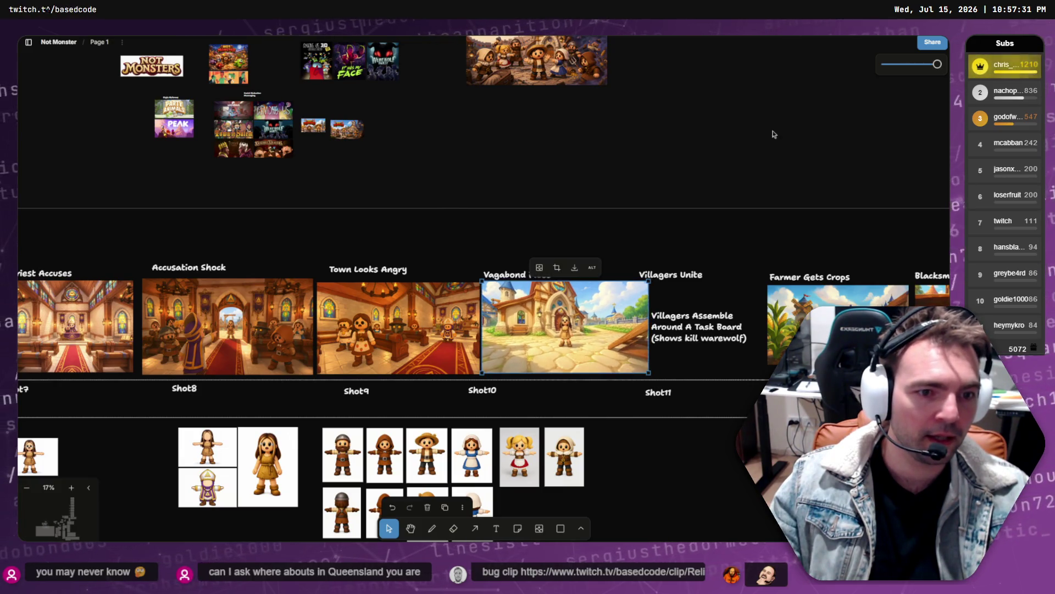
{"action": "key", "text": "alt+Tab"}
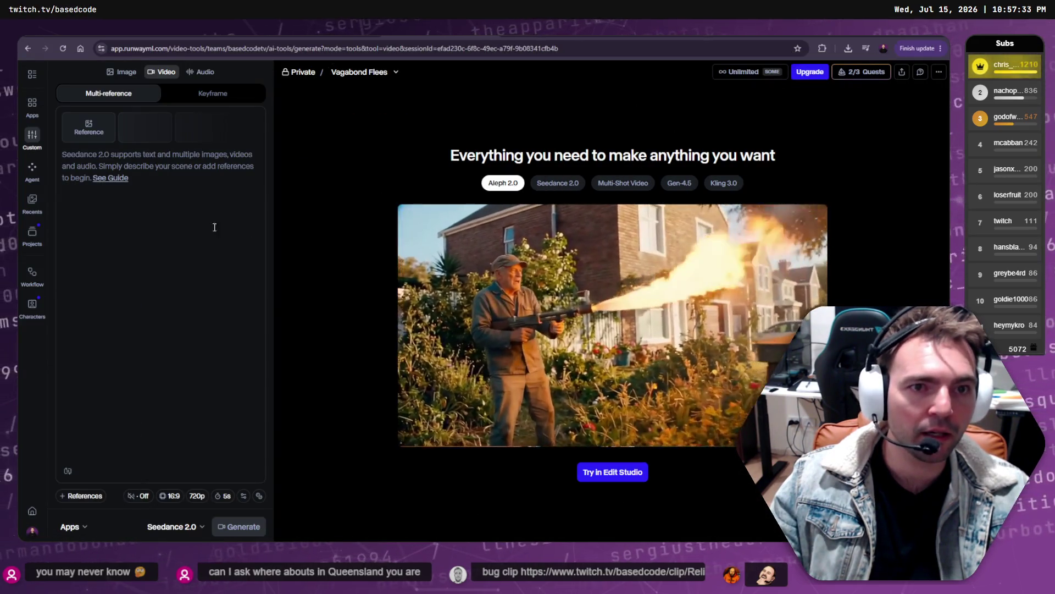
- Open Runway's reference assets library and start uploading an image from the computer
{"action": "left_click", "coordinate": [96, 128]}
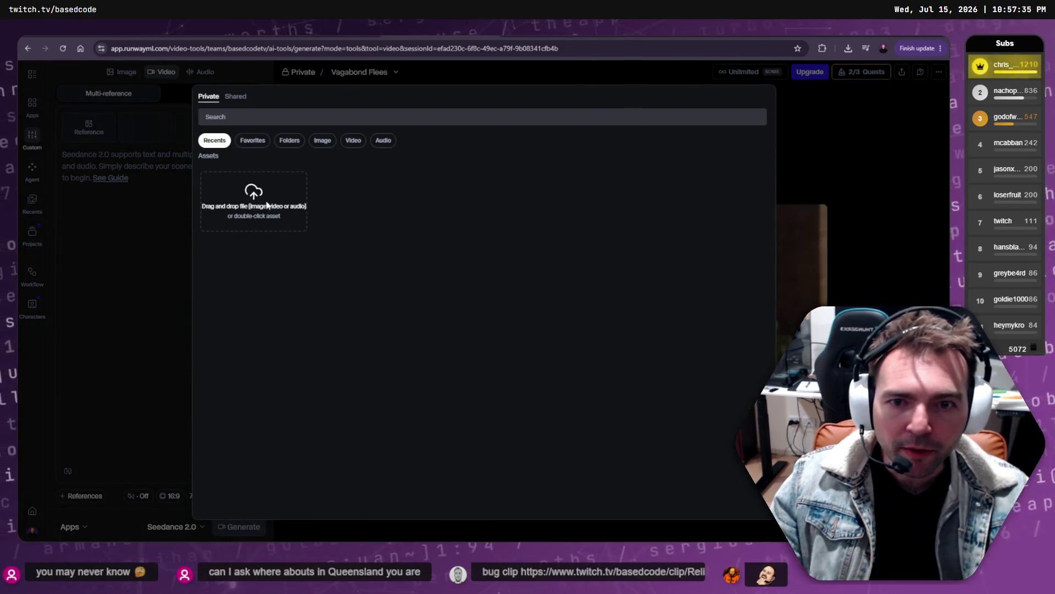
{"action": "left_click", "coordinate": [263, 196]}
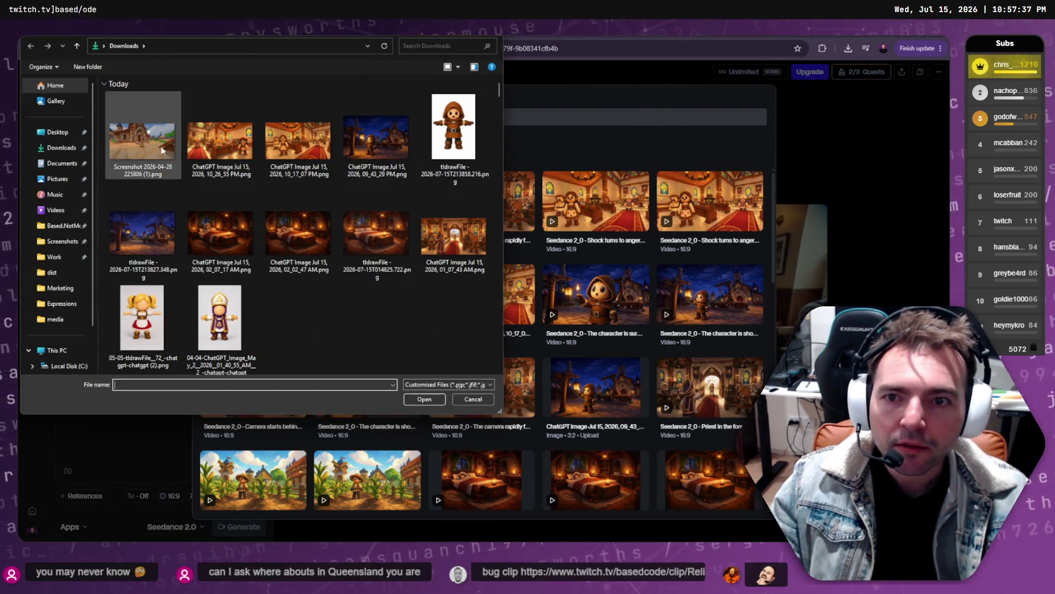
{"action": "double_click", "coordinate": [377, 140]}
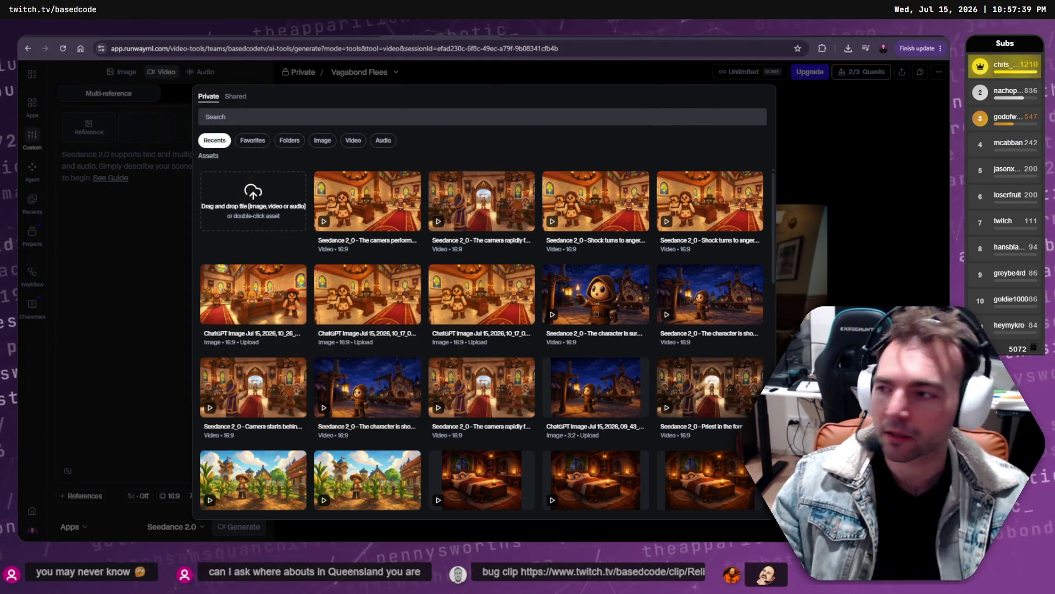
- Download the sunlit village square image from ChatGPT and upload it into Runway's assets library
{"action": "key", "text": "ctrl+Tab"}
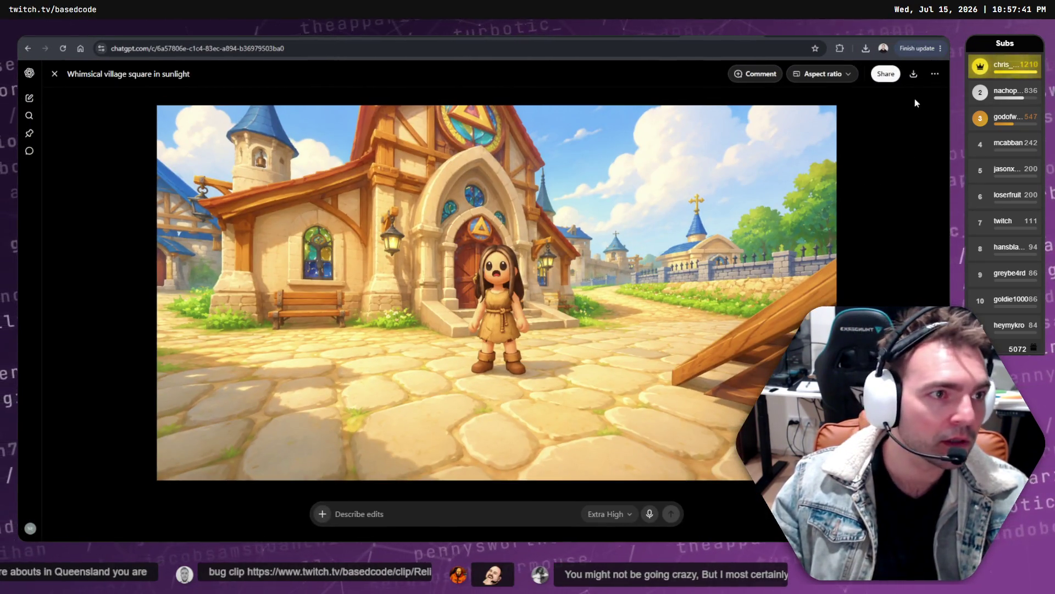
{"action": "left_click", "coordinate": [913, 73]}
{"action": "key", "text": "ctrl+Tab"}
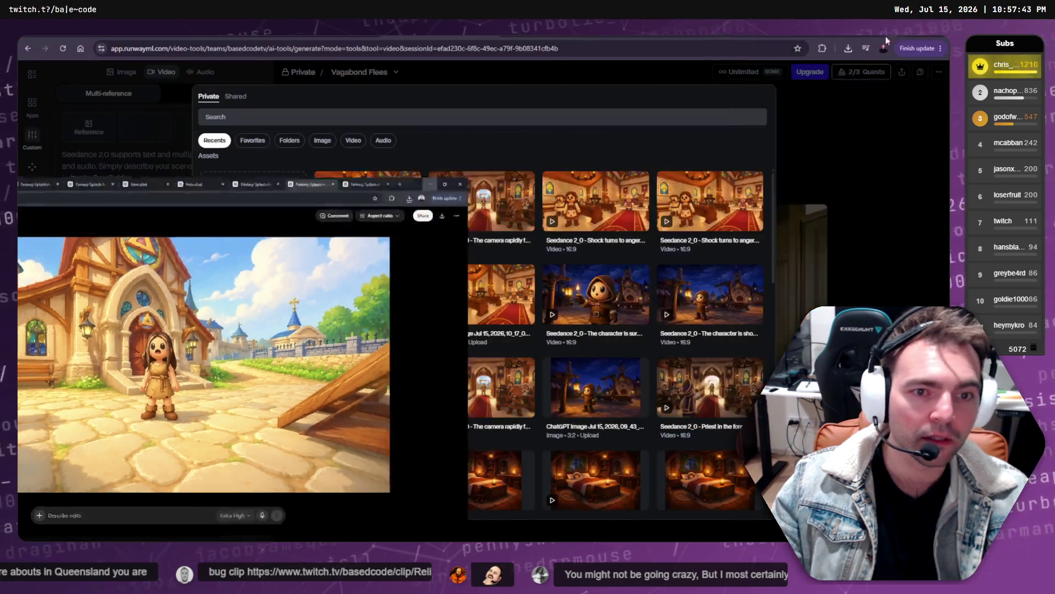
{"action": "left_click", "coordinate": [256, 199]}
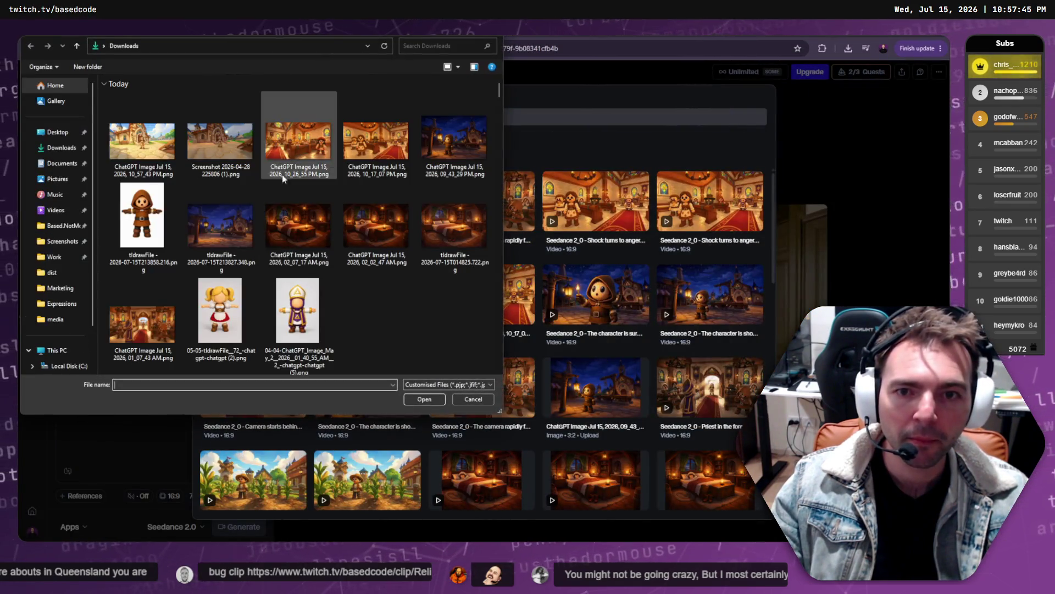
{"action": "double_click", "coordinate": [147, 147]}
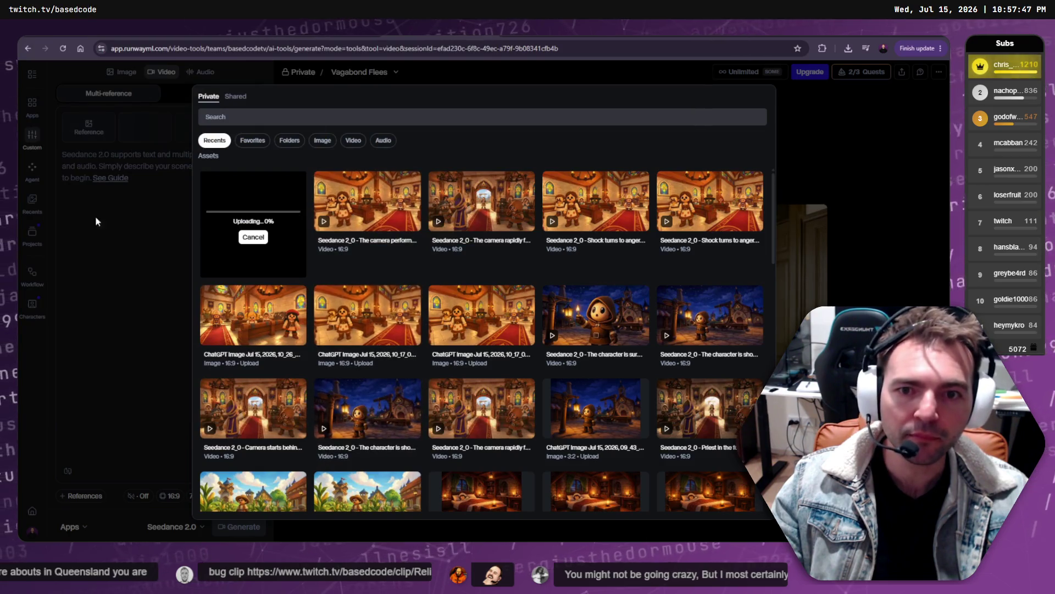
{"action": "key", "text": "ctrl+Tab"}
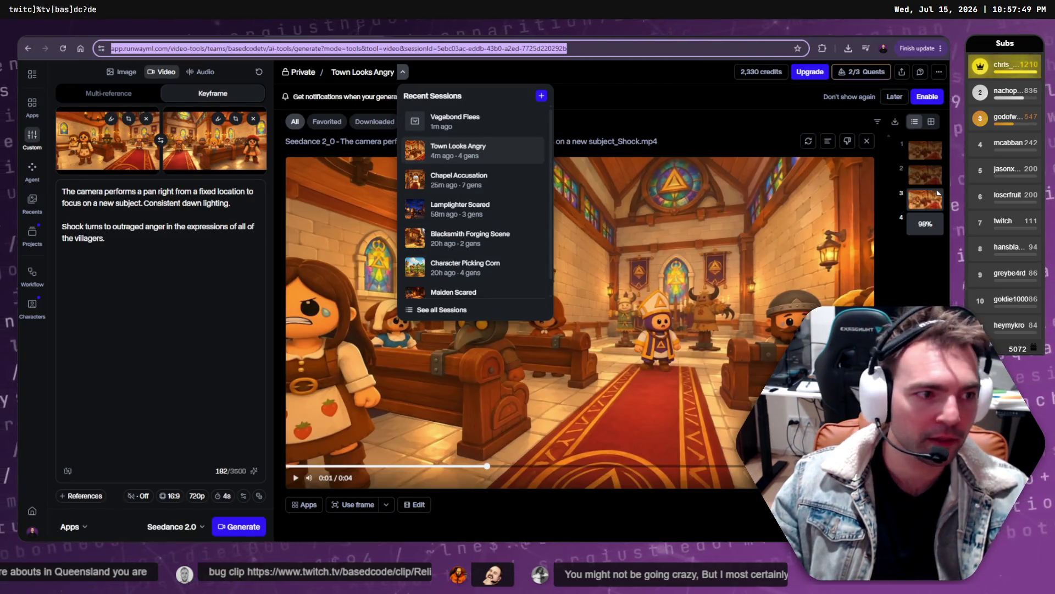
- Select the fourth chapel generation at 98%, then drag the Twitch clip window over Runway
{"action": "left_click", "coordinate": [918, 228]}
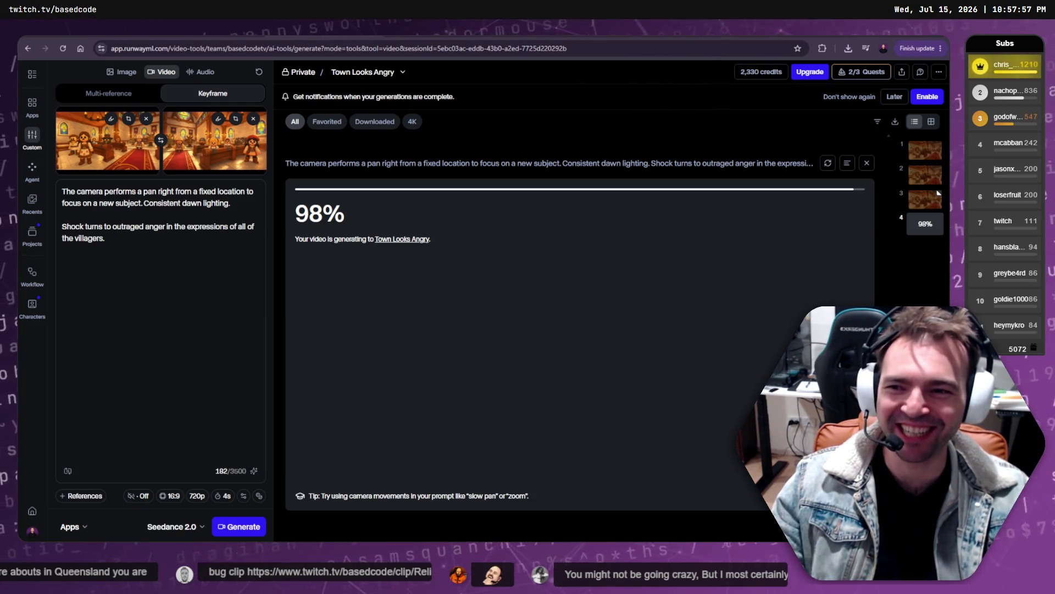
{"action": "mouse_move", "coordinate": [22, 209]}
{"action": "left_mouse_down"}
{"action": "mouse_move", "coordinate": [400, 198]}
{"action": "mouse_move", "coordinate": [470, 133]}
{"action": "left_mouse_up"}
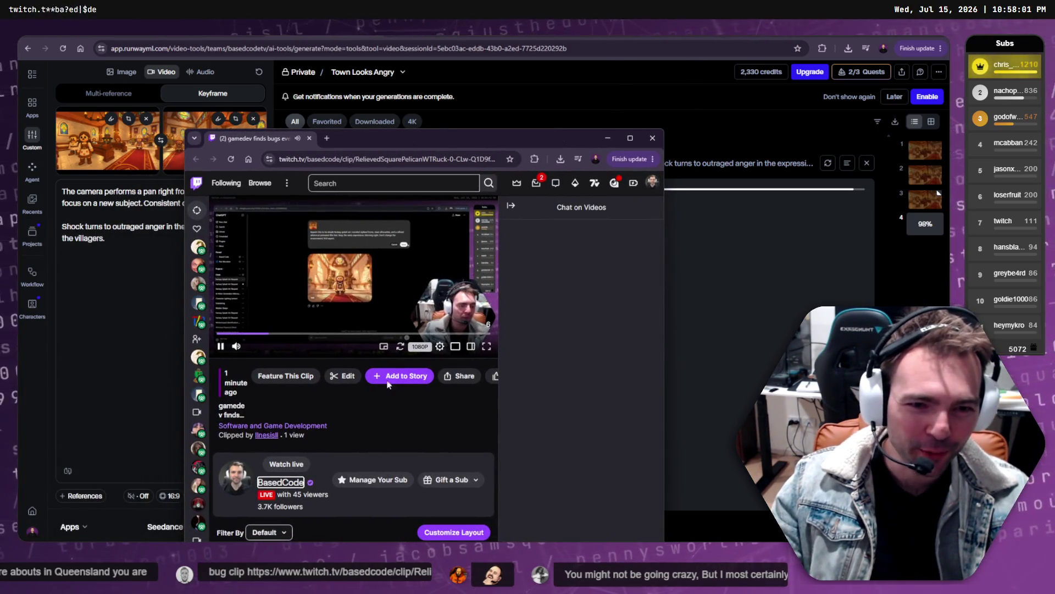
- Play the Twitch bug clip full screen, pausing and resuming to review the ChatGPT repaint moment
{"action": "left_click", "coordinate": [487, 346]}
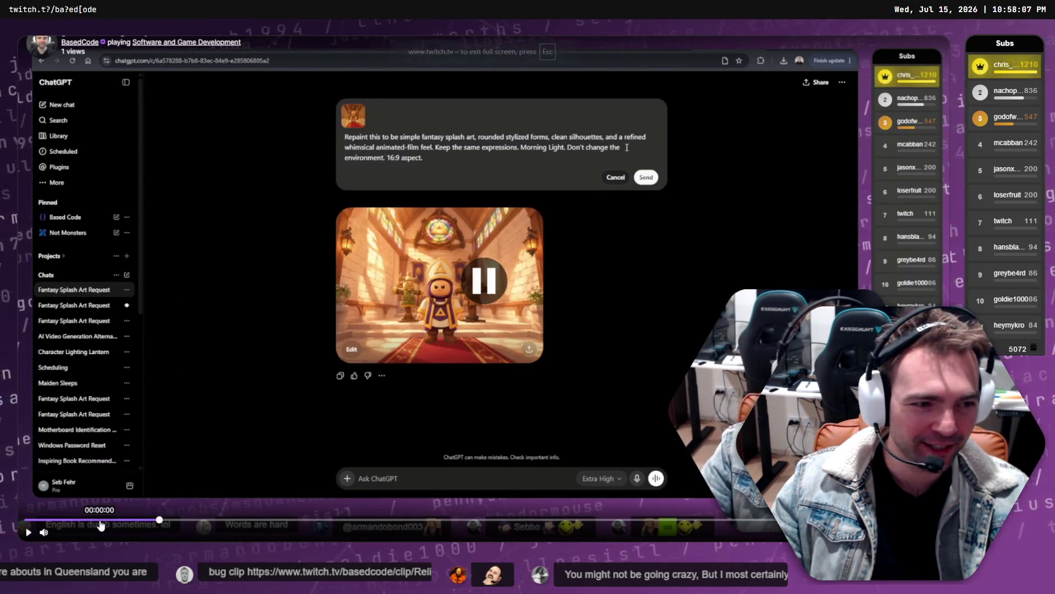
{"action": "key", "text": "space"}
{"action": "key", "text": "space"}
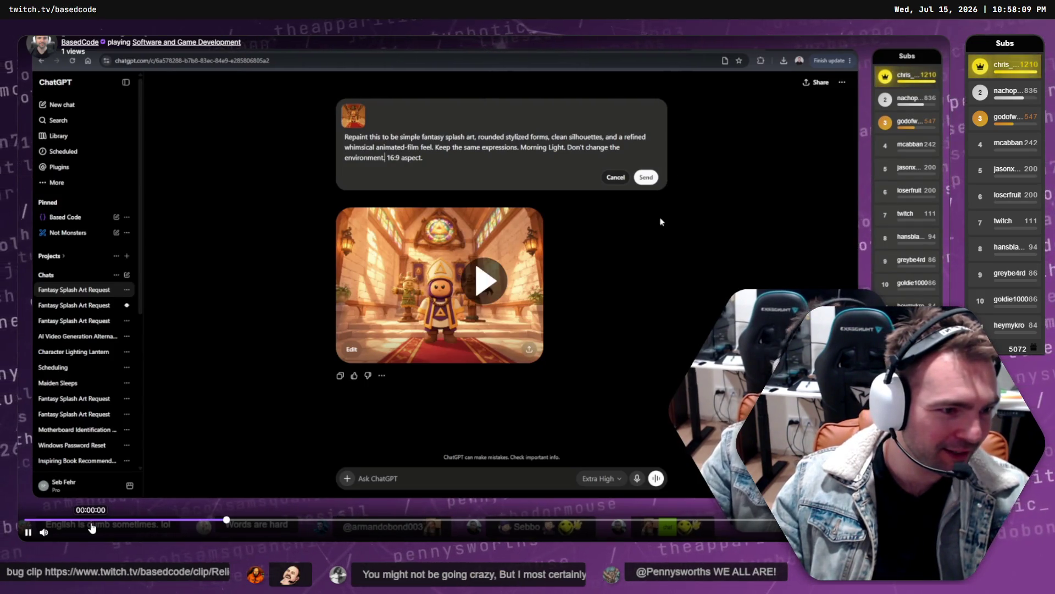
{"action": "key", "text": "space"}
{"action": "key", "text": "space"}
{"action": "key", "text": "space"}
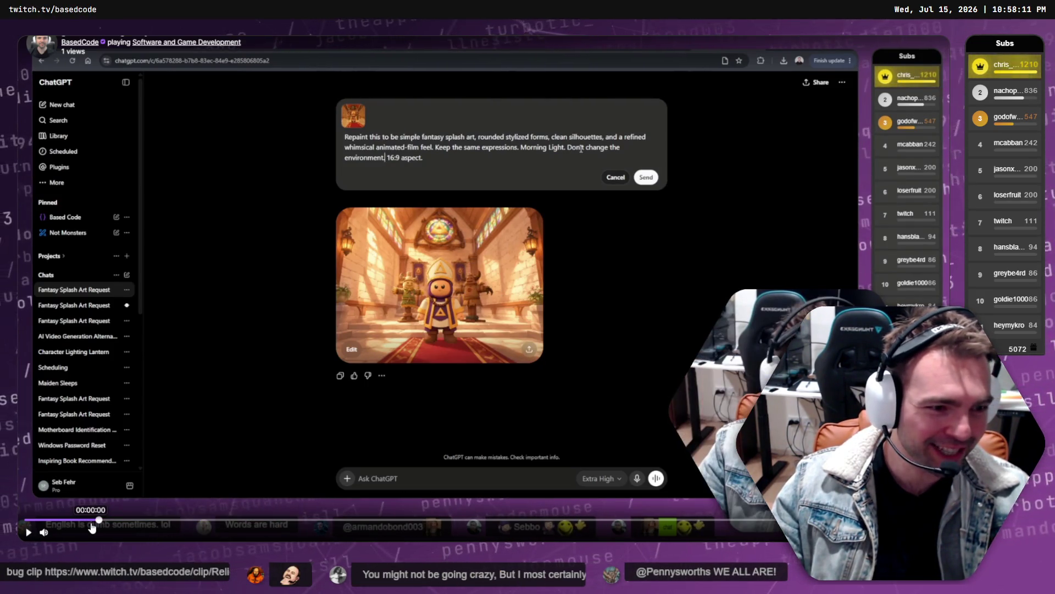
{"action": "key", "text": "space"}
{"action": "key", "text": "space"}
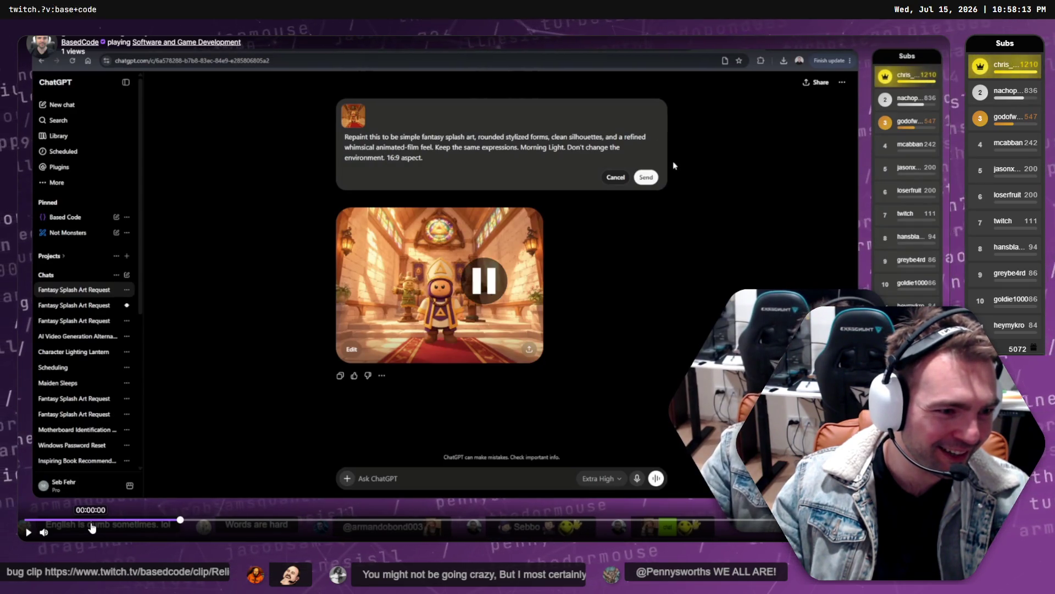
{"action": "key", "text": "space"}
{"action": "key", "text": "space"}
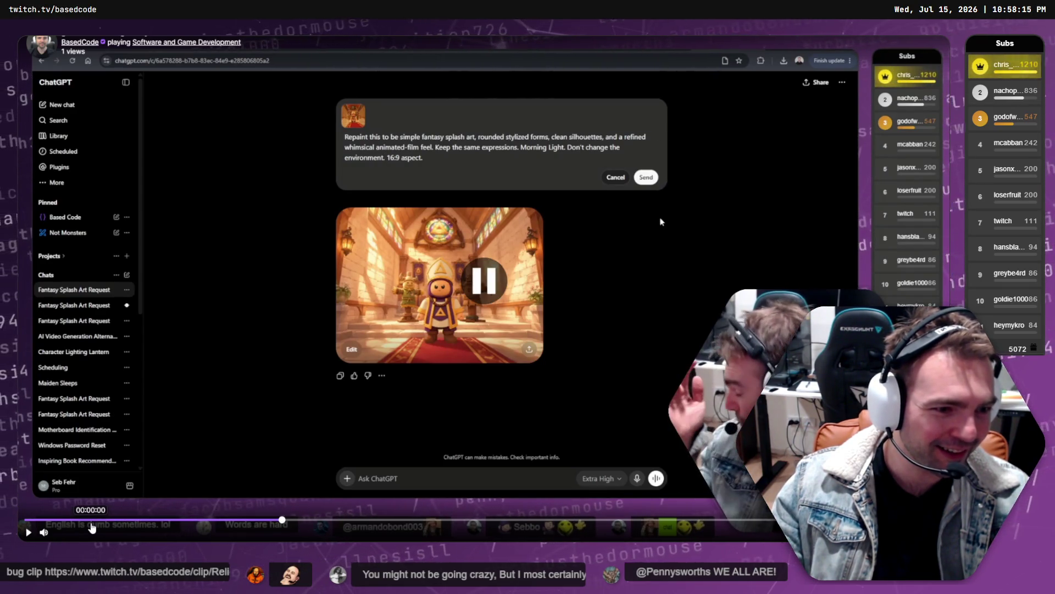
{"action": "key", "text": "space"}
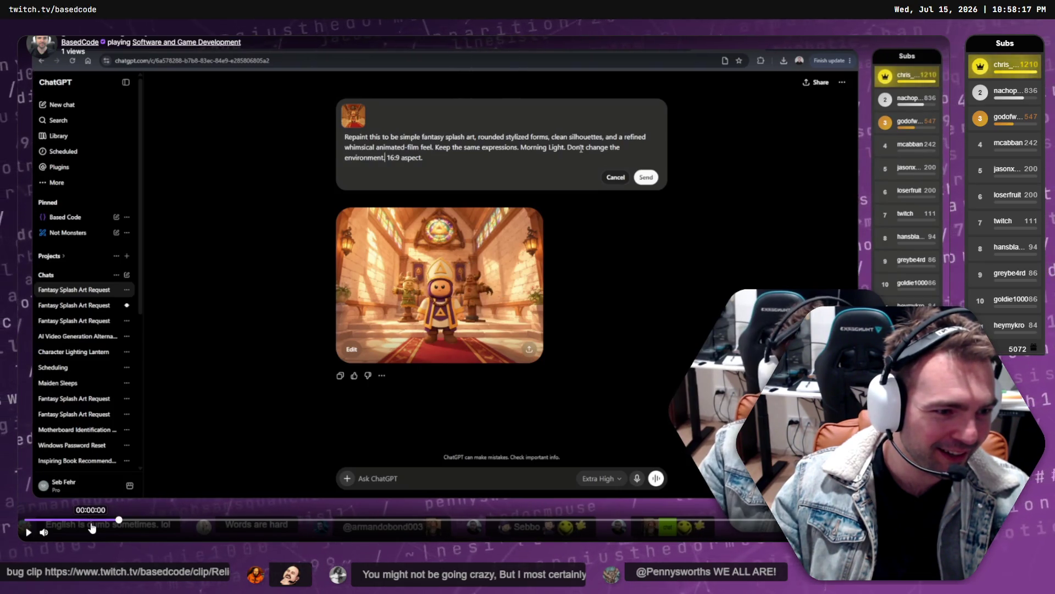
{"action": "key", "text": "space"}
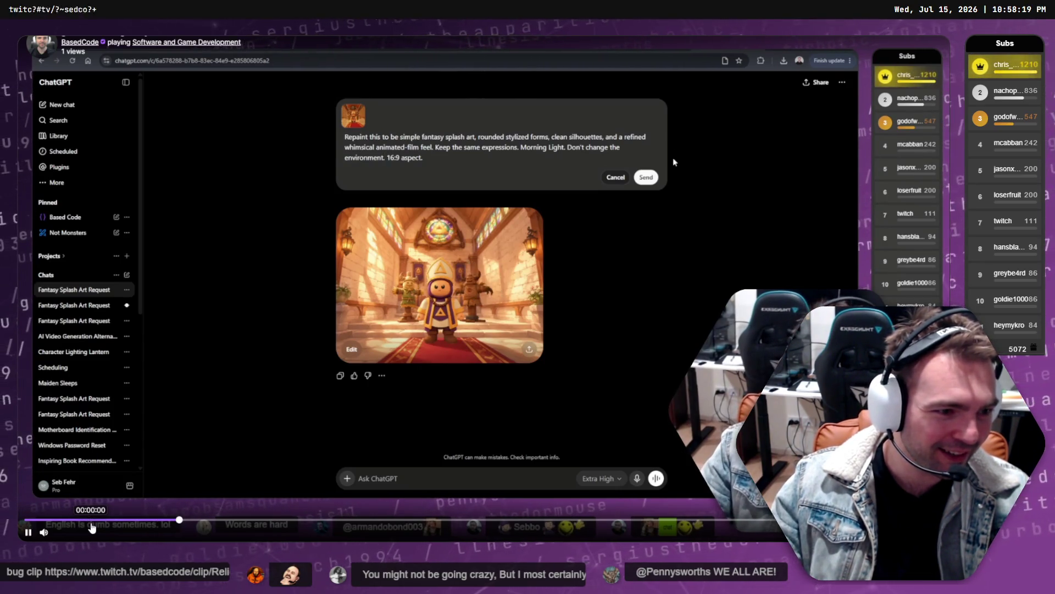
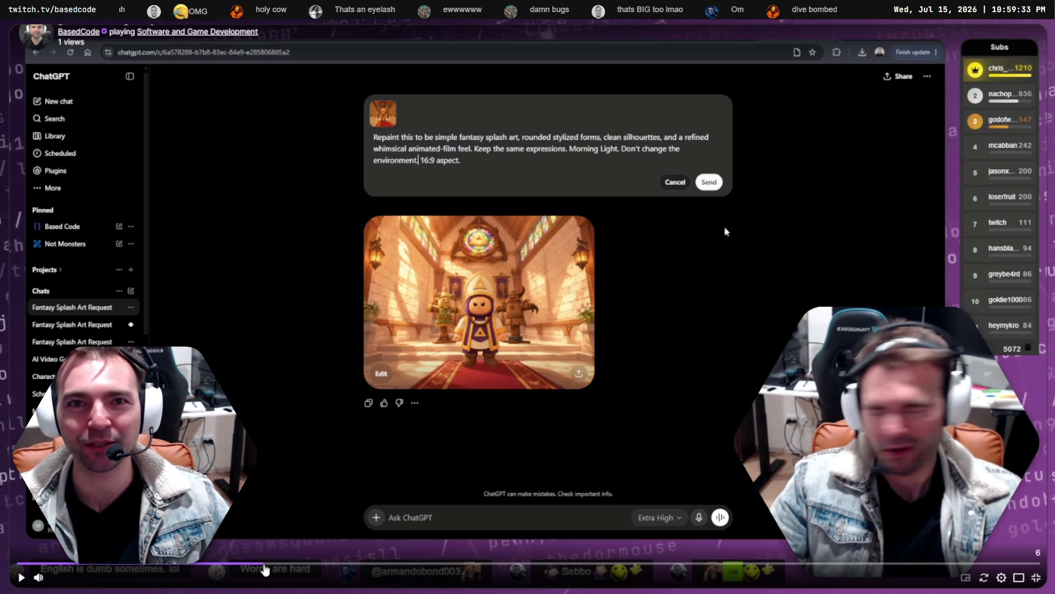
- Pause the Seedance church pan preview at 0:02 and reload the Runway generations page
{"action": "key", "text": "space"}
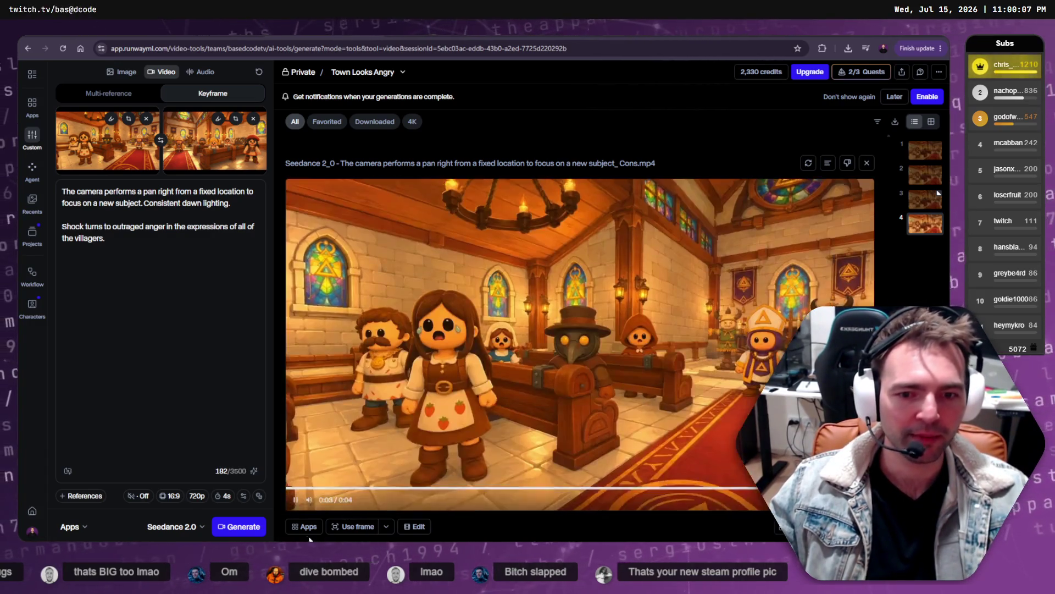
{"action": "left_click", "coordinate": [295, 501]}
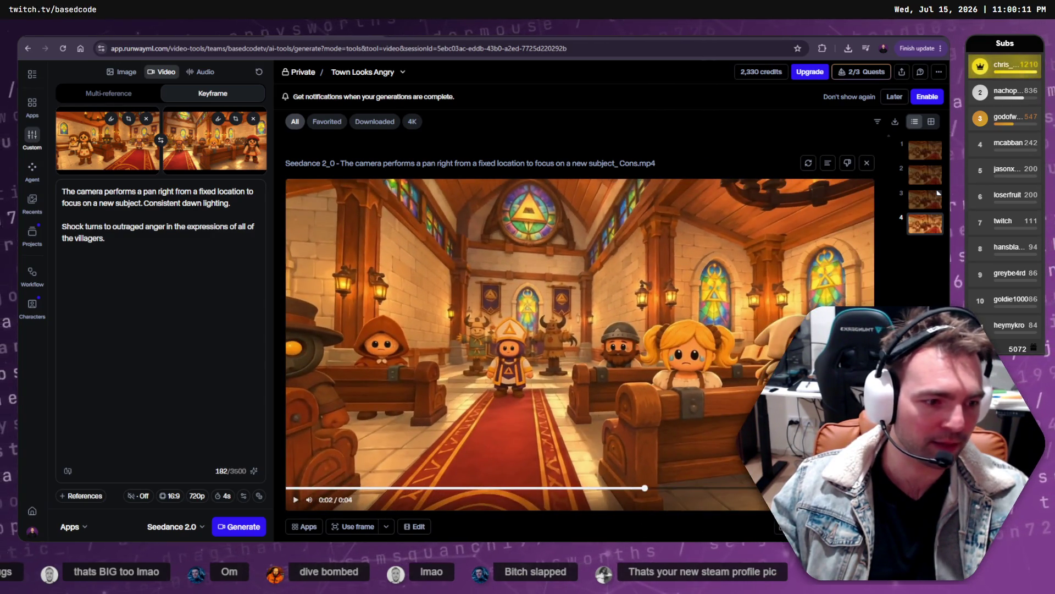
{"action": "key", "text": "F5"}
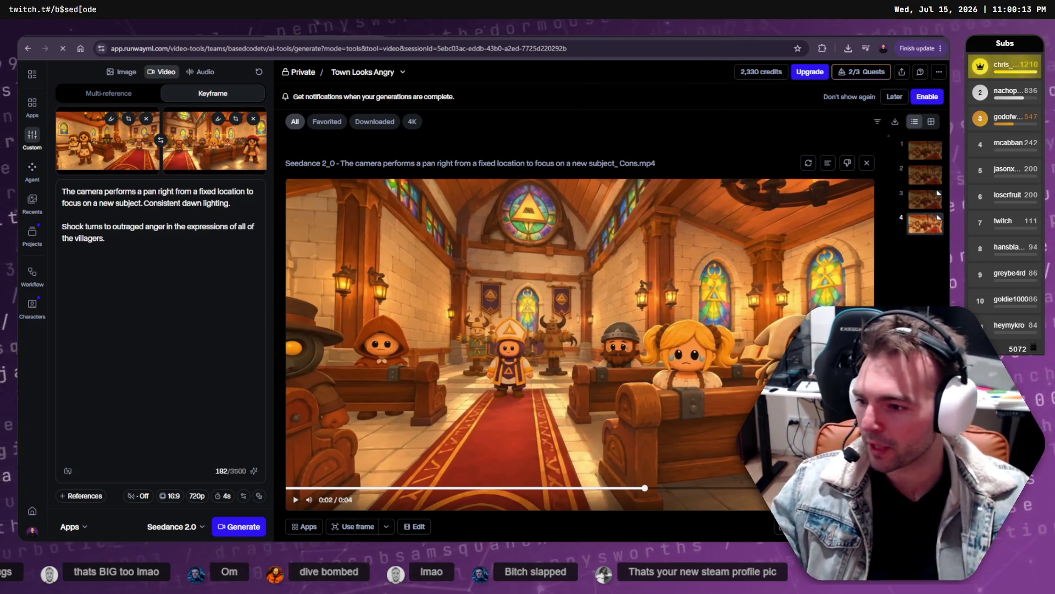
- Check the Screenshots folder, return to Runway, then switch to the Godot chapel scene
{"action": "key", "text": "alt+Tab"}
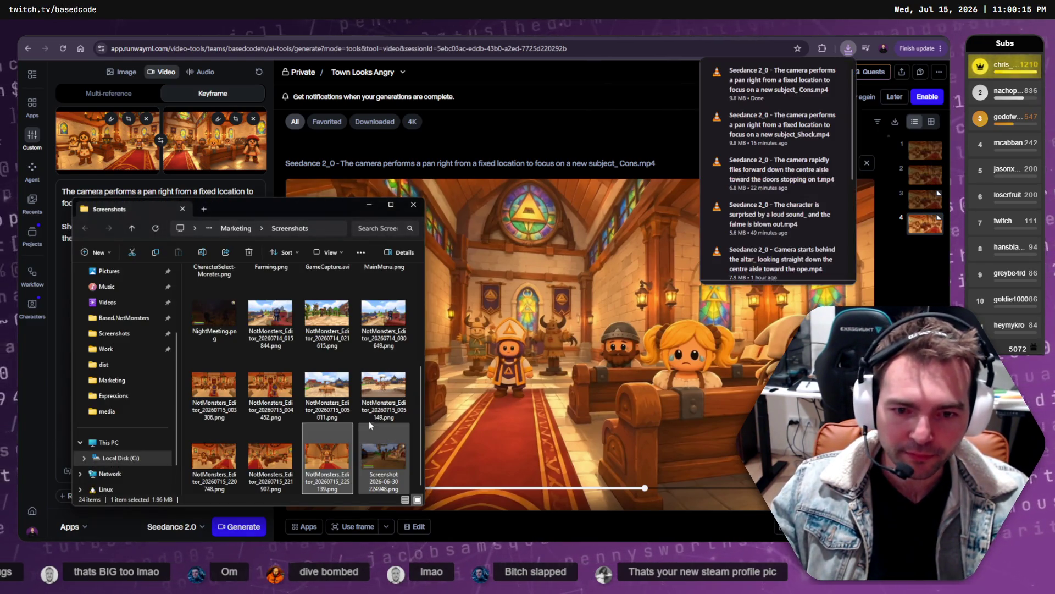
{"action": "key", "text": "alt+Tab"}
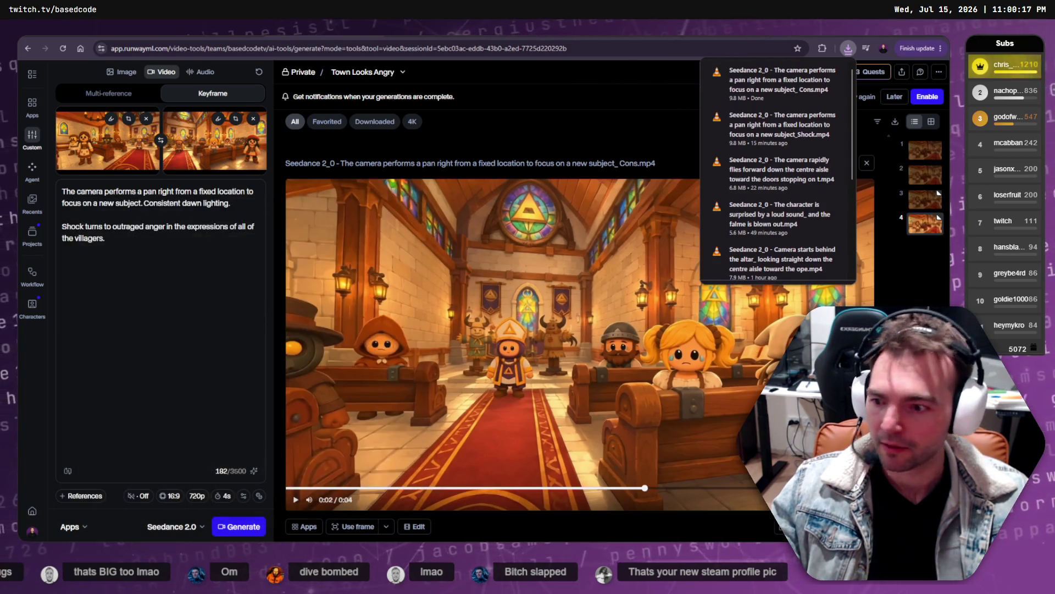
{"action": "key", "text": "alt+Tab"}
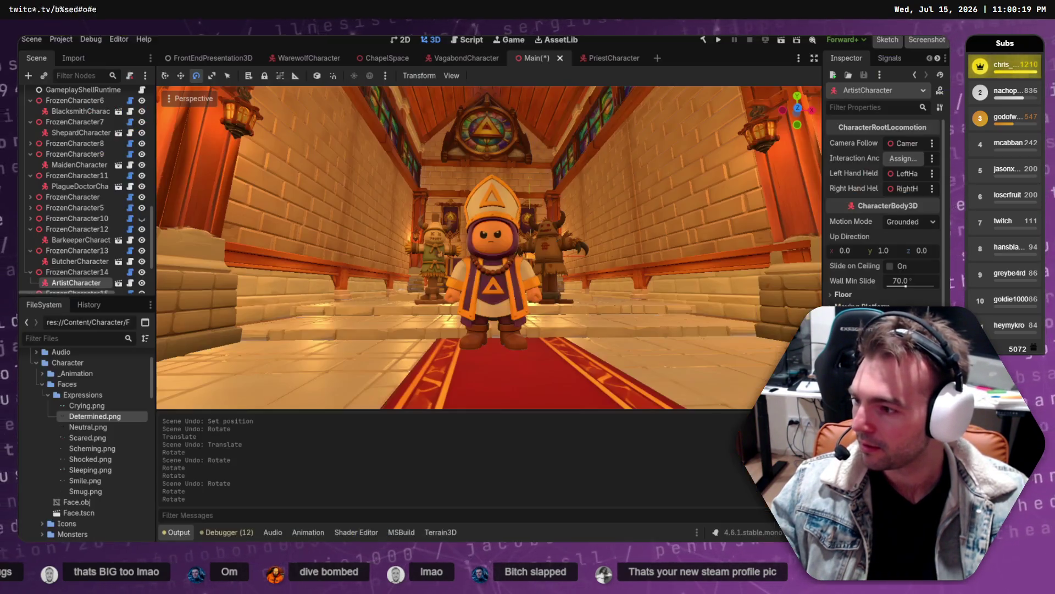
- Collapse the Expressions face-image folder in Godot's FileSystem dock, then return to Resolve
{"action": "left_click", "coordinate": [48, 395]}
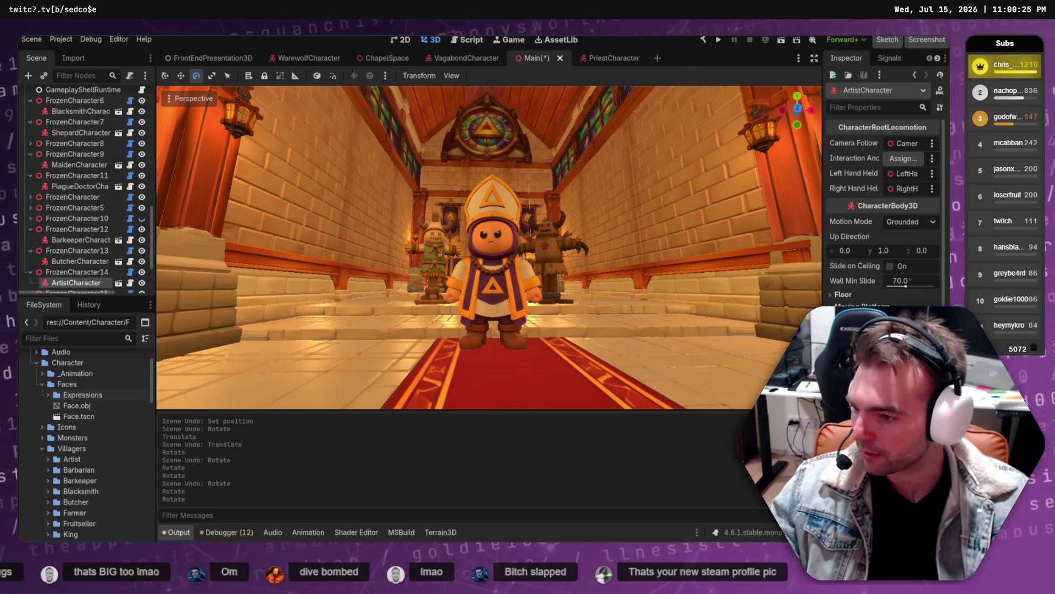
{"action": "key", "text": "alt+Tab"}
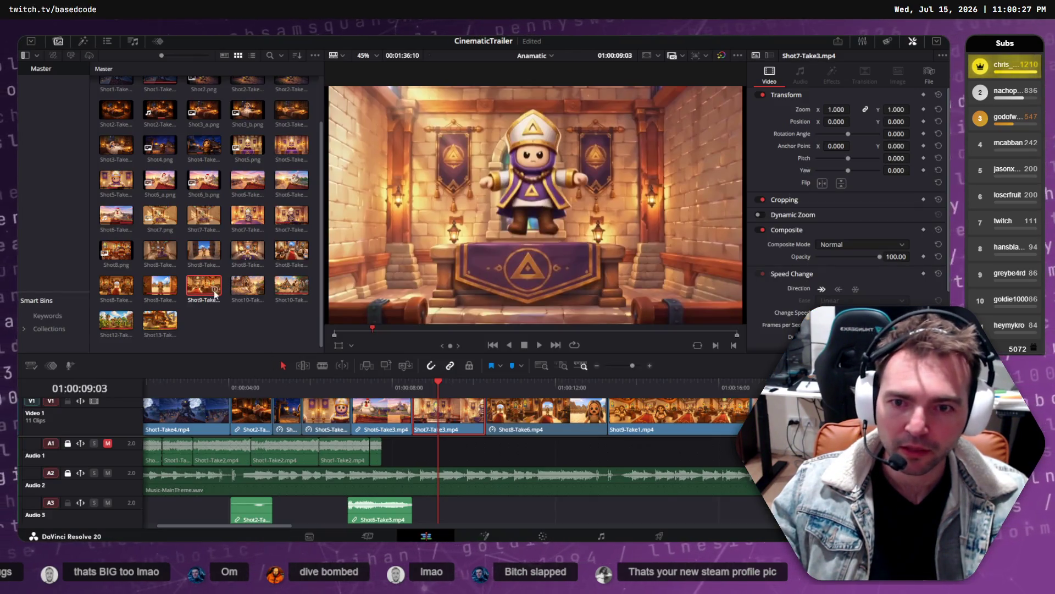
- Open the folder on disk that holds the Shot9-Take1 clip
{"action": "double_click", "coordinate": [200, 292]}
{"action": "right_click", "coordinate": [199, 291]}
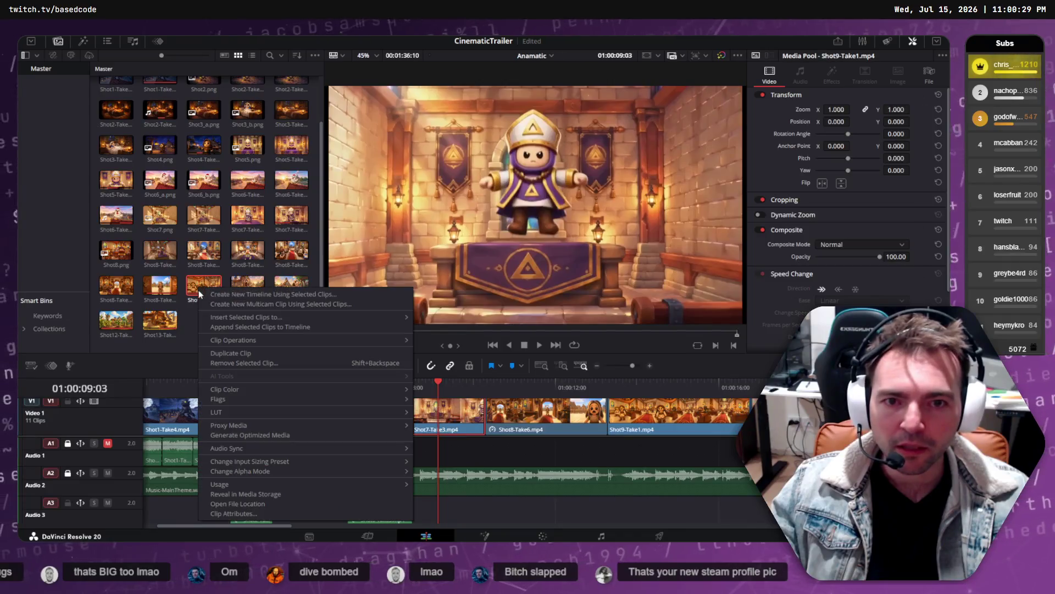
{"action": "left_click", "coordinate": [232, 513]}
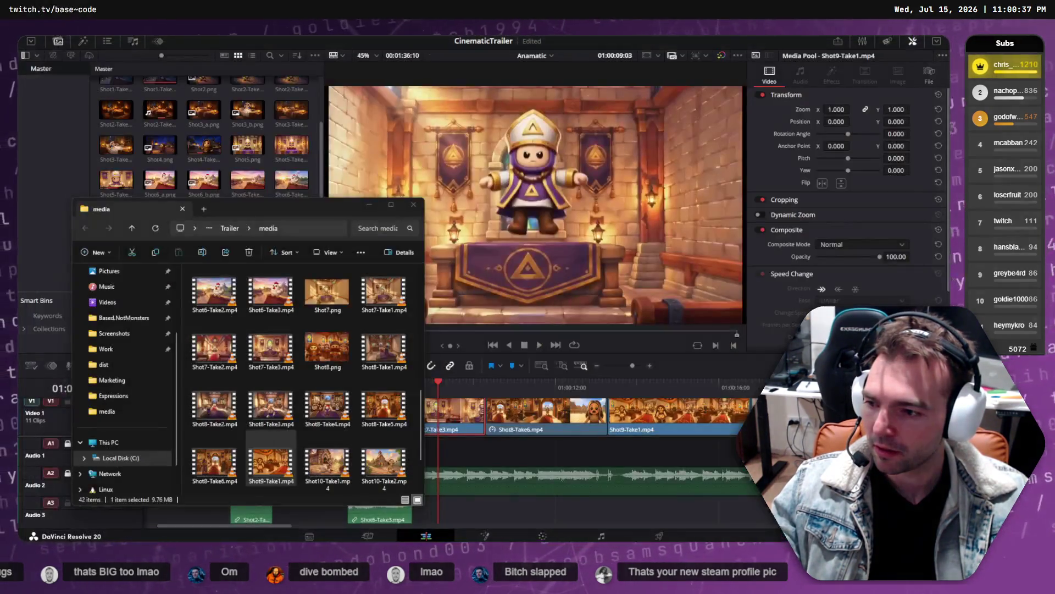
- Move the downloaded Seedance church pan video from Downloads into the trailer media folder
{"action": "key", "text": "super+e"}
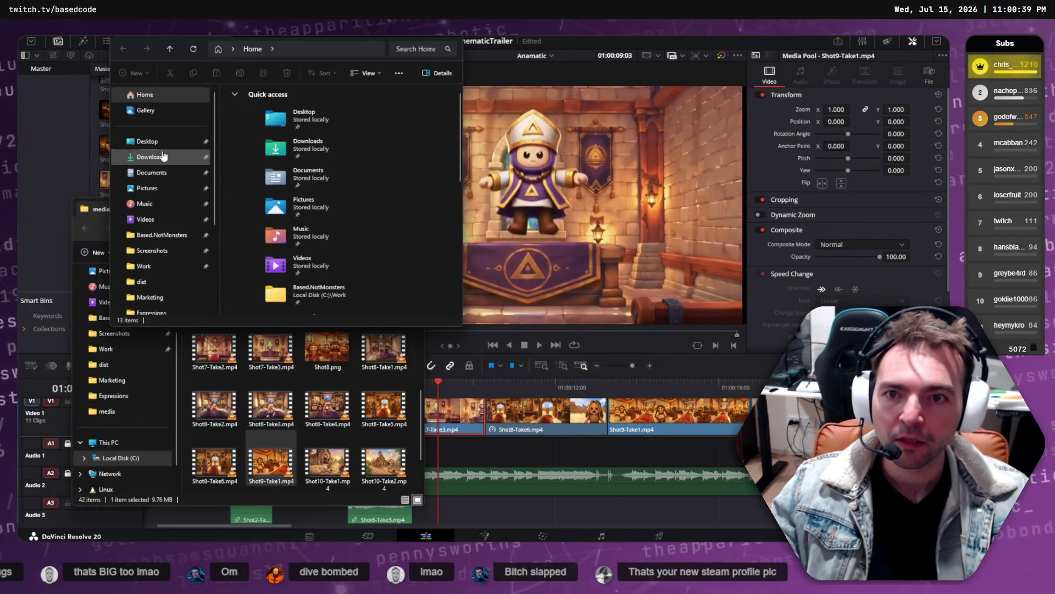
{"action": "left_click", "coordinate": [162, 157]}
{"action": "scroll", "coordinate": [301, 244], "scroll_direction": "down", "scroll_amount": 3}
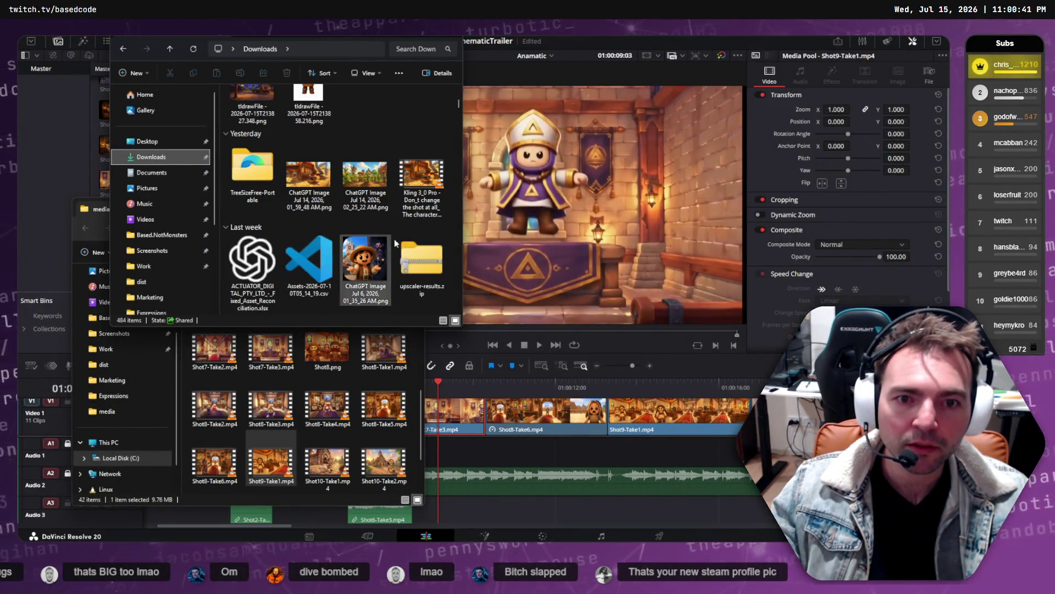
{"action": "scroll", "coordinate": [308, 242], "scroll_direction": "up", "scroll_amount": 2}
{"action": "left_click", "coordinate": [374, 201]}
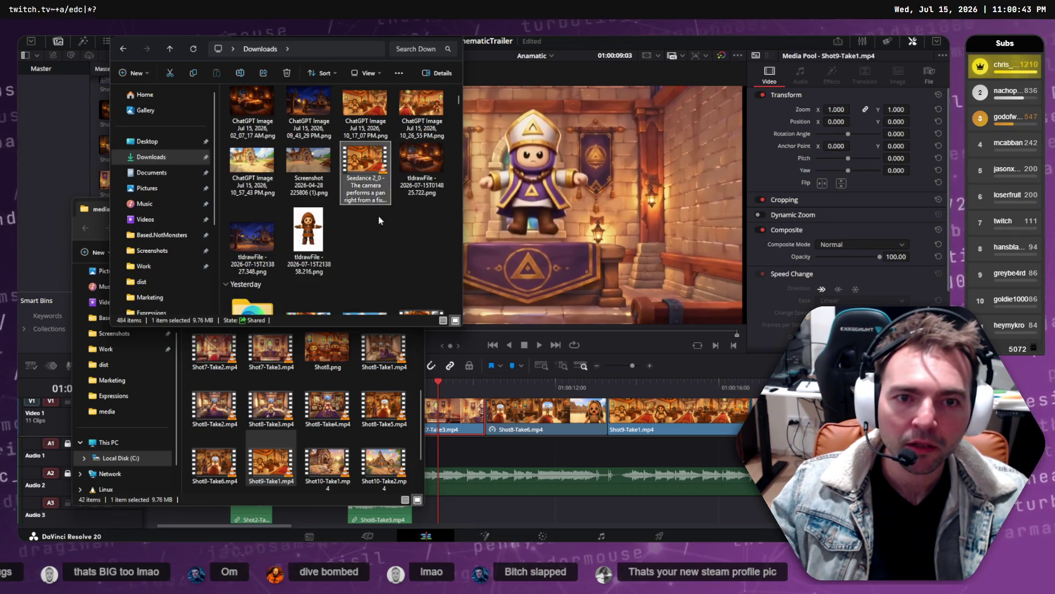
{"action": "mouse_move", "coordinate": [365, 165]}
{"action": "left_mouse_down"}
{"action": "mouse_move", "coordinate": [389, 435]}
{"action": "mouse_move", "coordinate": [414, 417]}
{"action": "left_mouse_up"}
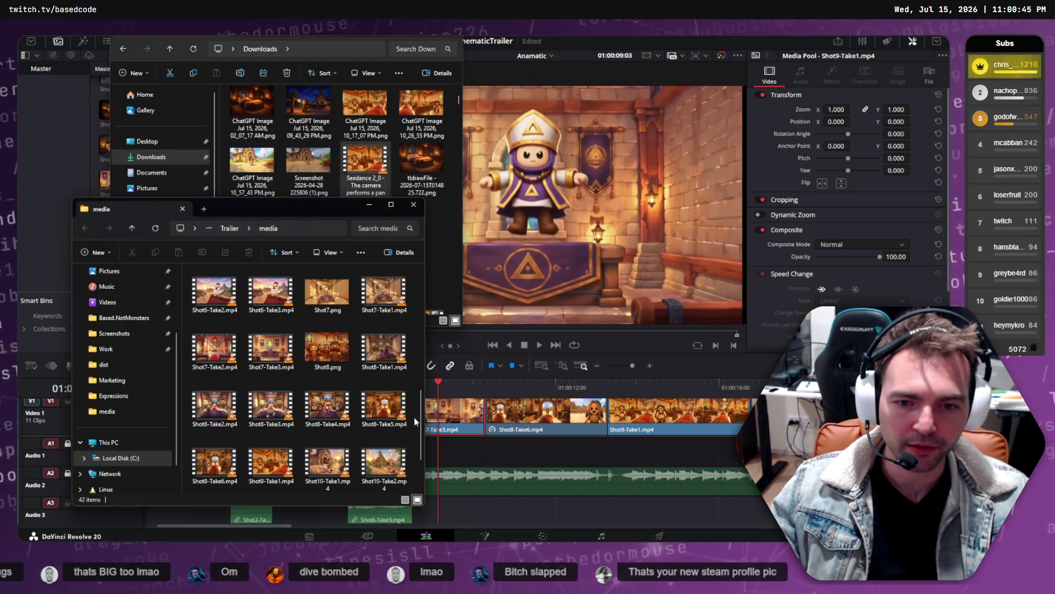
- Rename the moved video to Shot9-Take2.mp4 and select it in the media folder
{"action": "key", "text": "F2"}
{"action": "type", "text": "Shop.mp4"}
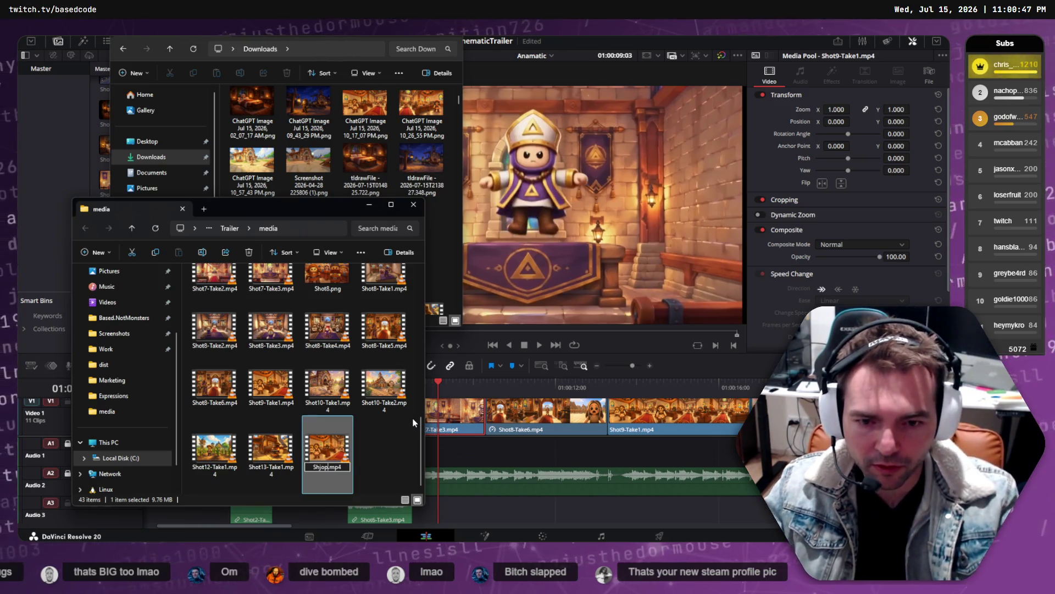
{"action": "type", "text": "ot9"}
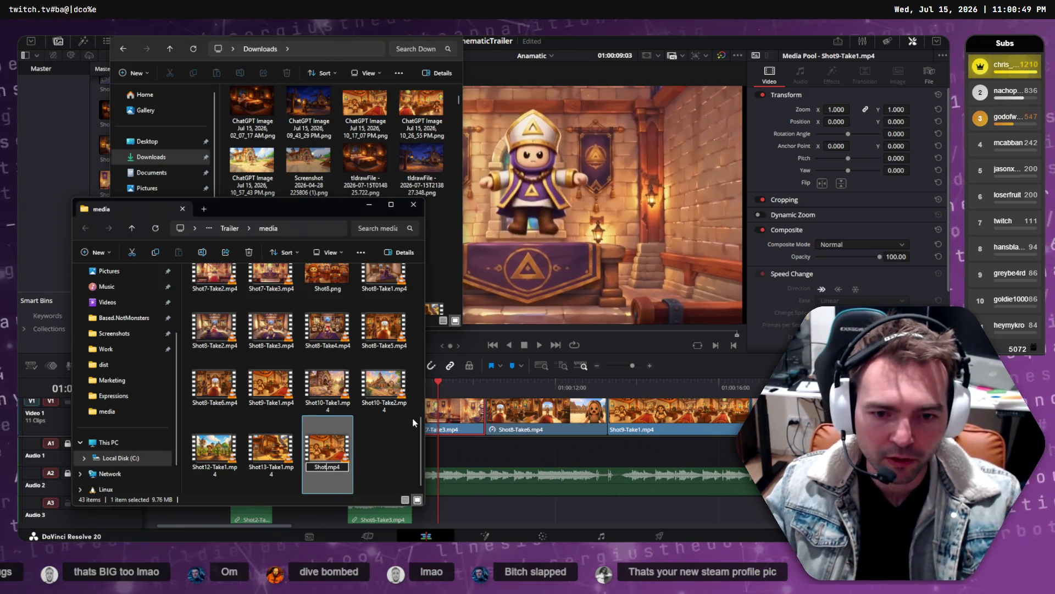
{"action": "type", "text": "-Take2"}
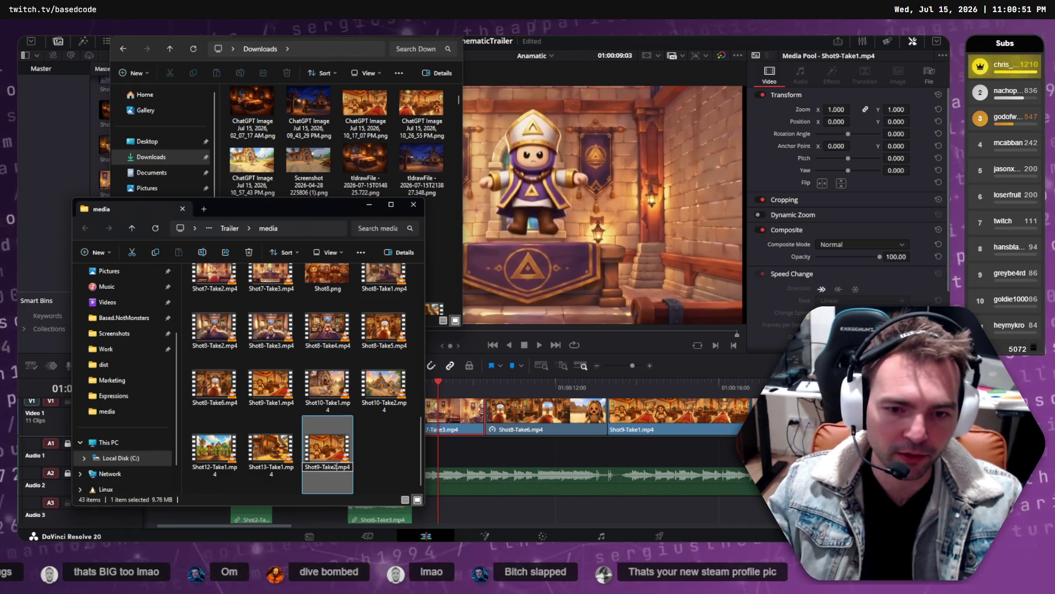
{"action": "key", "text": "Return"}
{"action": "left_click", "coordinate": [566, 450]}
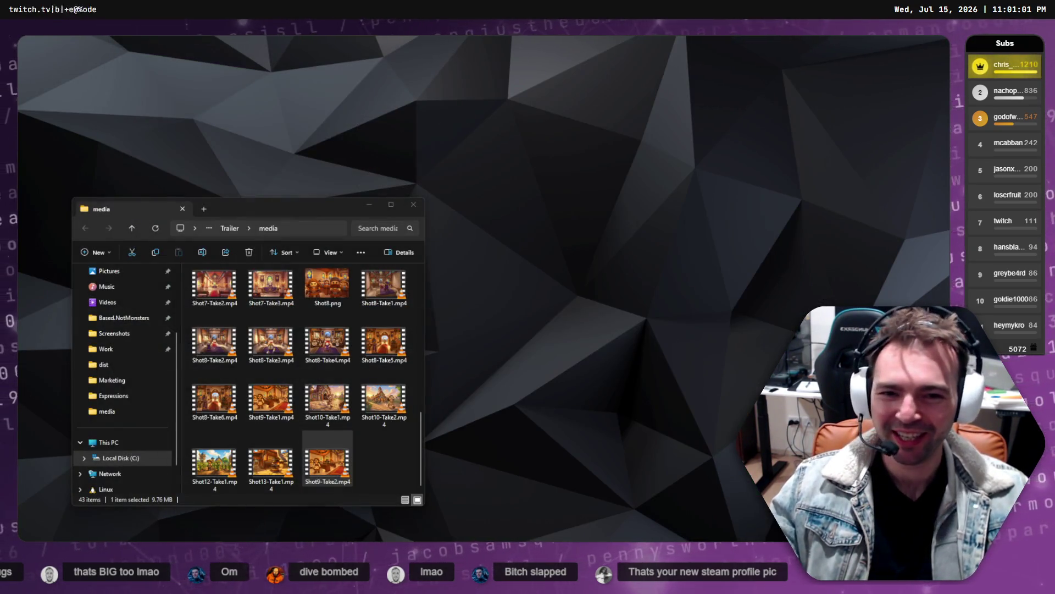
{"action": "left_click", "coordinate": [324, 477]}
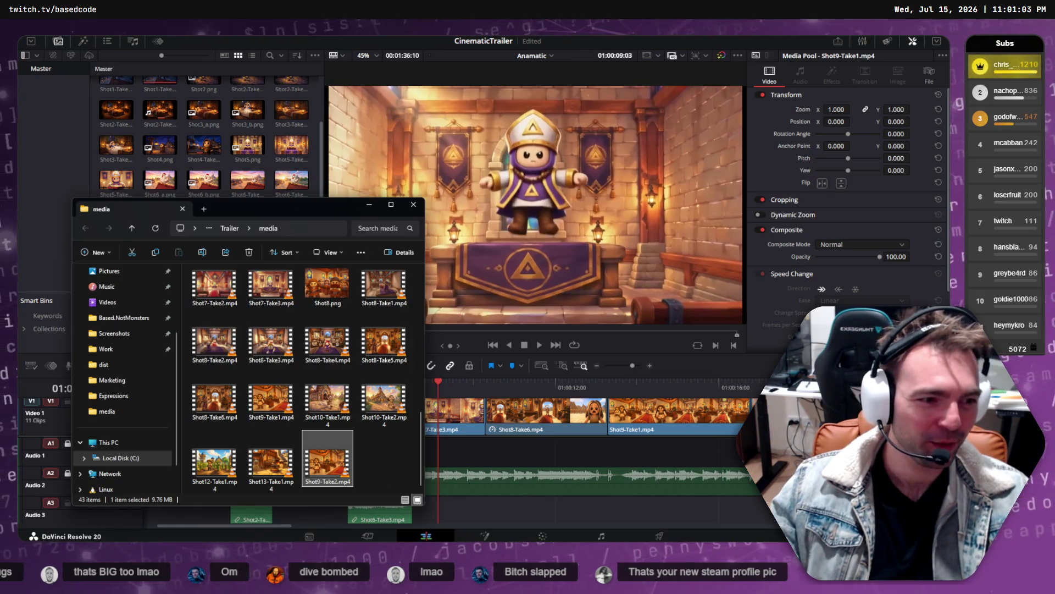
- Try placing Shot9-Take2 on an upper video track, undoing each placement
{"action": "scroll", "coordinate": [588, 418], "scroll_direction": "up", "scroll_amount": 1}
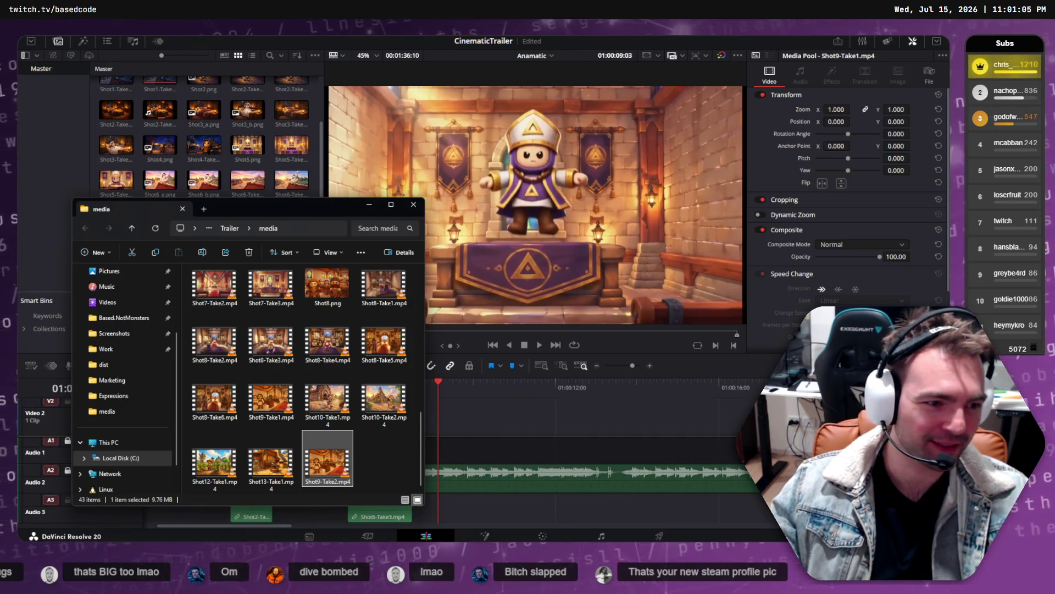
{"action": "left_click_drag", "start_coordinate": [687, 412], "coordinate": [672, 416]}
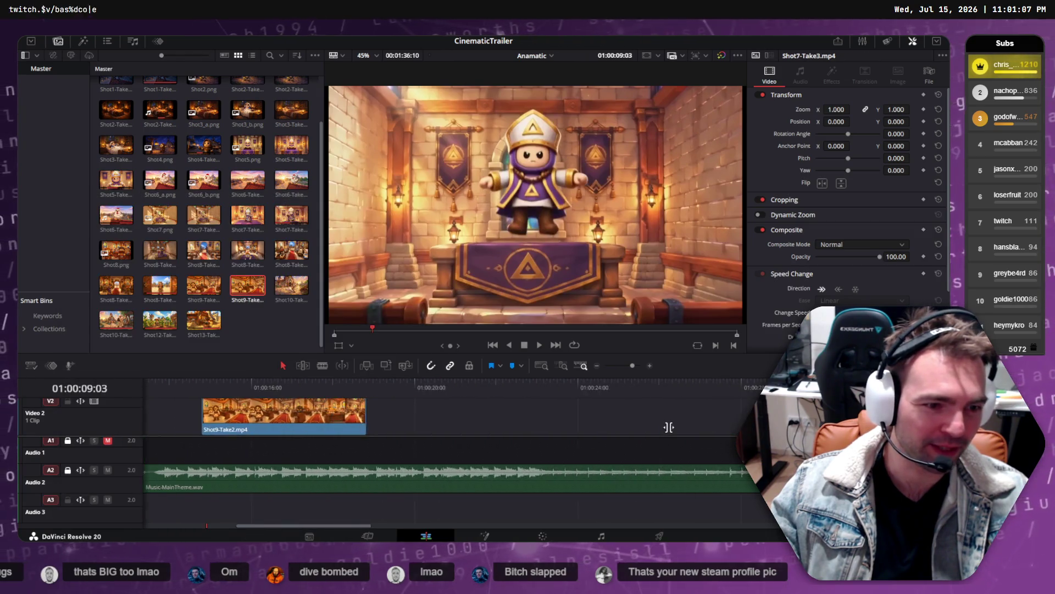
{"action": "scroll", "coordinate": [360, 426], "scroll_direction": "left", "scroll_amount": 5}
{"action": "key", "text": "ctrl+z"}
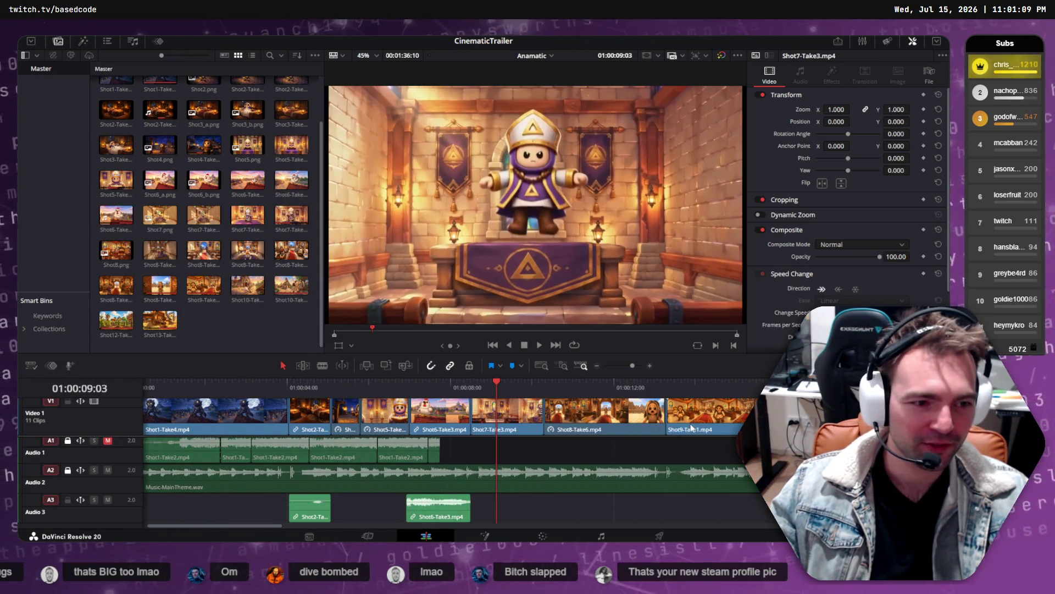
{"action": "key", "text": "ctrl+minus"}
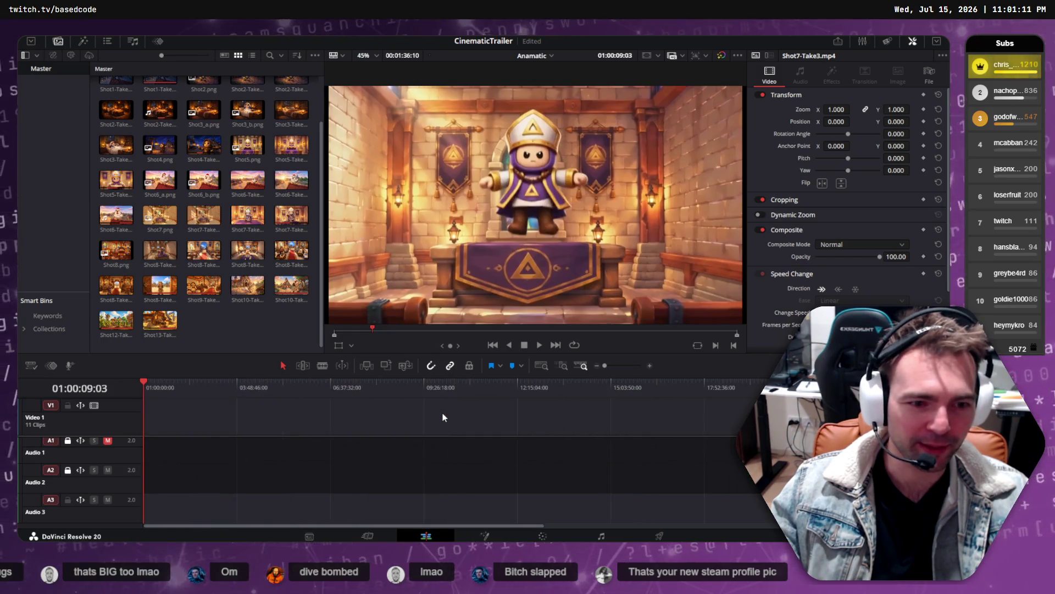
{"action": "key", "text": "ctrl+equal"}
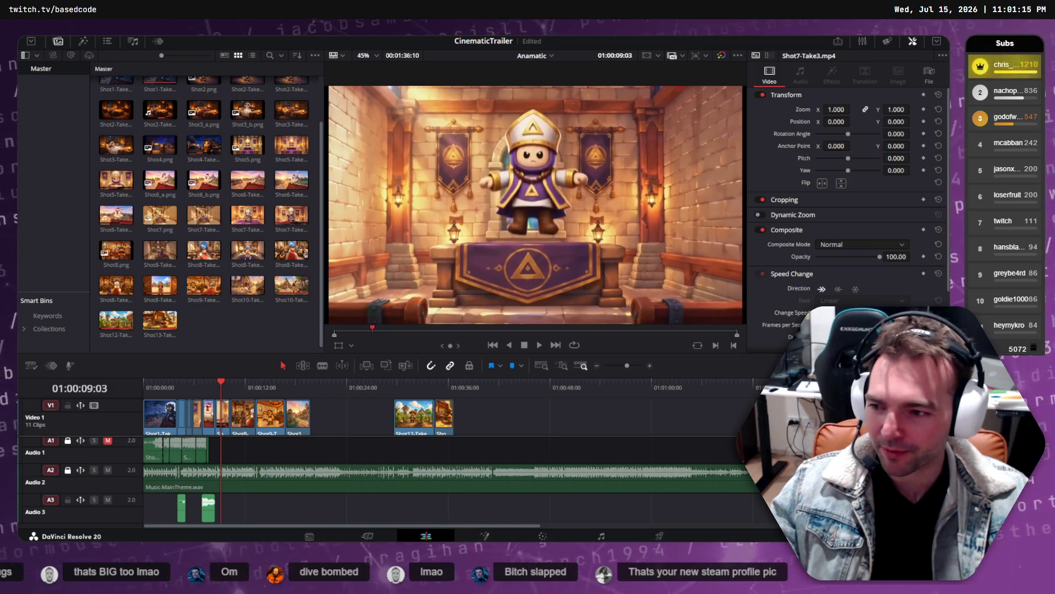
{"action": "key", "text": "alt+Tab"}
{"action": "key", "text": "alt+Tab"}
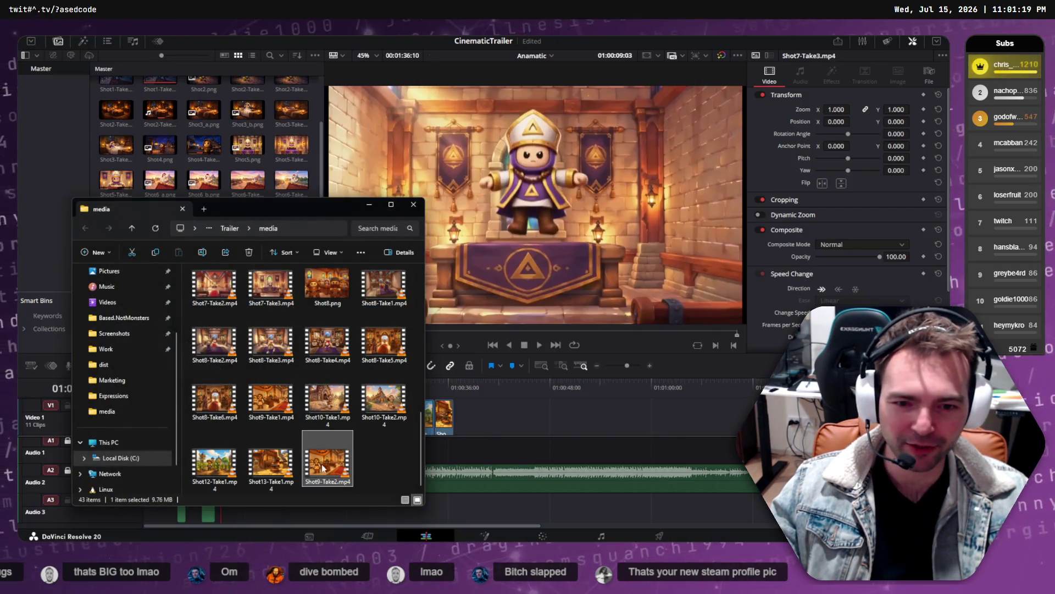
{"action": "left_click_drag", "start_coordinate": [323, 468], "coordinate": [536, 417]}
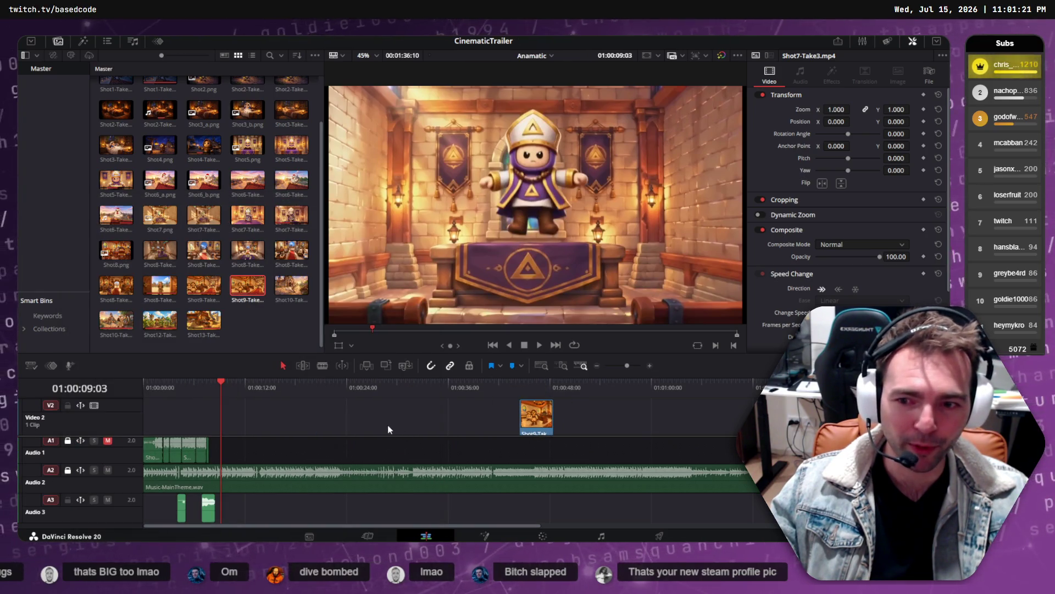
{"action": "key", "text": "ctrl+z"}
- Make the timeline taller, narrow the media pool to widen the viewer, and enlarge the track area
{"action": "left_click_drag", "start_coordinate": [122, 353], "coordinate": [126, 346]}
{"action": "left_click_drag", "start_coordinate": [127, 336], "coordinate": [127, 326]}
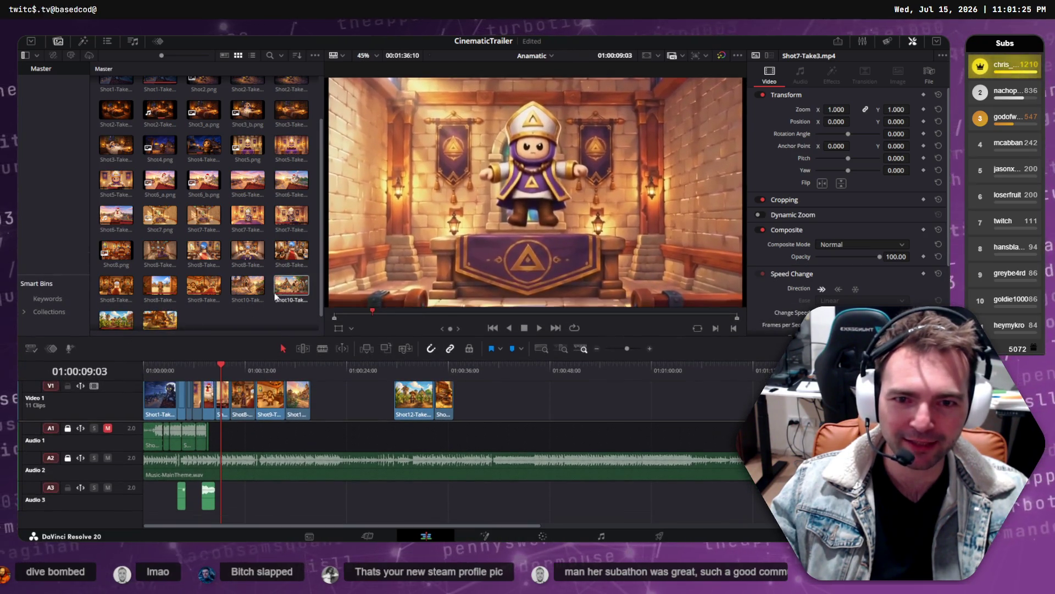
{"action": "left_click_drag", "start_coordinate": [322, 257], "coordinate": [265, 256]}
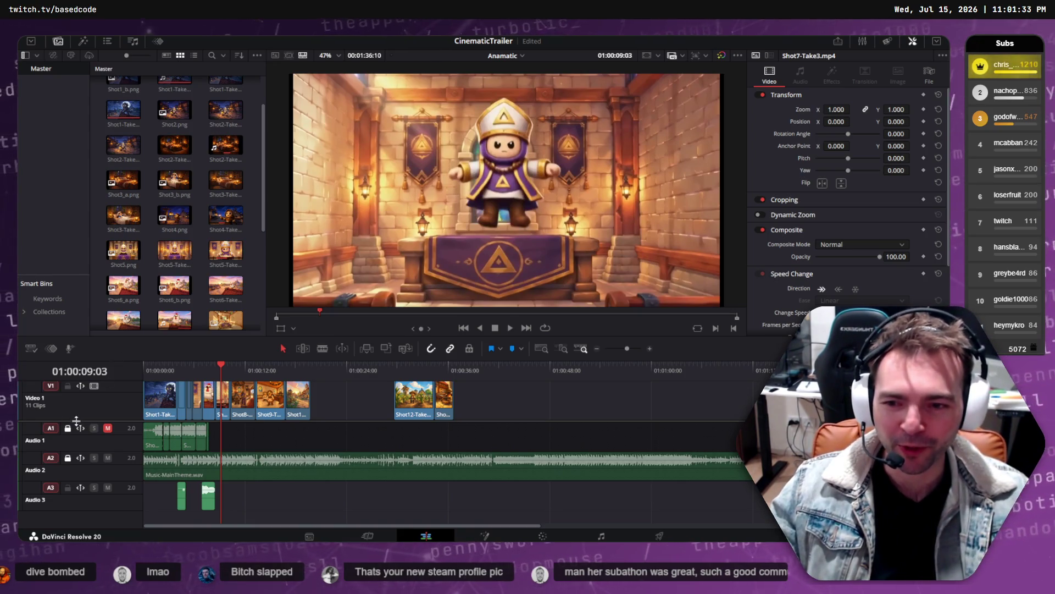
{"action": "left_click_drag", "start_coordinate": [79, 419], "coordinate": [58, 437]}
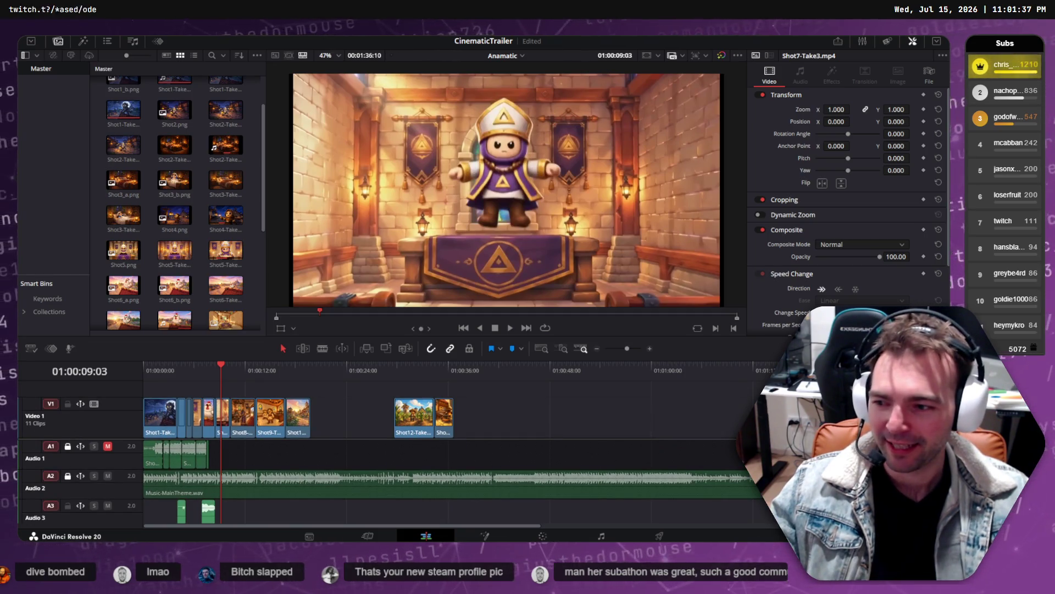
{"action": "key", "text": "alt+Tab"}
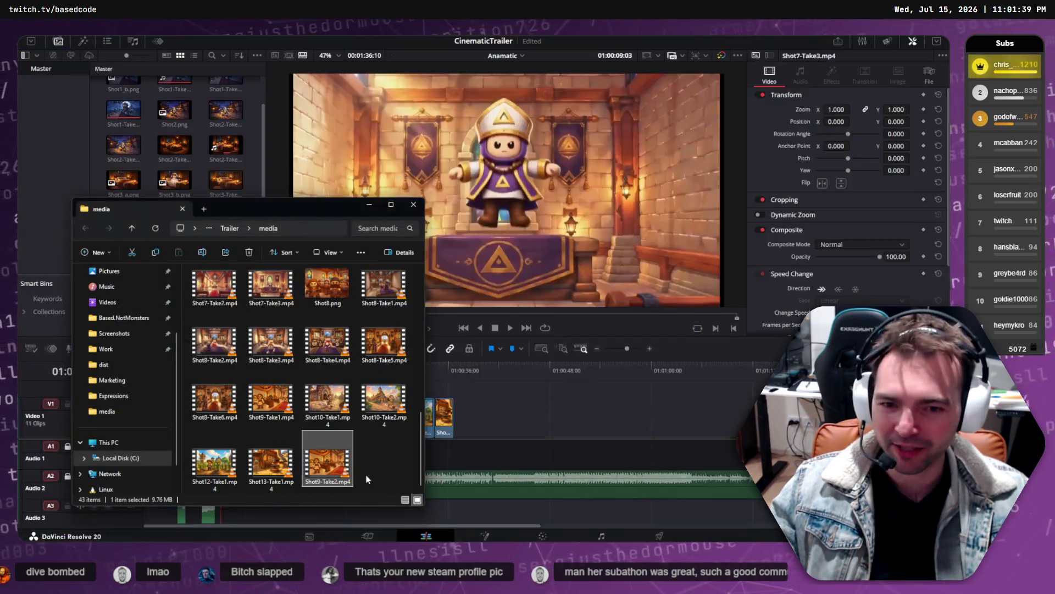
- Drop Shot9-Take2 on the main video track near 01:00:48 and select it around 01:00:52
{"action": "mouse_move", "coordinate": [334, 465]}
{"action": "left_mouse_down"}
{"action": "mouse_move", "coordinate": [577, 407]}
{"action": "mouse_move", "coordinate": [566, 423]}
{"action": "left_mouse_up"}
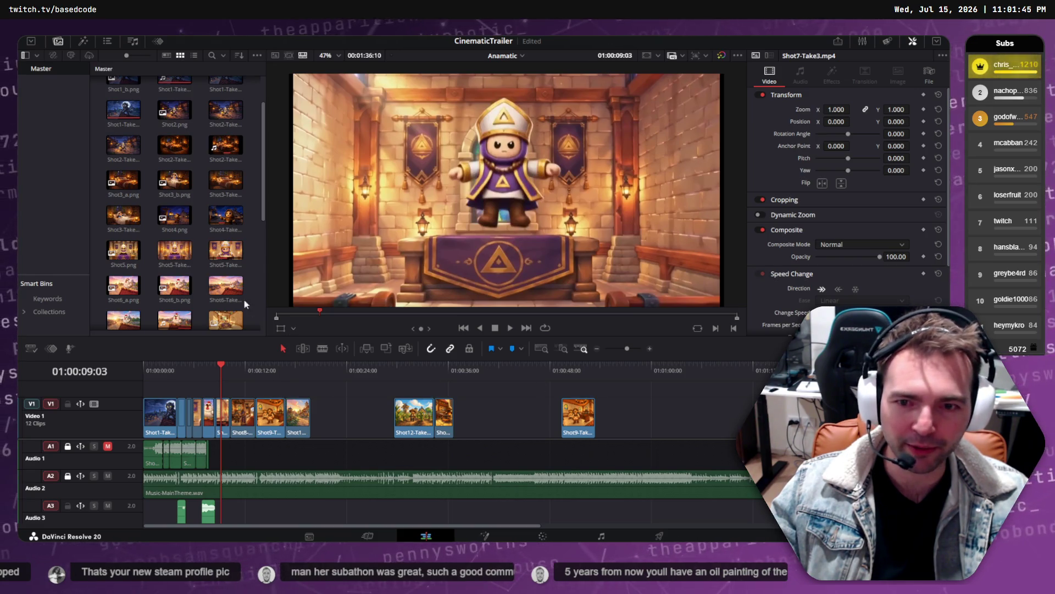
{"action": "scroll", "coordinate": [194, 285], "scroll_direction": "down", "scroll_amount": 3}
{"action": "mouse_move", "coordinate": [565, 379]}
{"action": "left_mouse_down"}
{"action": "mouse_move", "coordinate": [592, 369]}
{"action": "mouse_move", "coordinate": [582, 371]}
{"action": "left_mouse_up"}
{"action": "left_click", "coordinate": [578, 411]}
- Move Shot9-Take2 earlier to about 01:00:22 and reframe it at zoom 1.100, Position Y 102
{"action": "left_click_drag", "start_coordinate": [578, 411], "coordinate": [345, 409]}
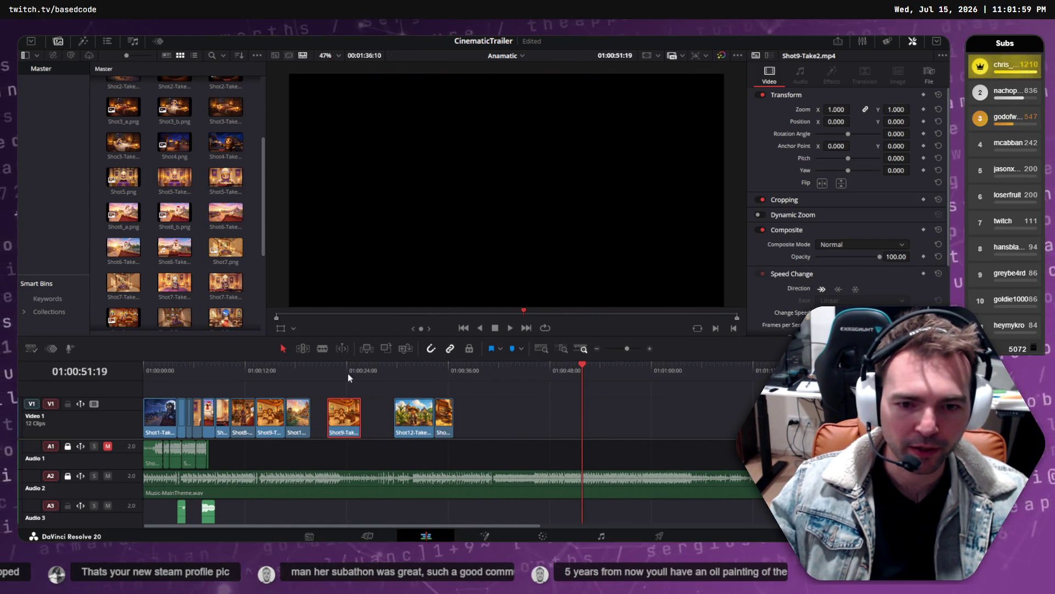
{"action": "left_click", "coordinate": [341, 367]}
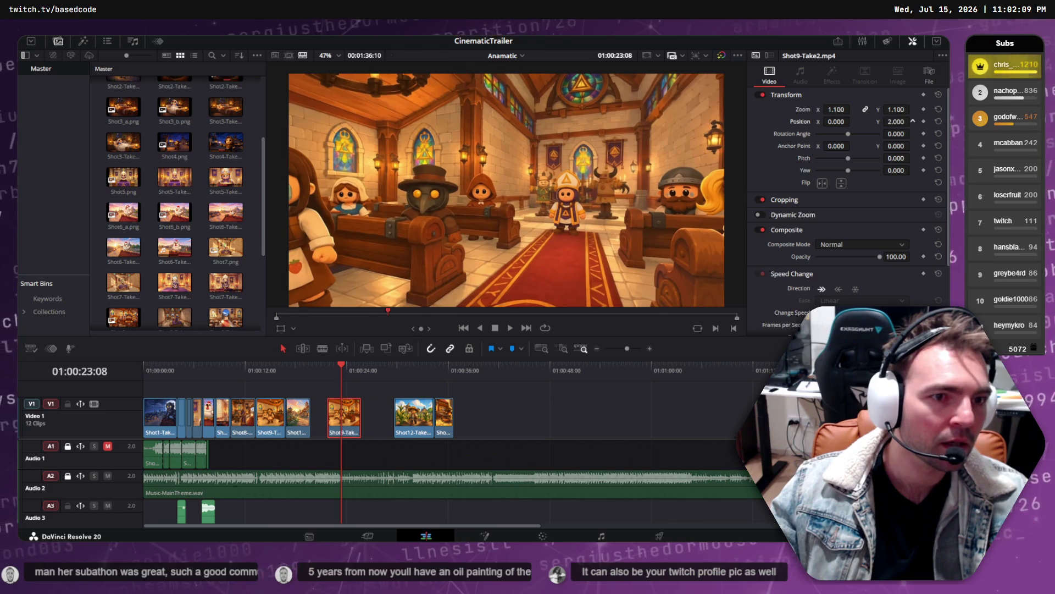
{"action": "mouse_move", "coordinate": [896, 122]}
{"action": "left_mouse_down"}
{"action": "mouse_move", "coordinate": [934, 122]}
{"action": "mouse_move", "coordinate": [879, 121]}
{"action": "mouse_move", "coordinate": [932, 122]}
{"action": "left_mouse_up"}
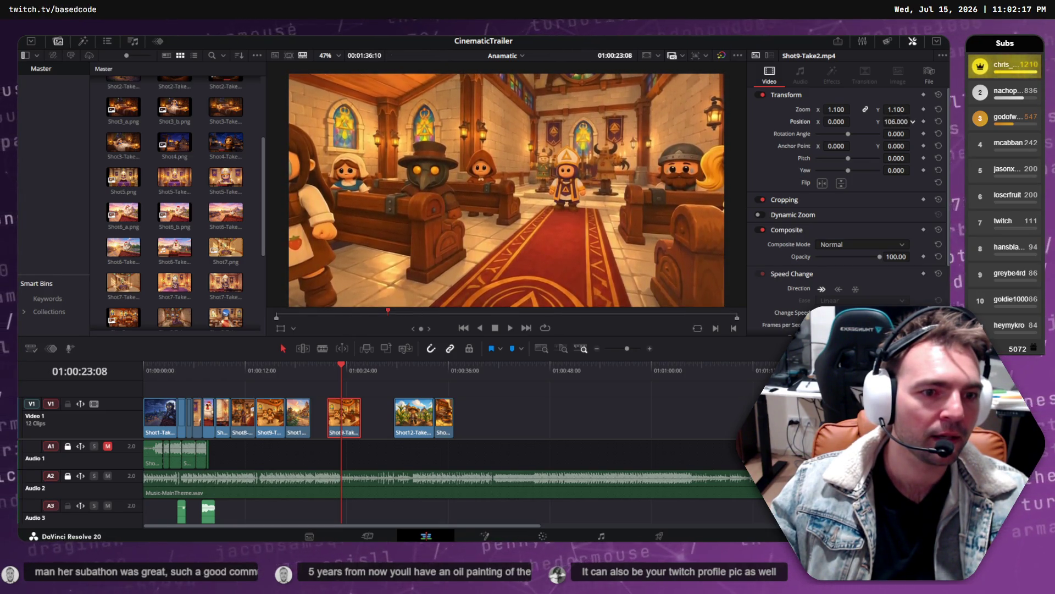
{"action": "left_click_drag", "start_coordinate": [338, 358], "coordinate": [345, 365]}
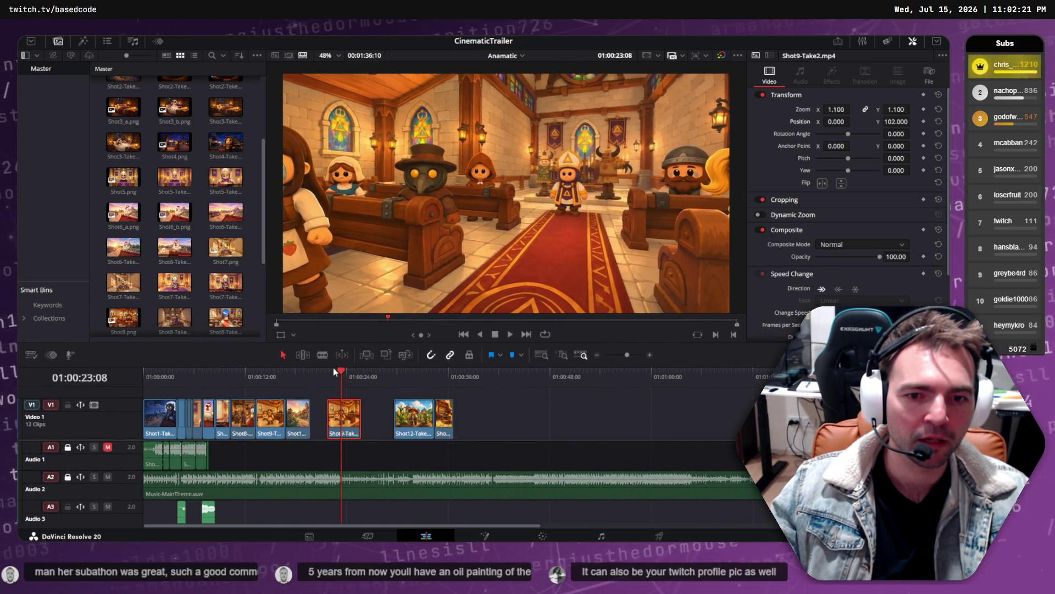
{"action": "left_click", "coordinate": [334, 367]}
{"action": "left_click_drag", "start_coordinate": [335, 367], "coordinate": [353, 368]}
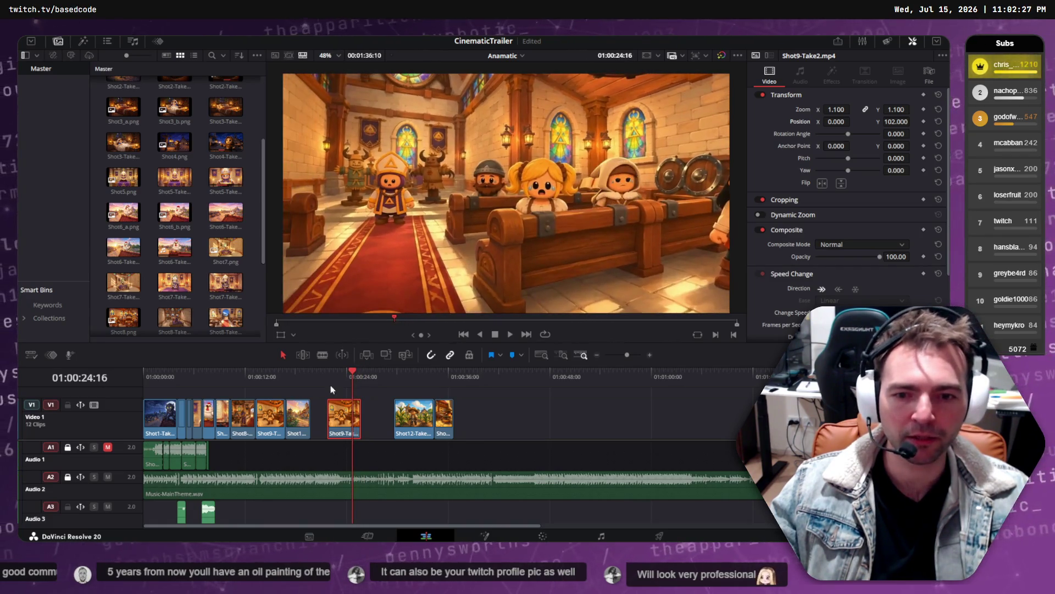
- Move Shot9-Take1 to about 01:00:42 and place Shot9-Take2 directly after it
{"action": "left_click_drag", "start_coordinate": [272, 418], "coordinate": [513, 411]}
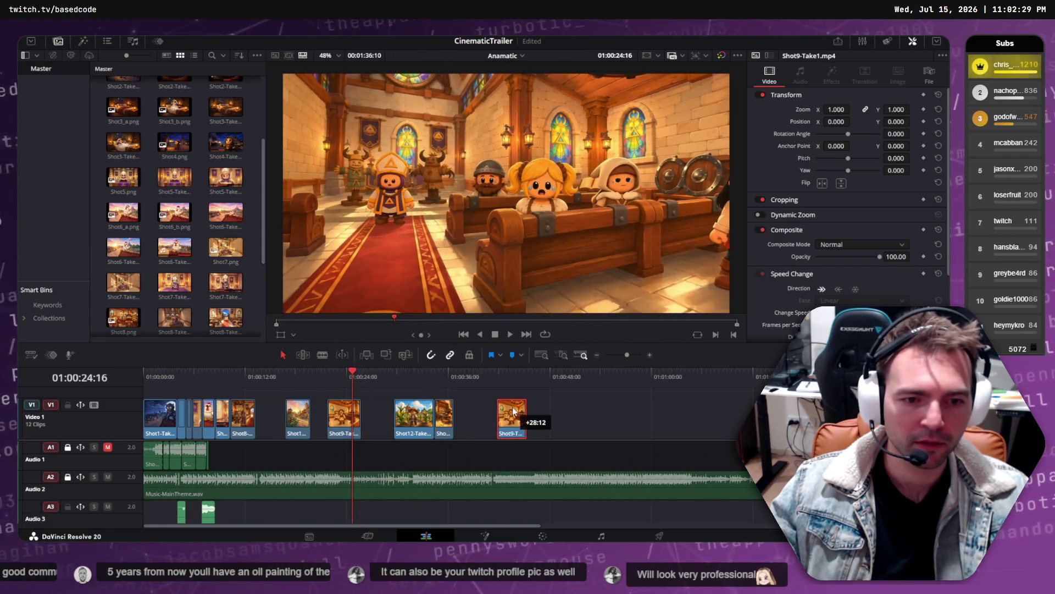
{"action": "left_click", "coordinate": [496, 368]}
{"action": "left_click_drag", "start_coordinate": [502, 370], "coordinate": [517, 369]}
{"action": "left_click_drag", "start_coordinate": [366, 416], "coordinate": [545, 417]}
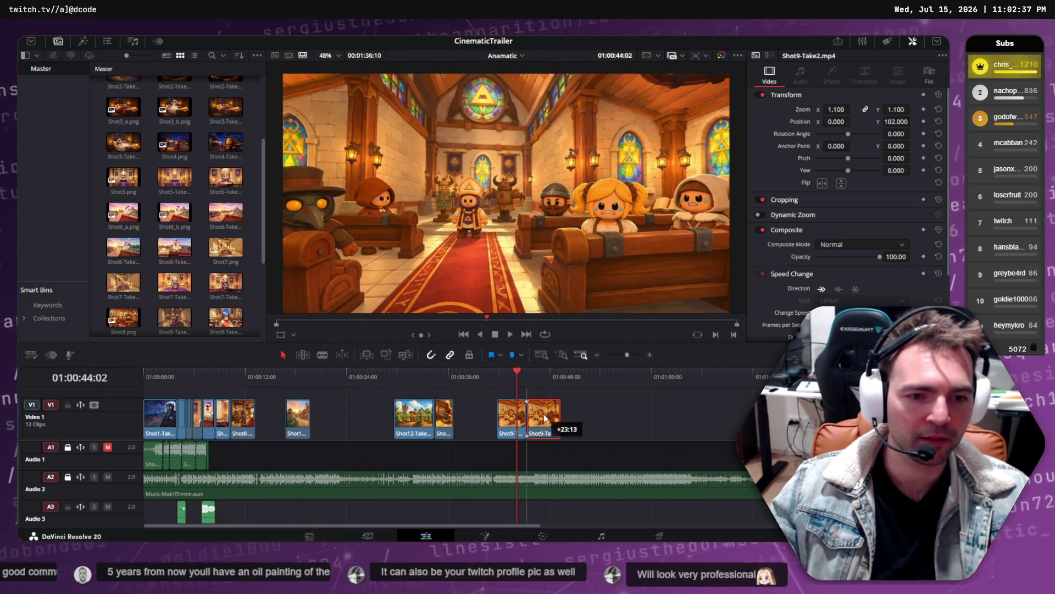
- Play the two back-to-back Shot9 clips through from their start
{"action": "left_click_drag", "start_coordinate": [509, 372], "coordinate": [557, 374]}
{"action": "left_click", "coordinate": [401, 371]}
{"action": "key", "text": "space"}
{"action": "left_click", "coordinate": [499, 372]}
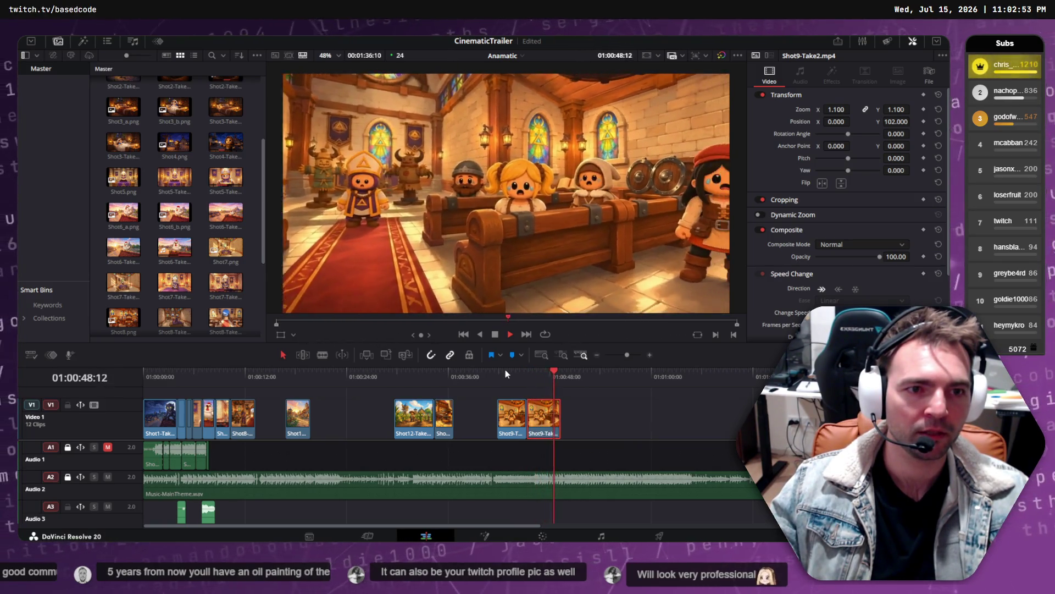
{"action": "key", "text": "space"}
{"action": "left_click_drag", "start_coordinate": [509, 379], "coordinate": [505, 397]}
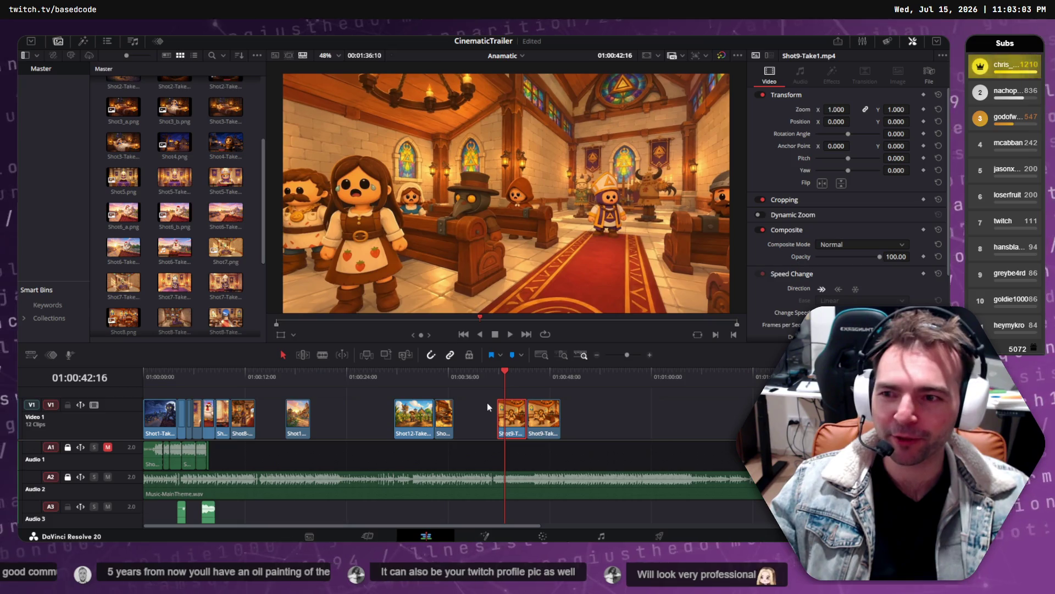
- Reframe Shot9-Take1 at zoom 1.120 with position X -3, Y 110, and play it back
{"action": "left_click_drag", "start_coordinate": [502, 374], "coordinate": [510, 374]}
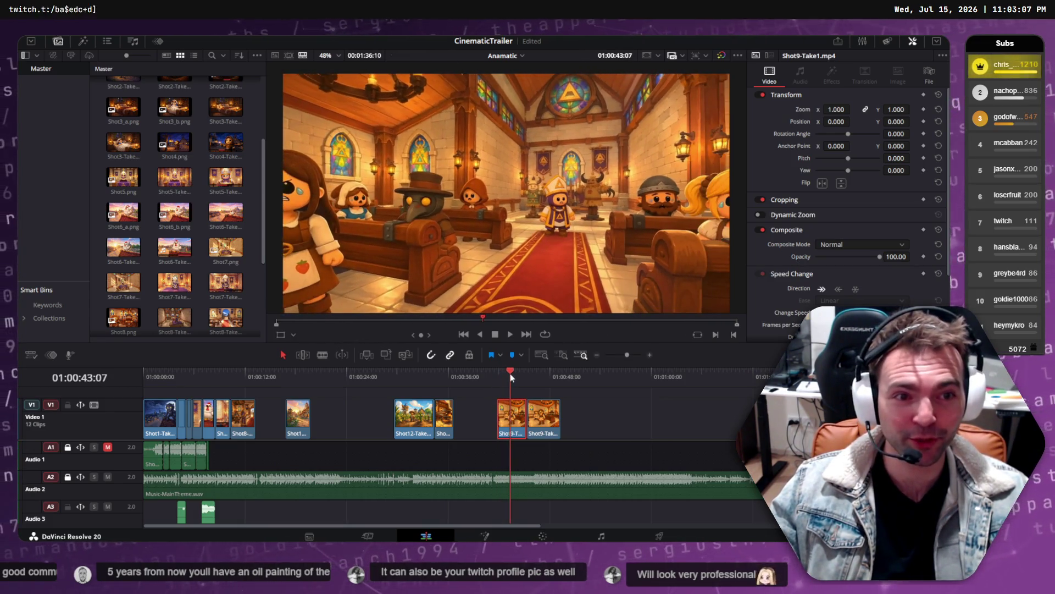
{"action": "mouse_move", "coordinate": [836, 110]}
{"action": "left_mouse_down"}
{"action": "mouse_move", "coordinate": [853, 121]}
{"action": "mouse_move", "coordinate": [913, 120]}
{"action": "left_mouse_up"}
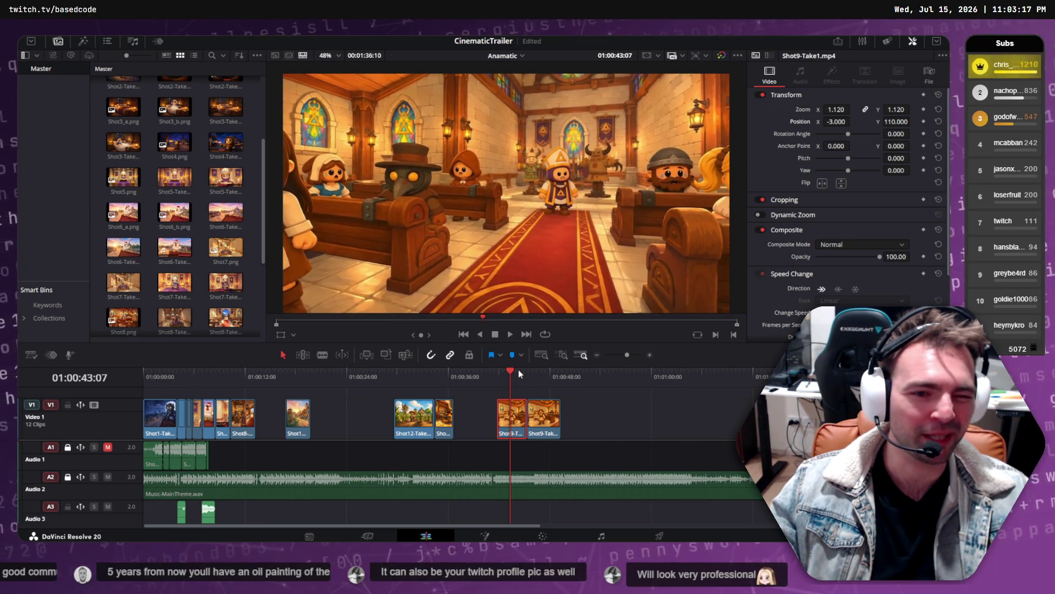
{"action": "mouse_move", "coordinate": [508, 375]}
{"action": "left_mouse_down"}
{"action": "mouse_move", "coordinate": [497, 375]}
{"action": "mouse_move", "coordinate": [523, 376]}
{"action": "mouse_move", "coordinate": [500, 383]}
{"action": "left_mouse_up"}
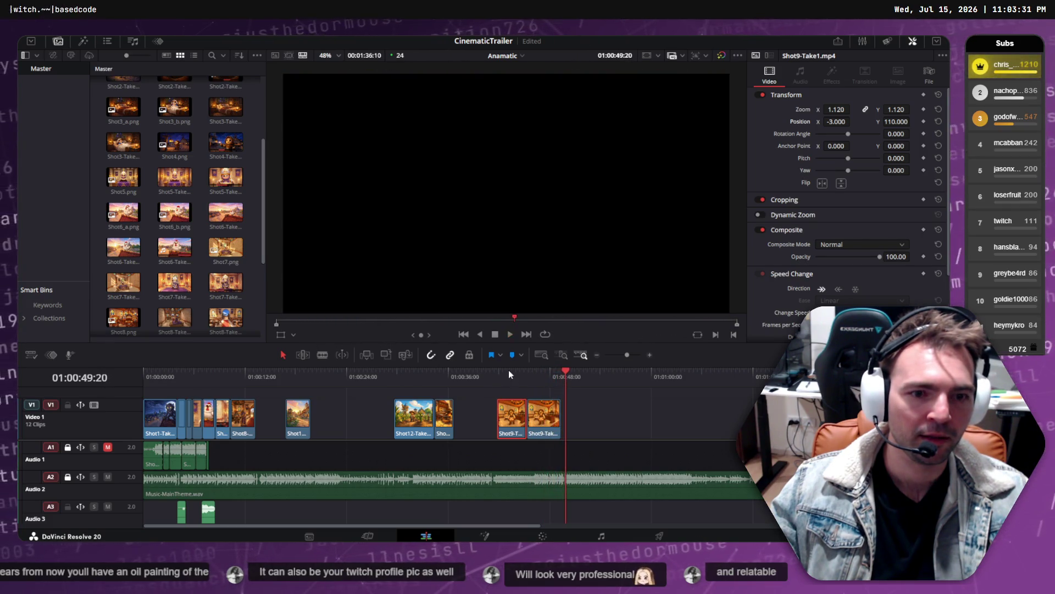
{"action": "left_click", "coordinate": [496, 372]}
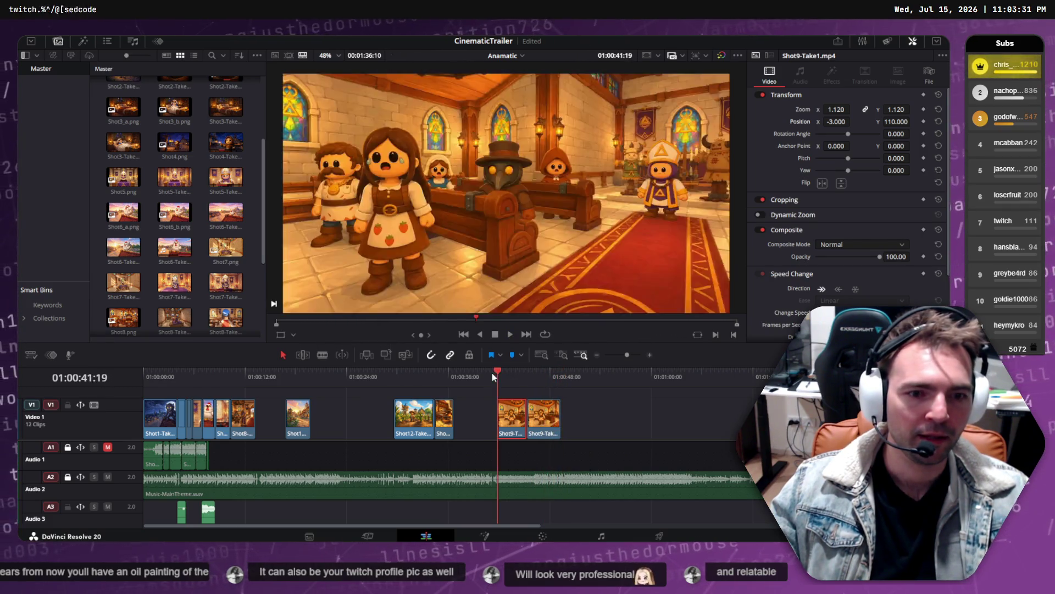
{"action": "key", "text": "space"}
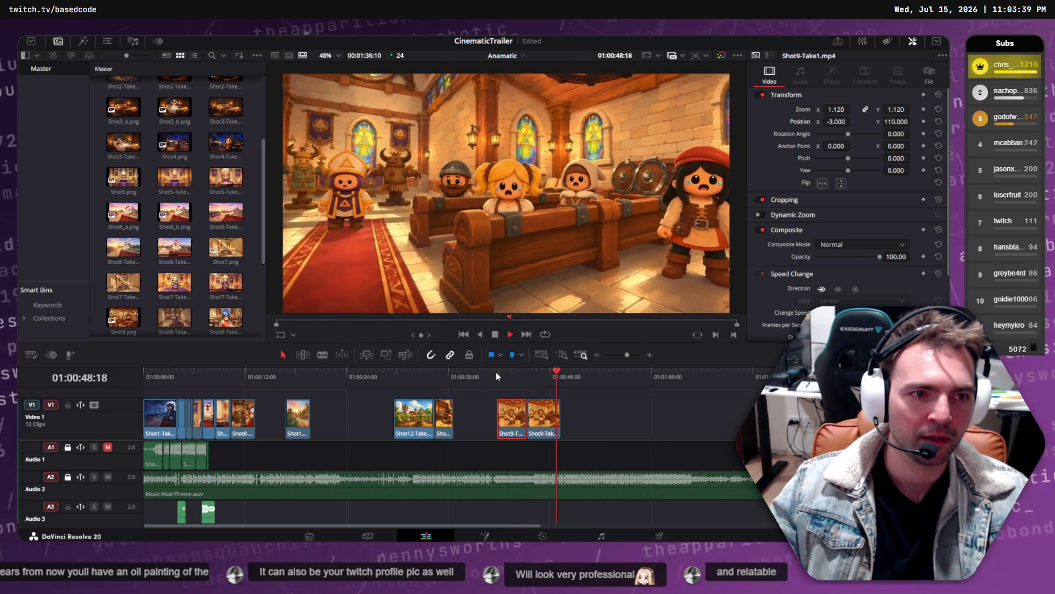
{"action": "key", "text": "space"}
- Move Shot9-Take1 after Shot9-Take2 and play the later clip
{"action": "left_click_drag", "start_coordinate": [512, 410], "coordinate": [611, 418]}
{"action": "left_click", "coordinate": [610, 375]}
{"action": "key", "text": "space"}
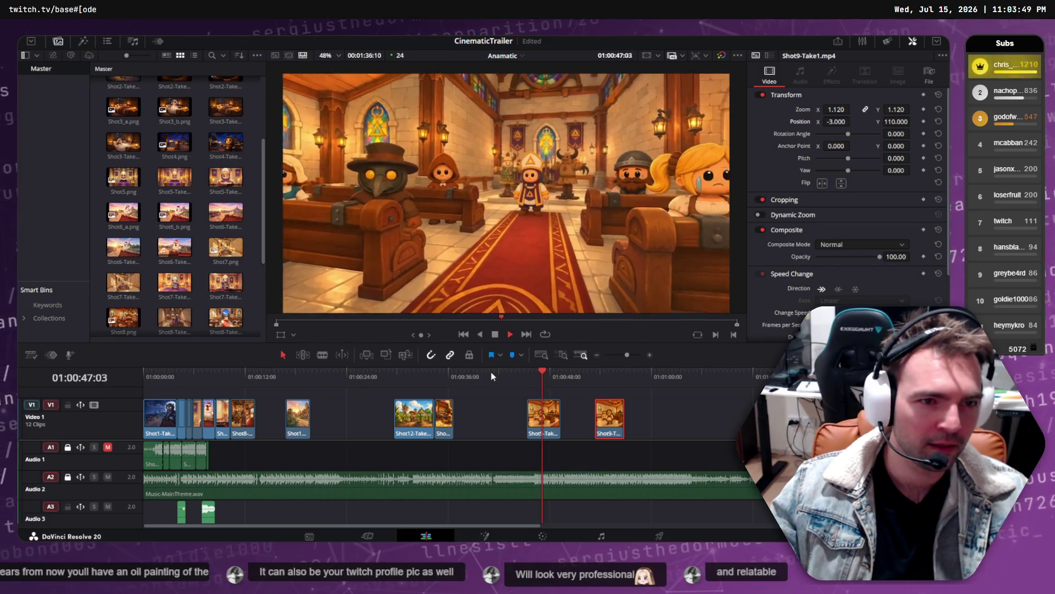
{"action": "key", "text": "space"}
{"action": "left_click", "coordinate": [584, 376]}
{"action": "left_click", "coordinate": [597, 376]}
{"action": "key", "text": "space"}
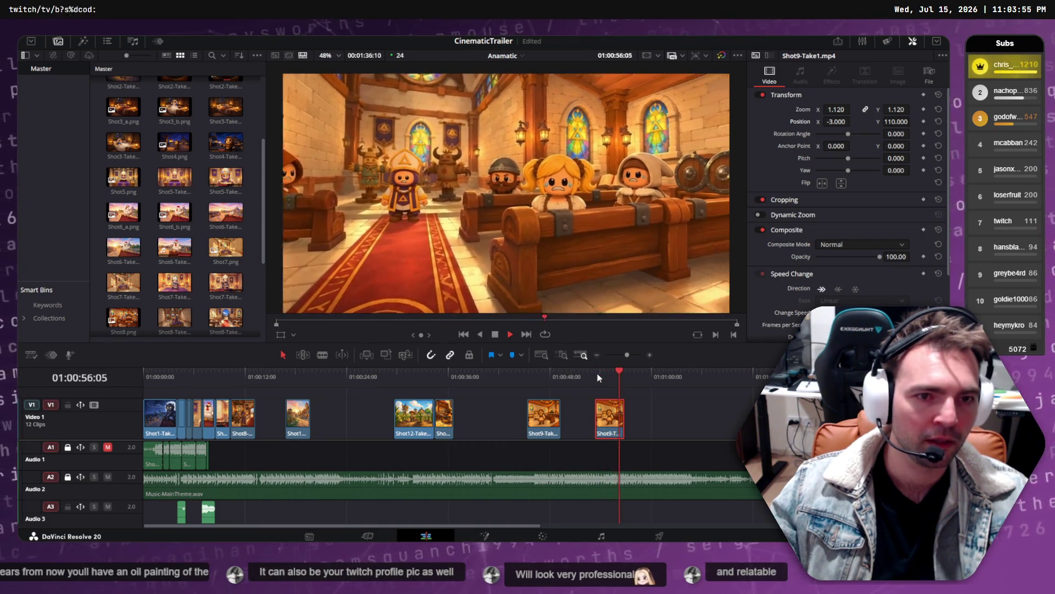
{"action": "key", "text": "space"}
- Replay both Shot9 takes from the first one, then select Shot9-Take2
{"action": "left_click", "coordinate": [529, 376]}
{"action": "key", "text": "space"}
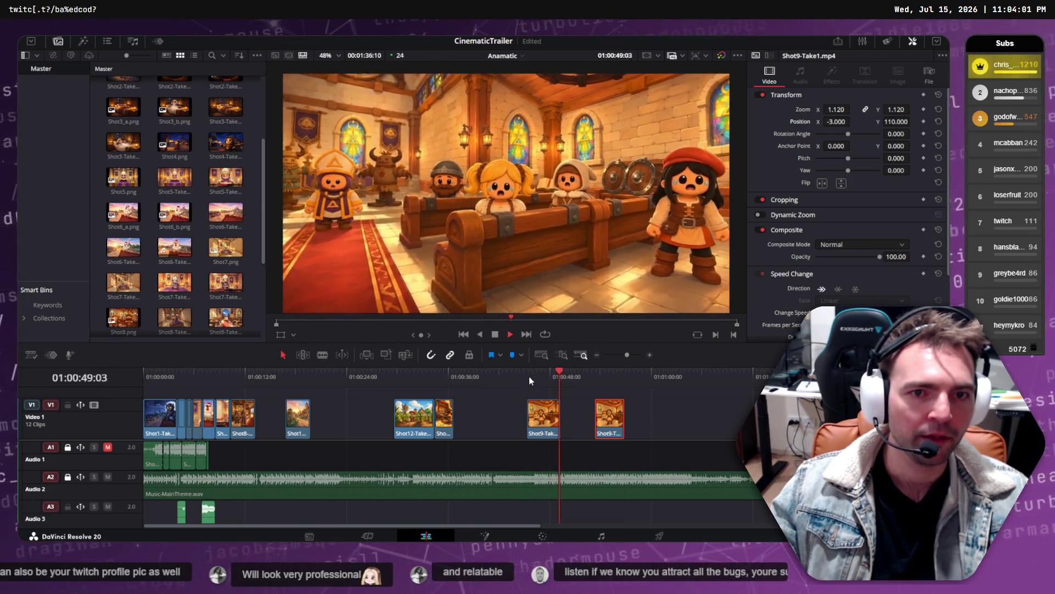
{"action": "left_click", "coordinate": [532, 378]}
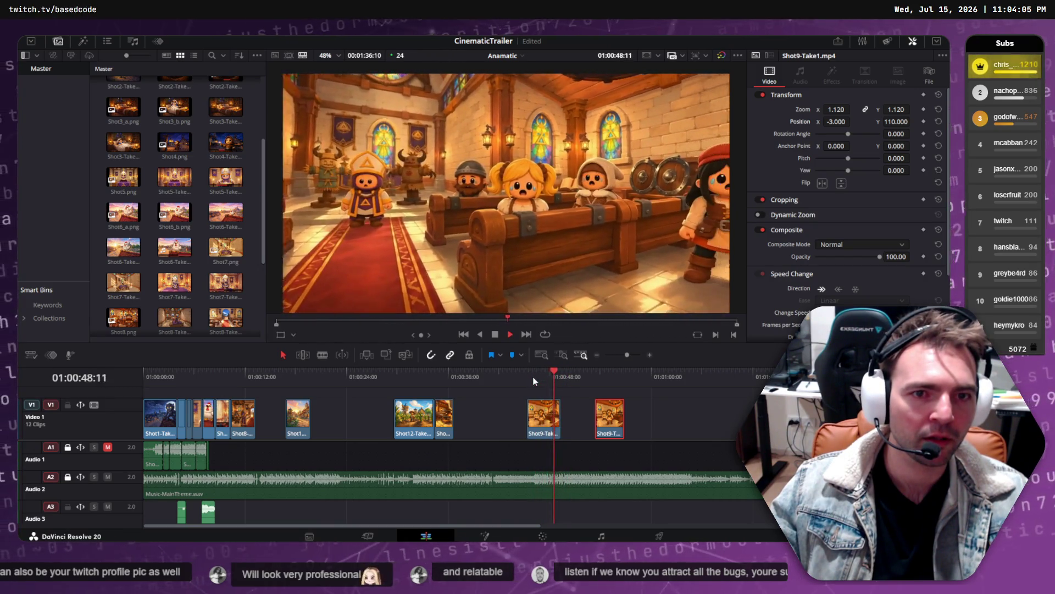
{"action": "left_click", "coordinate": [600, 376]}
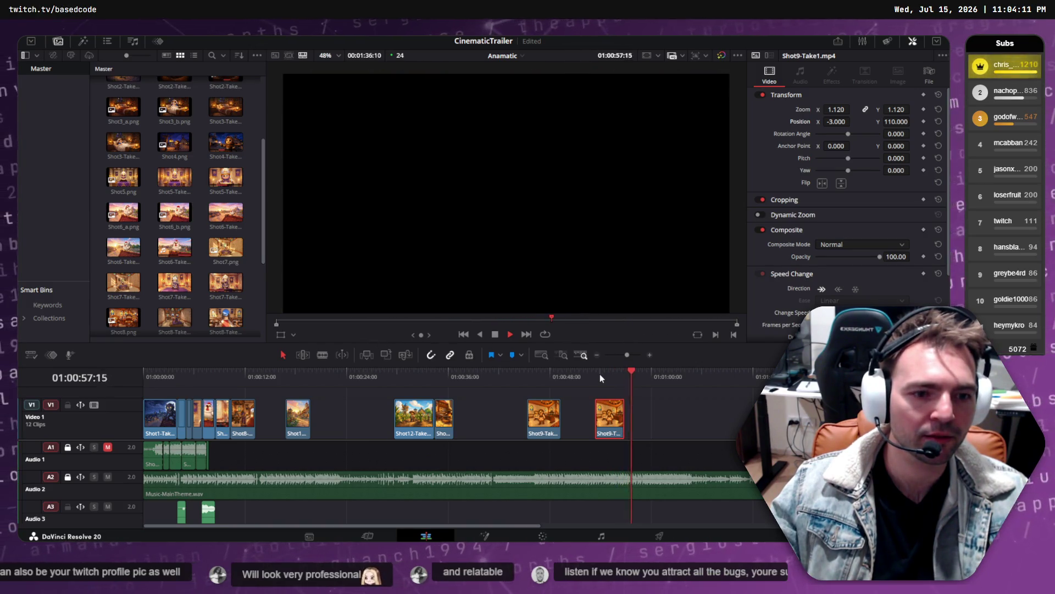
{"action": "left_click", "coordinate": [548, 418]}
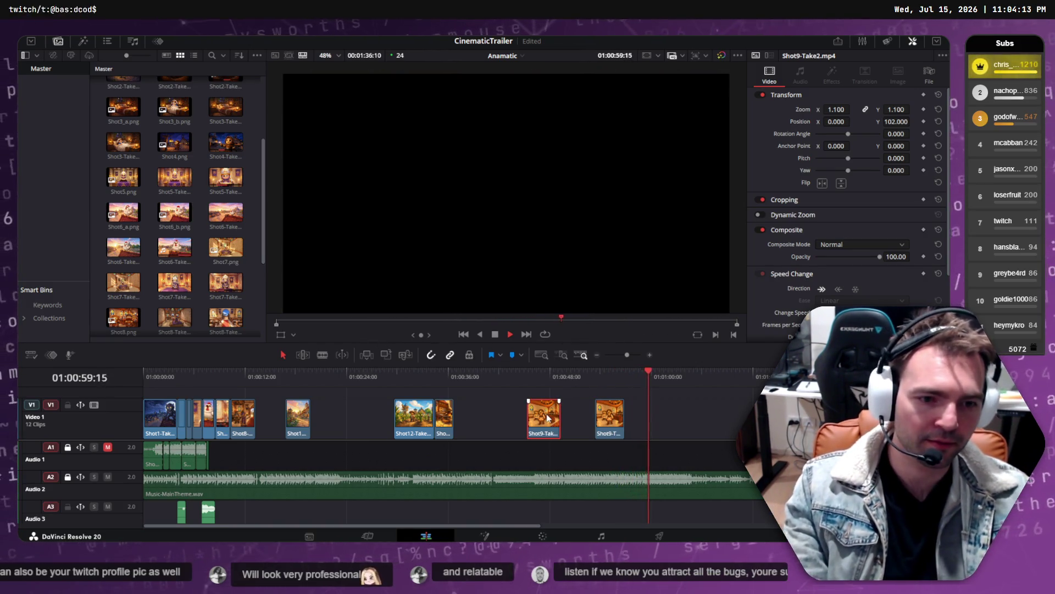
- Delete Shot9-Take2 and move Shot9-Take1 into the gap right after Shot8
{"action": "key", "text": "Delete"}
{"action": "left_click", "coordinate": [576, 418]}
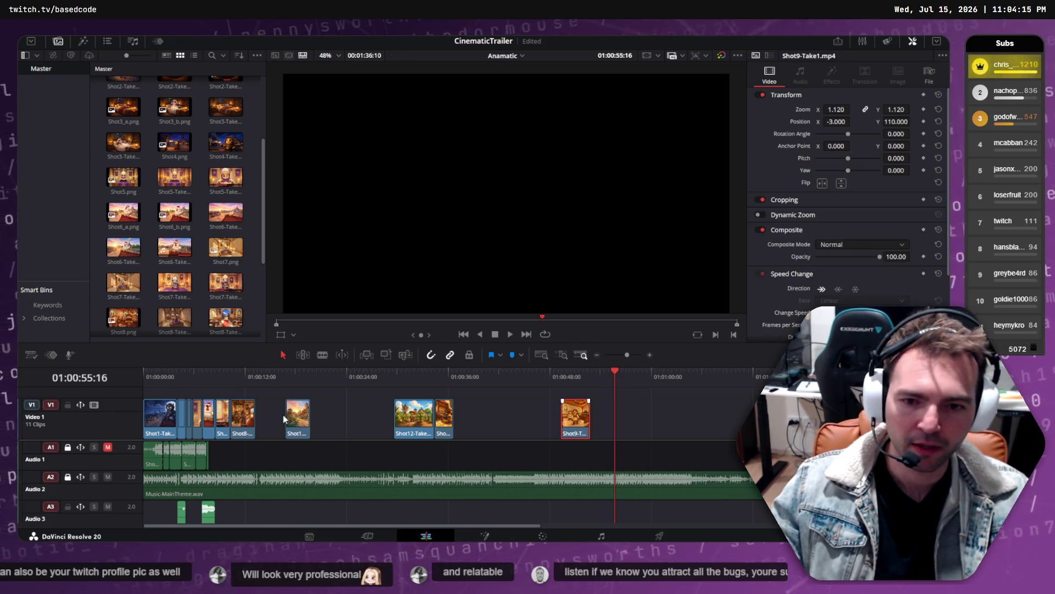
{"action": "key", "text": "q"}
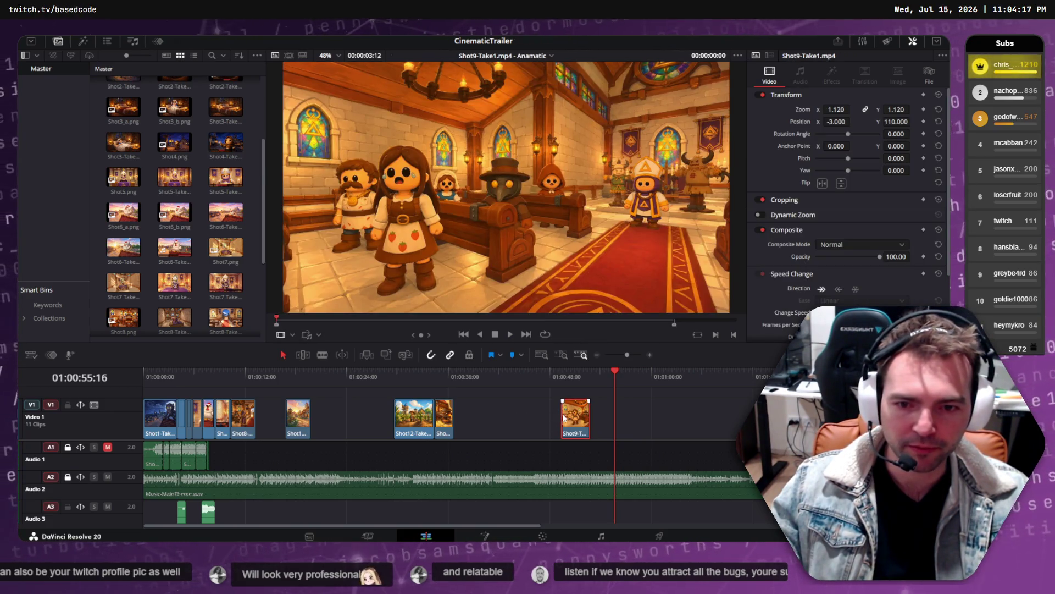
{"action": "left_click_drag", "start_coordinate": [577, 417], "coordinate": [274, 411]}
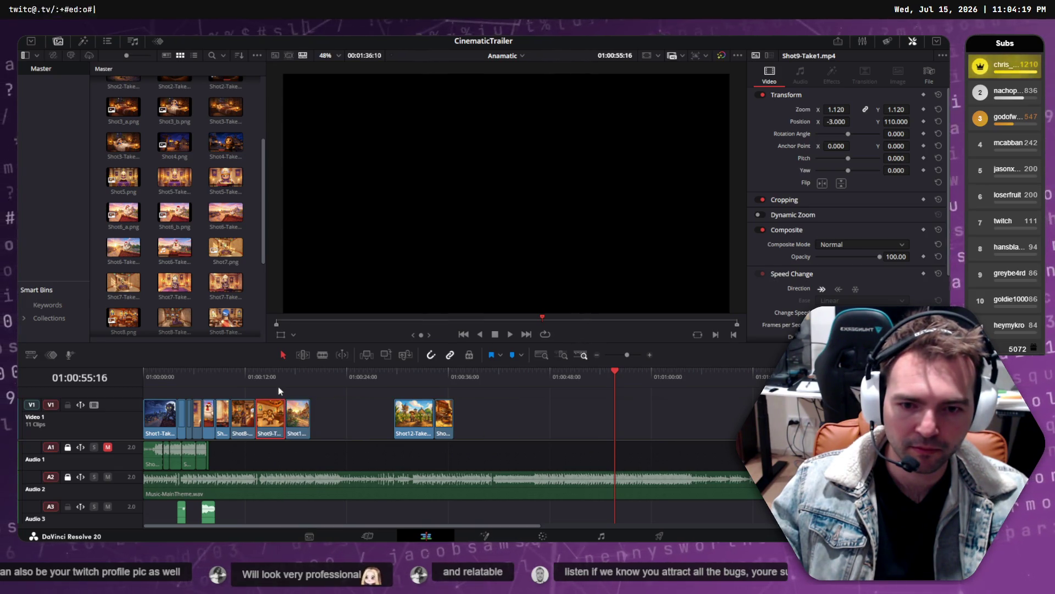
- Play and scrub the cut into Shot9-Take1 to review it
{"action": "left_click", "coordinate": [253, 378]}
{"action": "left_click", "coordinate": [240, 375]}
{"action": "key", "text": "space"}
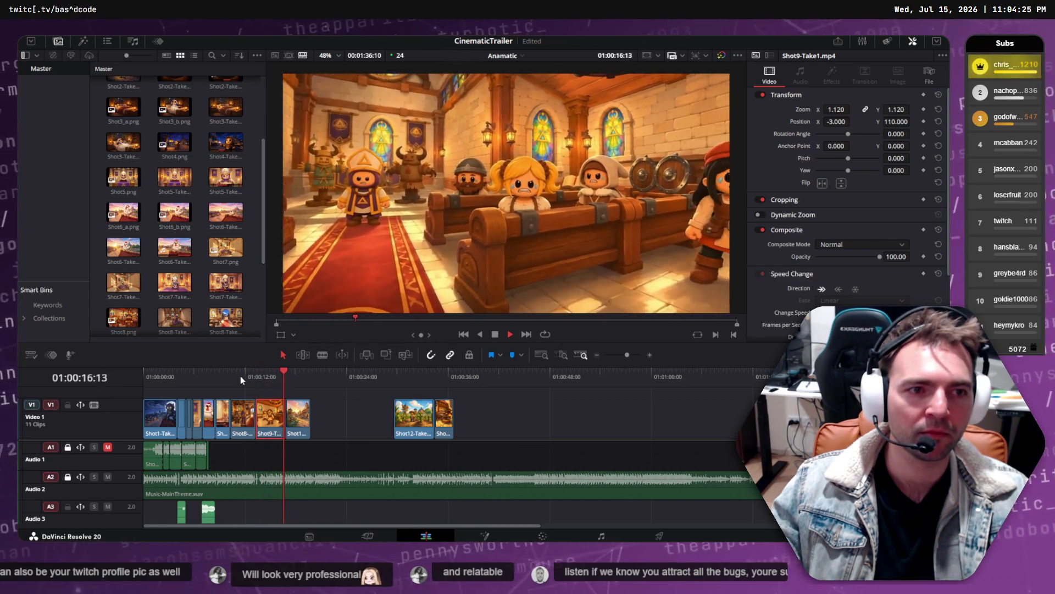
{"action": "key", "text": "space"}
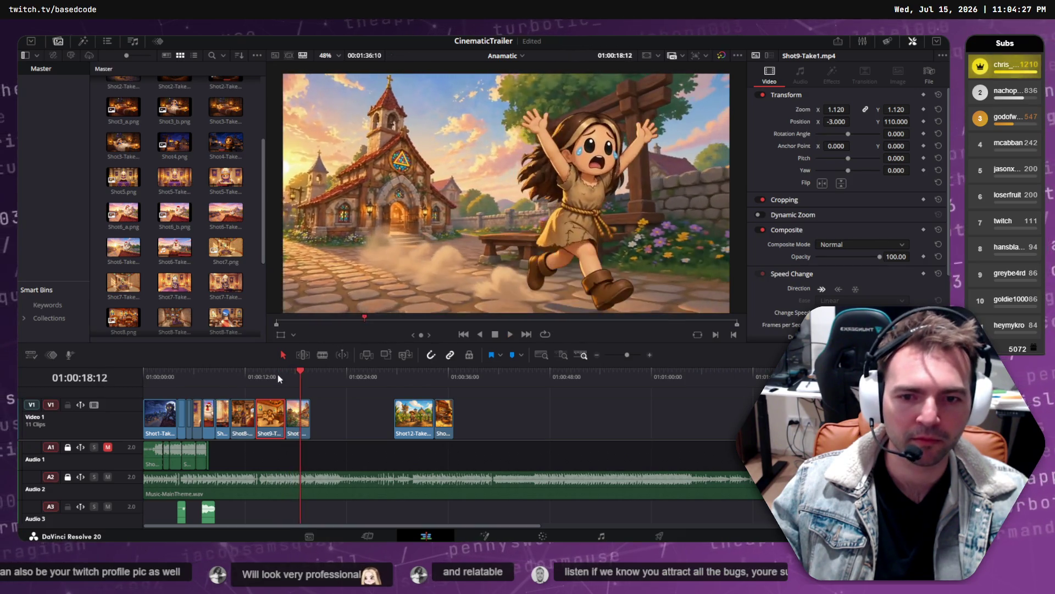
{"action": "mouse_move", "coordinate": [264, 372]}
{"action": "left_mouse_down"}
{"action": "mouse_move", "coordinate": [250, 372]}
{"action": "mouse_move", "coordinate": [301, 377]}
{"action": "mouse_move", "coordinate": [279, 373]}
{"action": "left_mouse_up"}
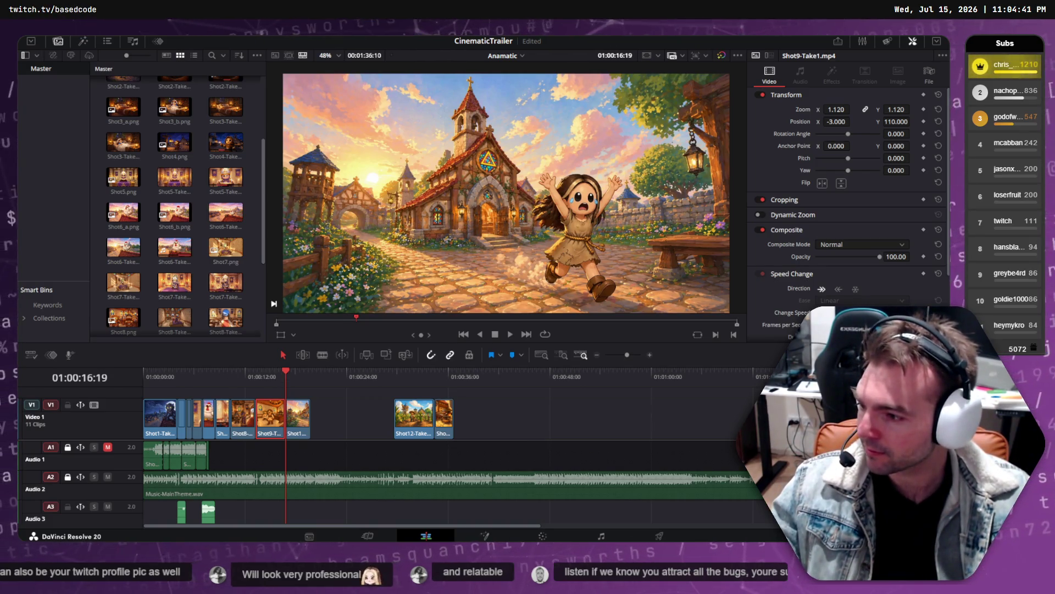
{"action": "key", "text": "alt+Tab"}
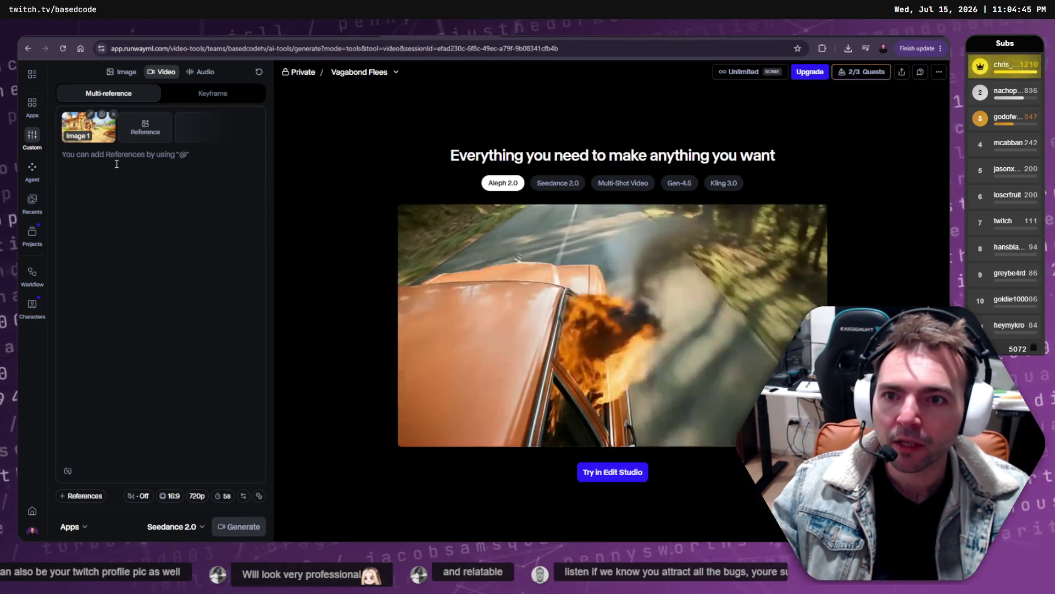
- Rewrite the prompt so the girl starts facing the church, then generate with Seedance 2.0 using credits
{"action": "type", "text": "The "}
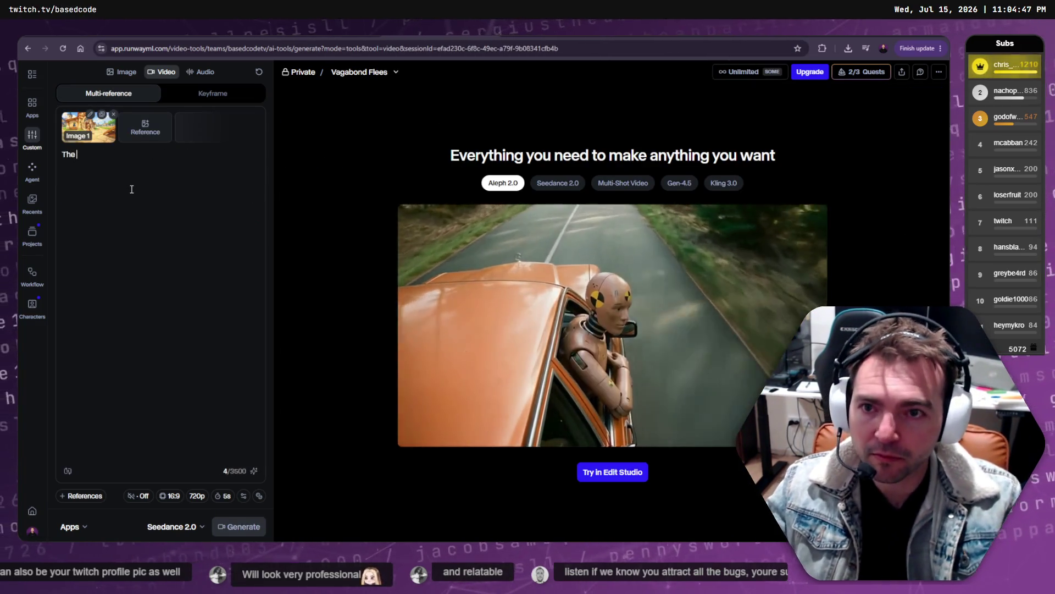
{"action": "type", "text": "ns t"}
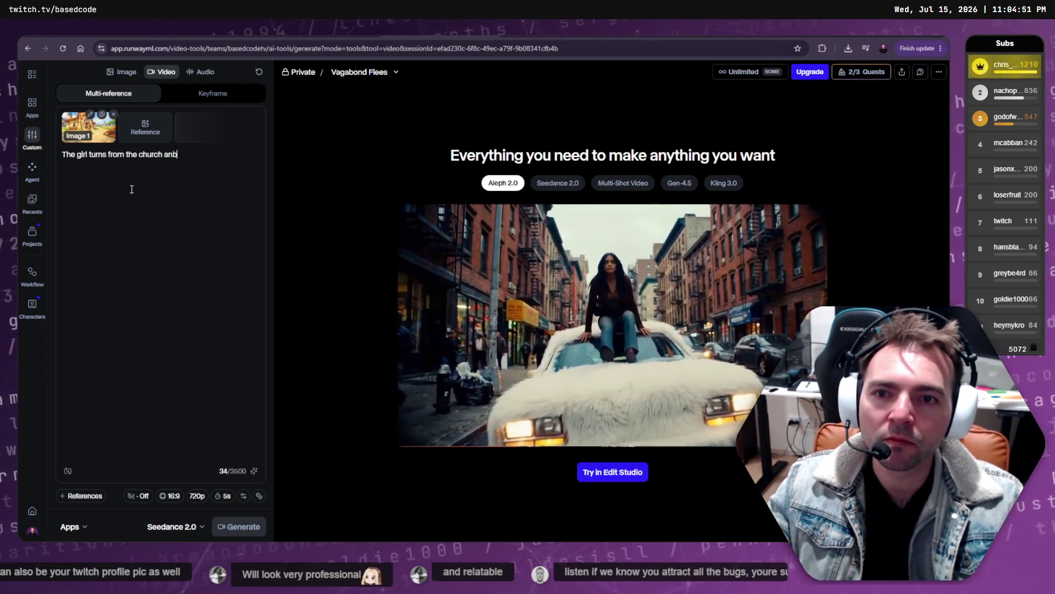
{"action": "type", "text": " runs aw"}
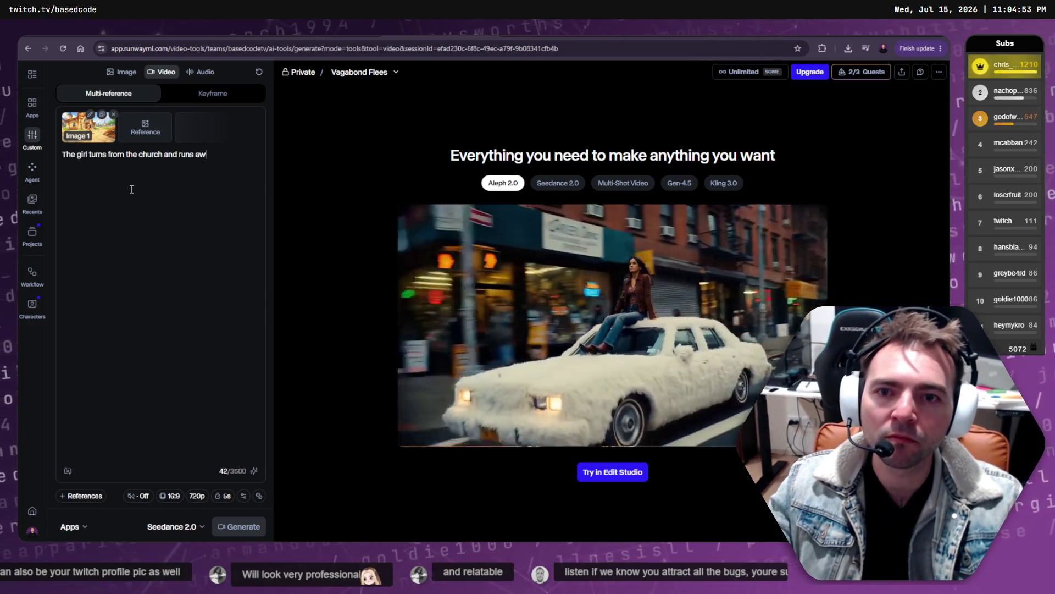
{"action": "type", "text": "d the"}
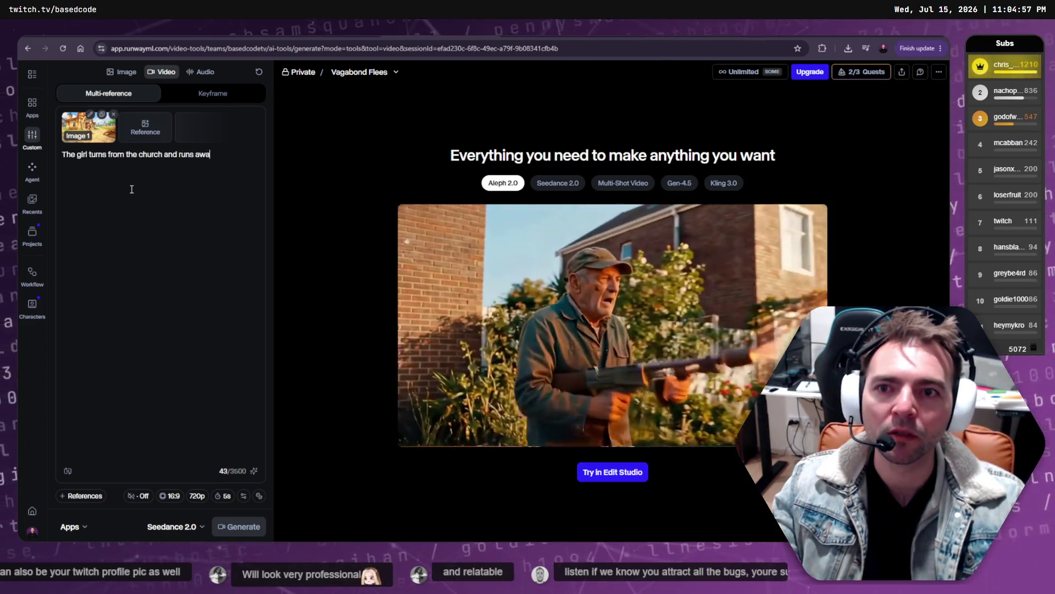
{"action": "type", "text": "y scared."}
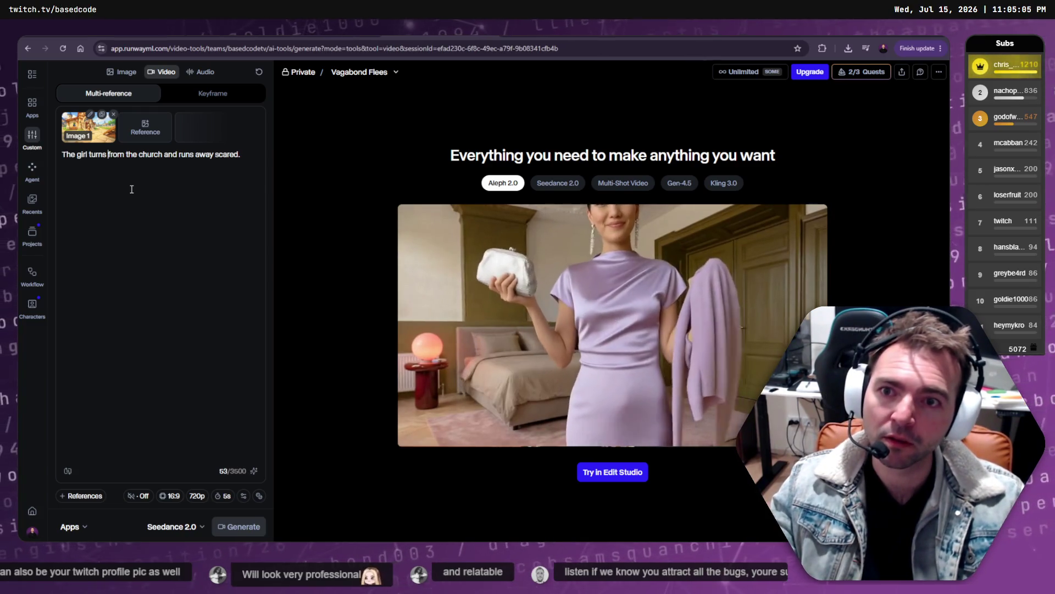
{"action": "type", "text": "starts "}
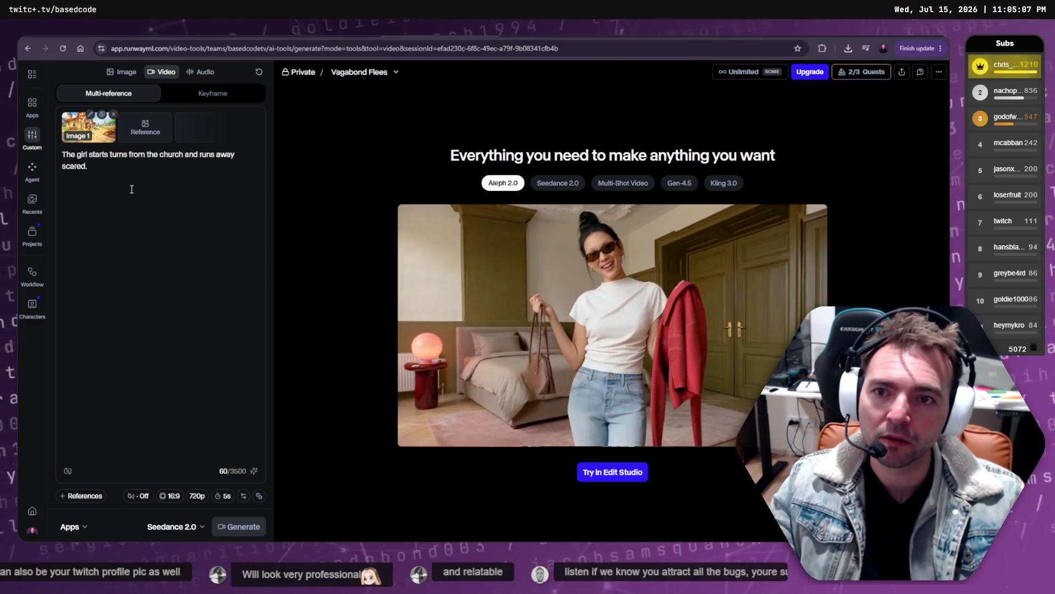
{"action": "type", "text": "facing the church"}
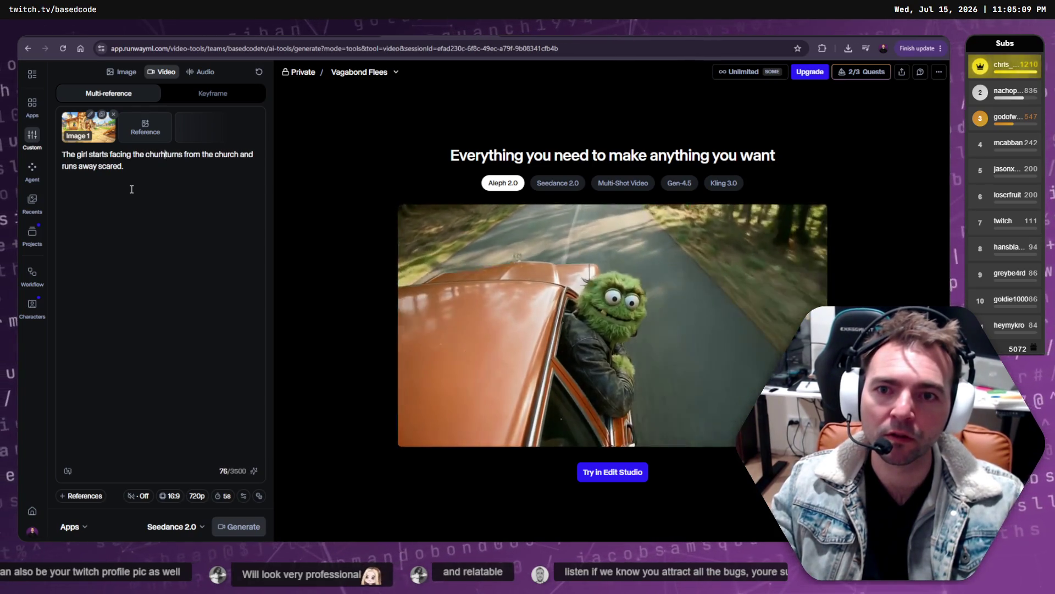
{"action": "type", "text": "m then"}
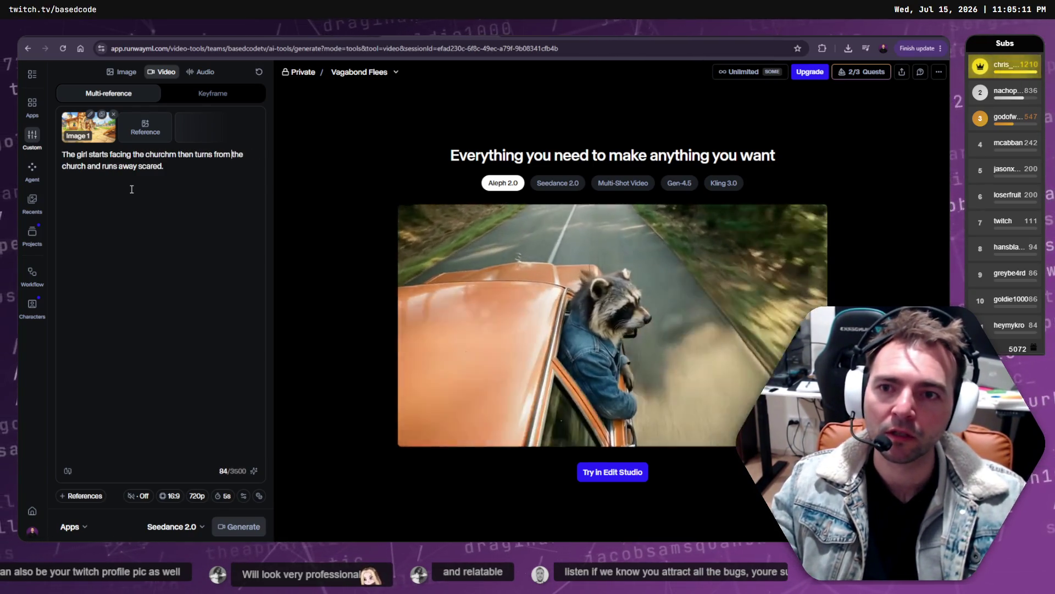
{"action": "key", "text": "ctrl+BackSpace"}
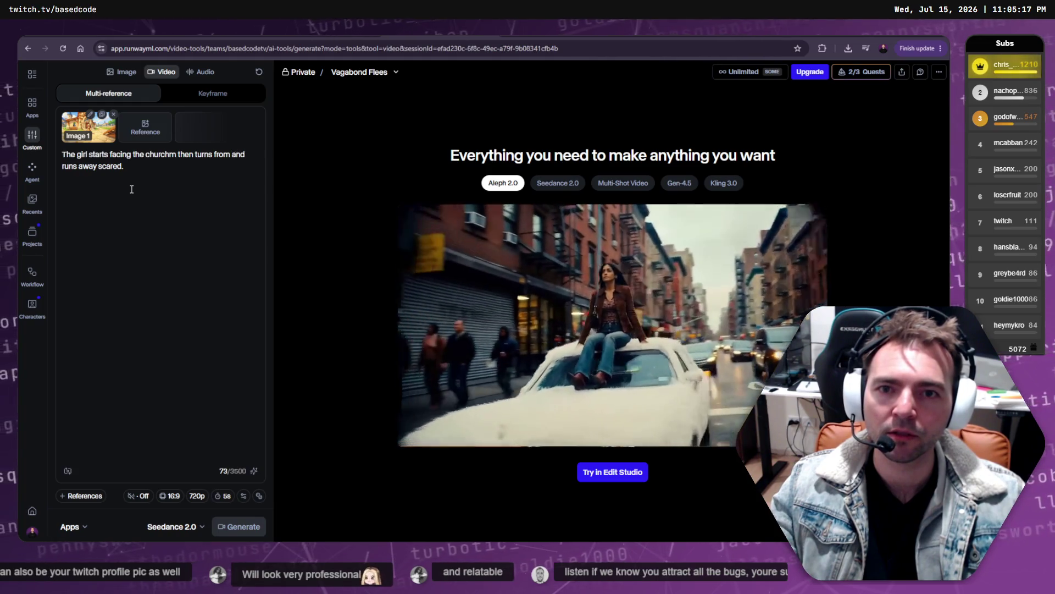
{"action": "key", "text": "ctrl+BackSpace"}
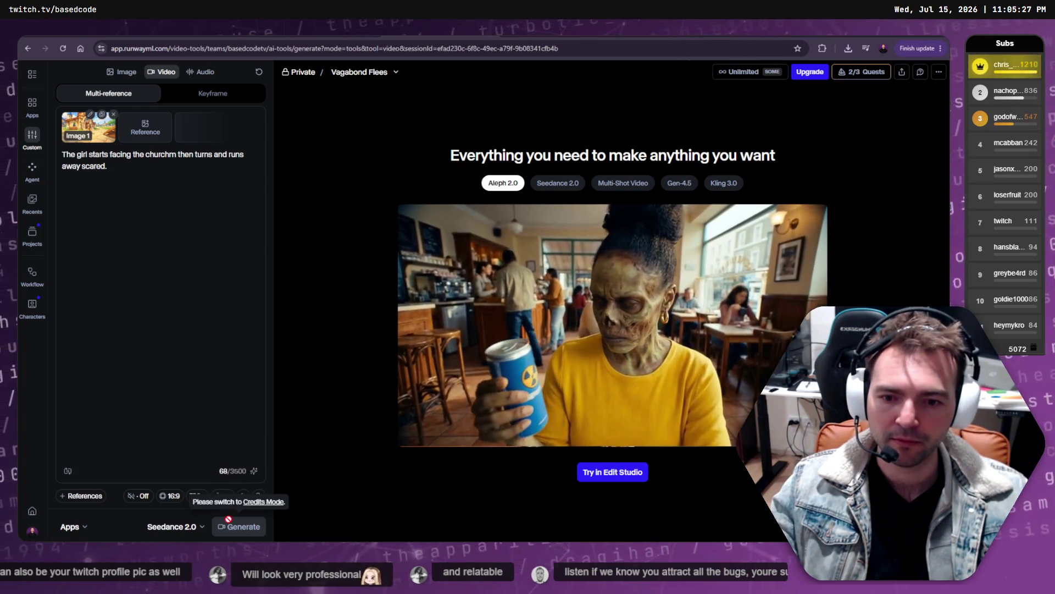
{"action": "left_click", "coordinate": [256, 504]}
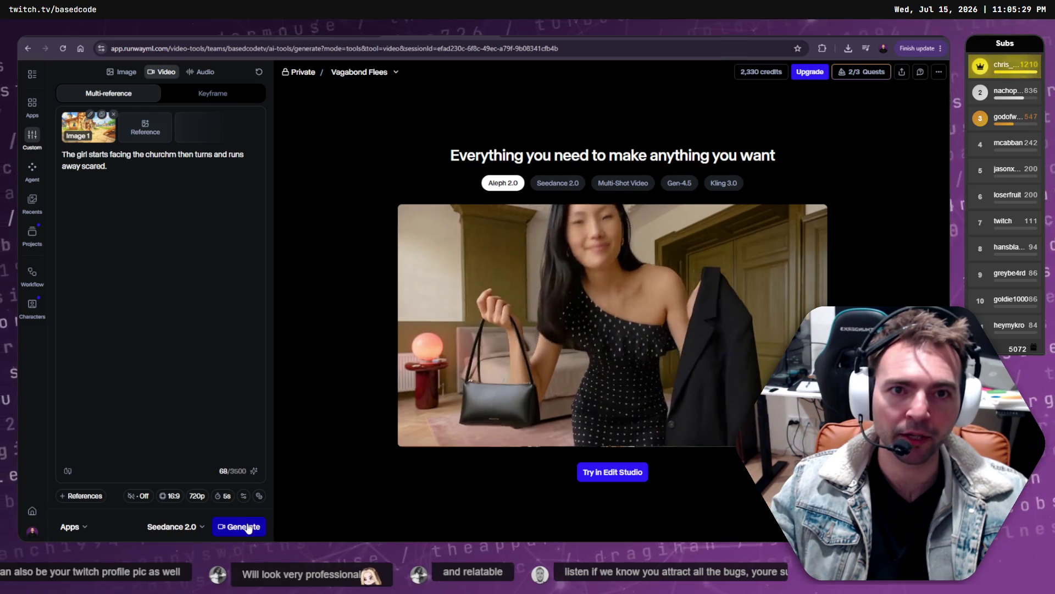
{"action": "left_click", "coordinate": [248, 527]}
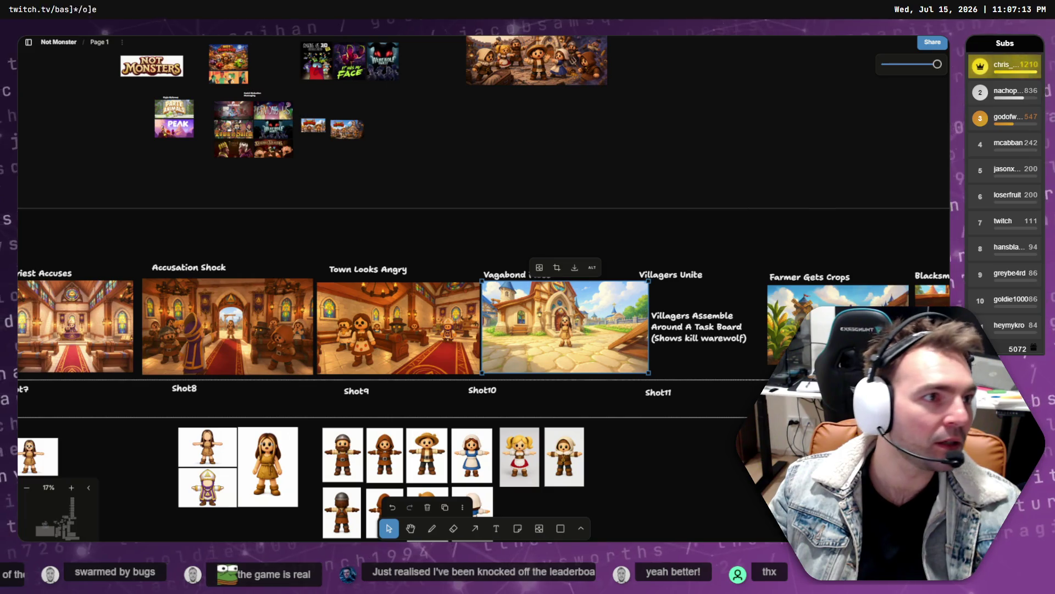
- Nudge the Villagers Unite title and the Shot11, Shot12, Shot13 labels right to line up with their images
{"action": "scroll", "coordinate": [725, 314], "scroll_direction": "right", "scroll_amount": 10}
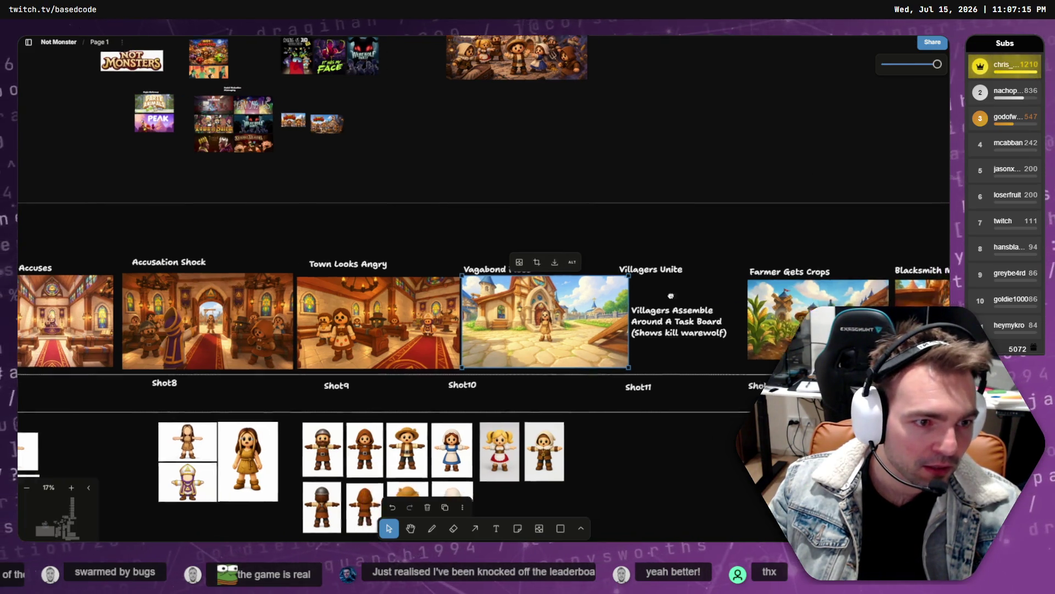
{"action": "mouse_move", "coordinate": [758, 218]}
{"action": "left_mouse_down"}
{"action": "mouse_move", "coordinate": [433, 287]}
{"action": "mouse_move", "coordinate": [469, 296]}
{"action": "mouse_move", "coordinate": [453, 294]}
{"action": "left_mouse_up"}
{"action": "left_click_drag", "start_coordinate": [279, 231], "coordinate": [297, 231]}
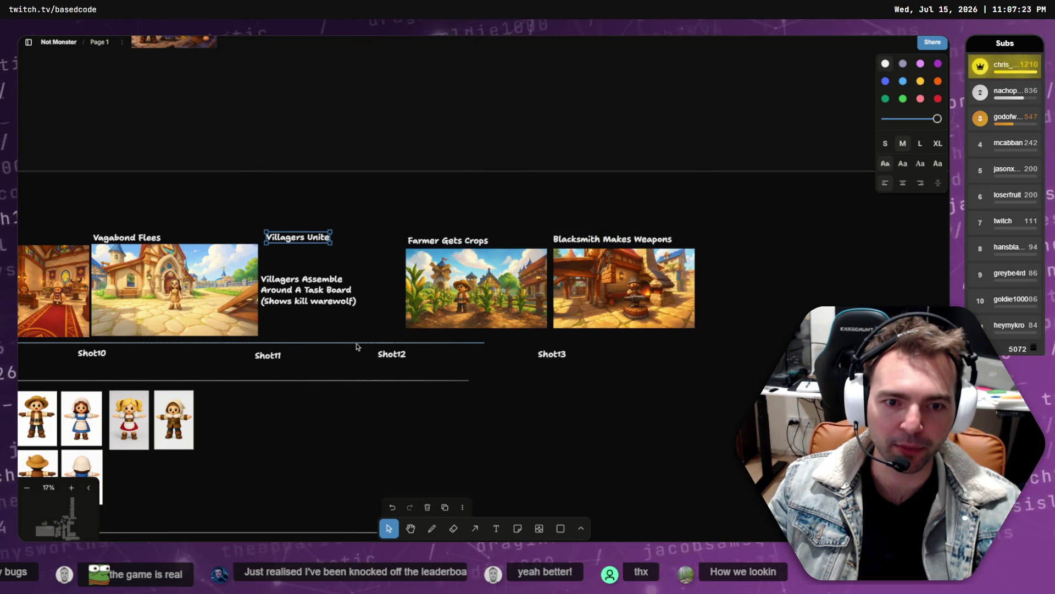
{"action": "left_click_drag", "start_coordinate": [267, 361], "coordinate": [283, 361]}
{"action": "left_click_drag", "start_coordinate": [396, 356], "coordinate": [429, 357]}
{"action": "left_click_drag", "start_coordinate": [559, 355], "coordinate": [583, 355]}
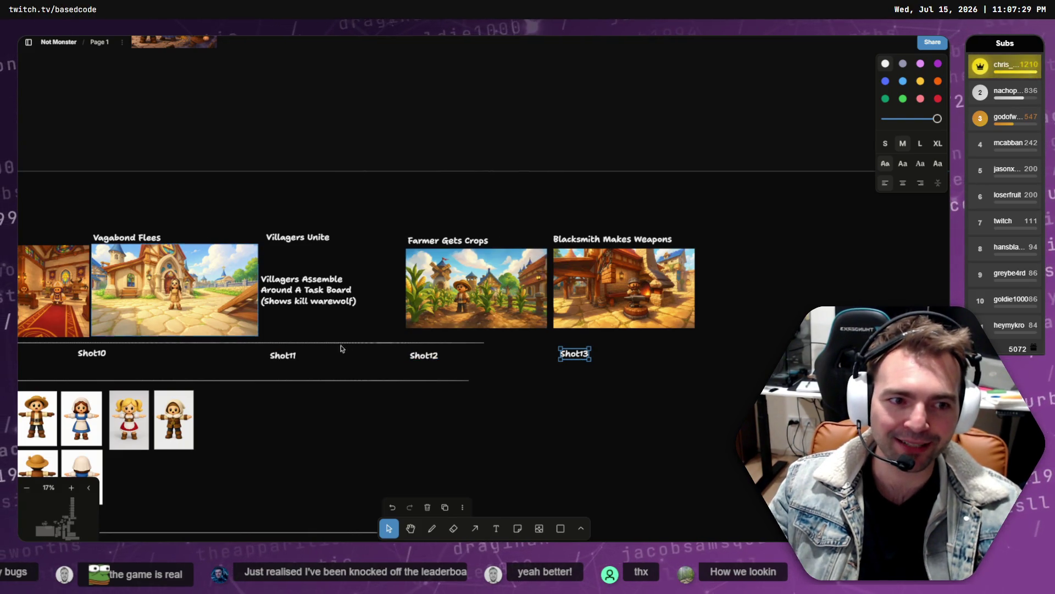
- Move the Villagers Assemble caption slightly right and down, then check Runway's generation progress
{"action": "left_click", "coordinate": [321, 300]}
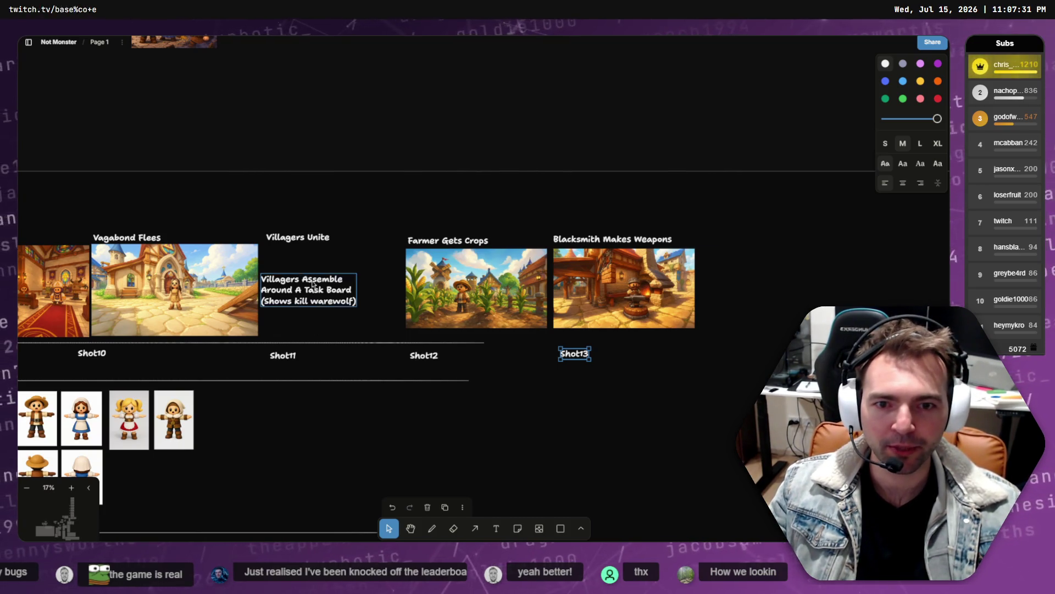
{"action": "left_click_drag", "start_coordinate": [321, 299], "coordinate": [341, 301]}
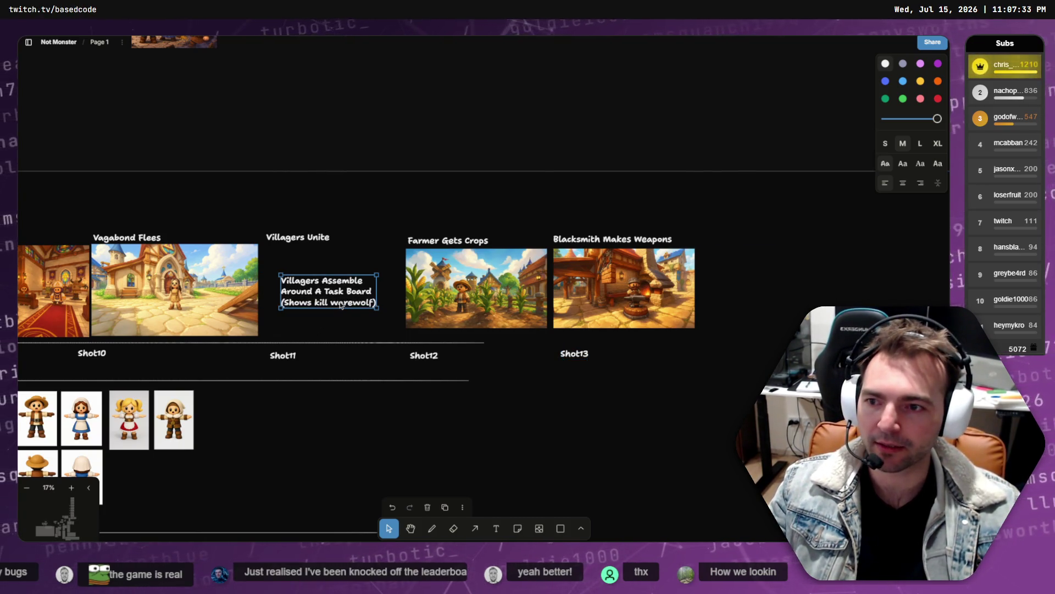
{"action": "left_click", "coordinate": [363, 394]}
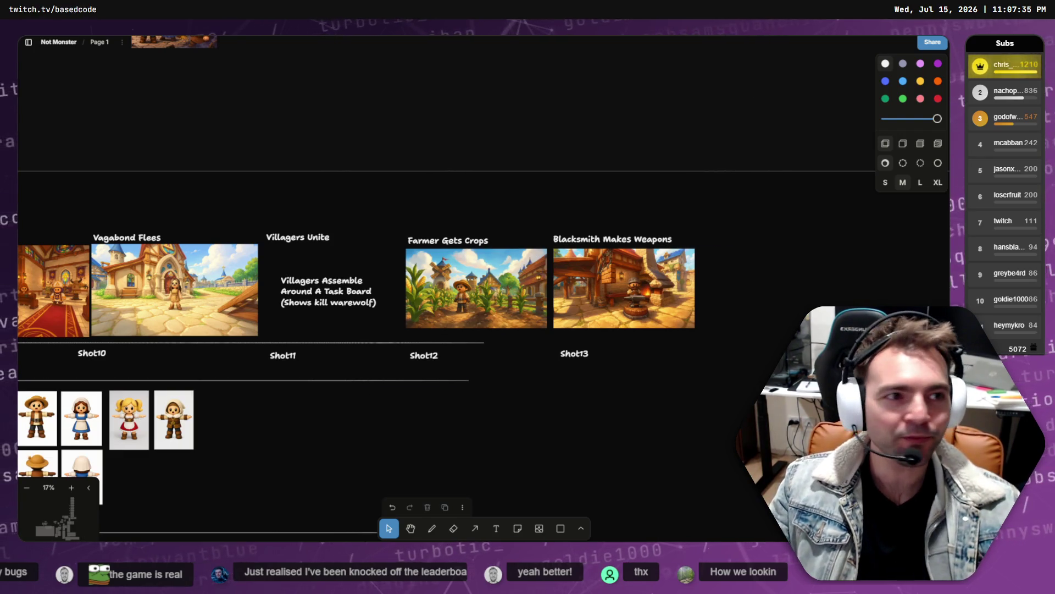
{"action": "key", "text": "alt+Tab"}
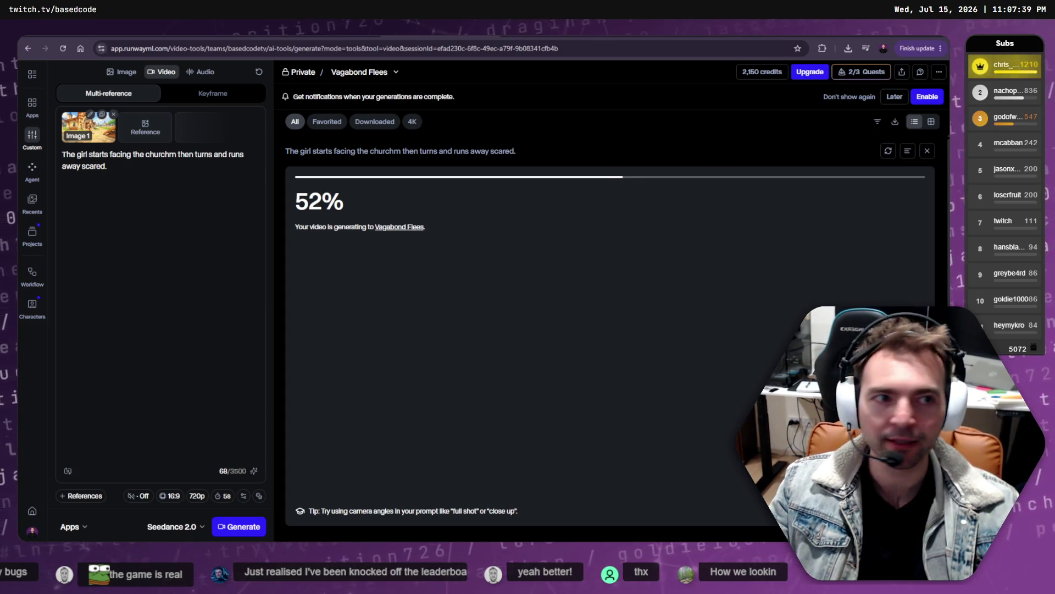
- Download the cathedral priest image from the ChatGPT chat and reveal it in the Downloads folder
{"action": "key", "text": "alt+Tab"}
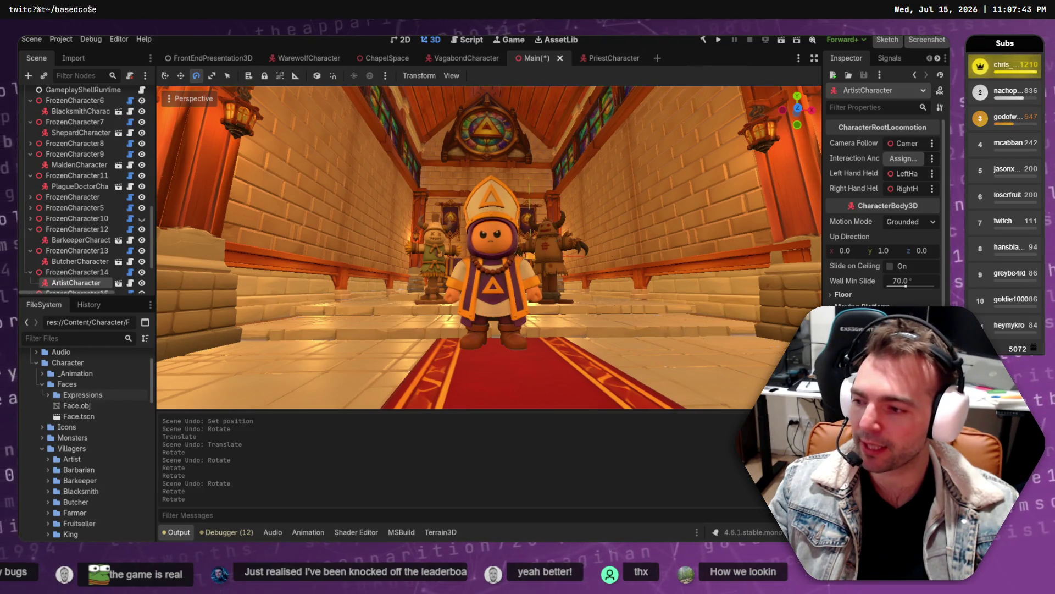
{"action": "key", "text": "alt+Tab"}
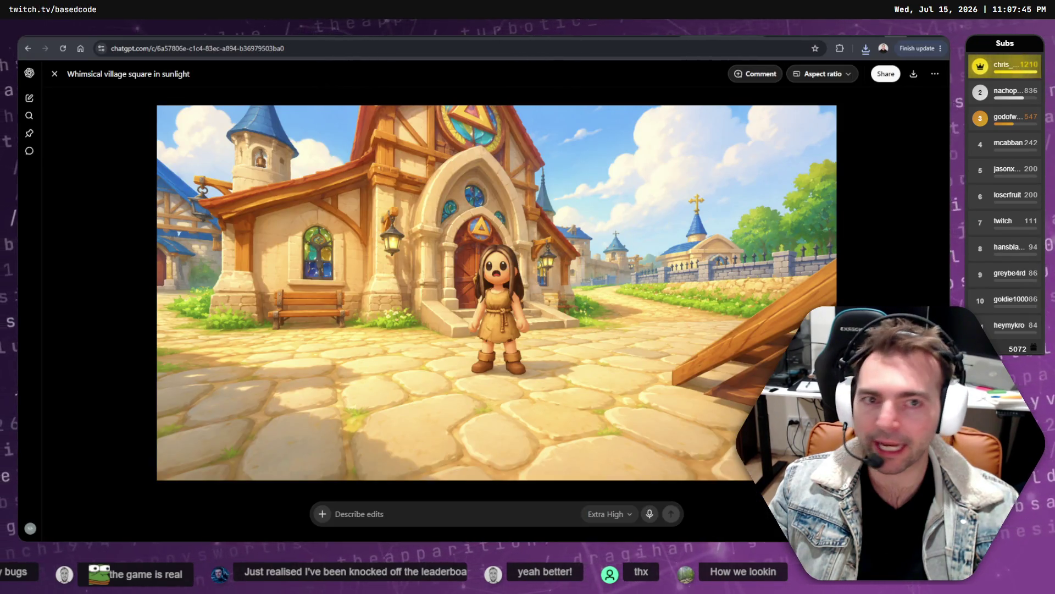
{"action": "key", "text": "alt+Tab"}
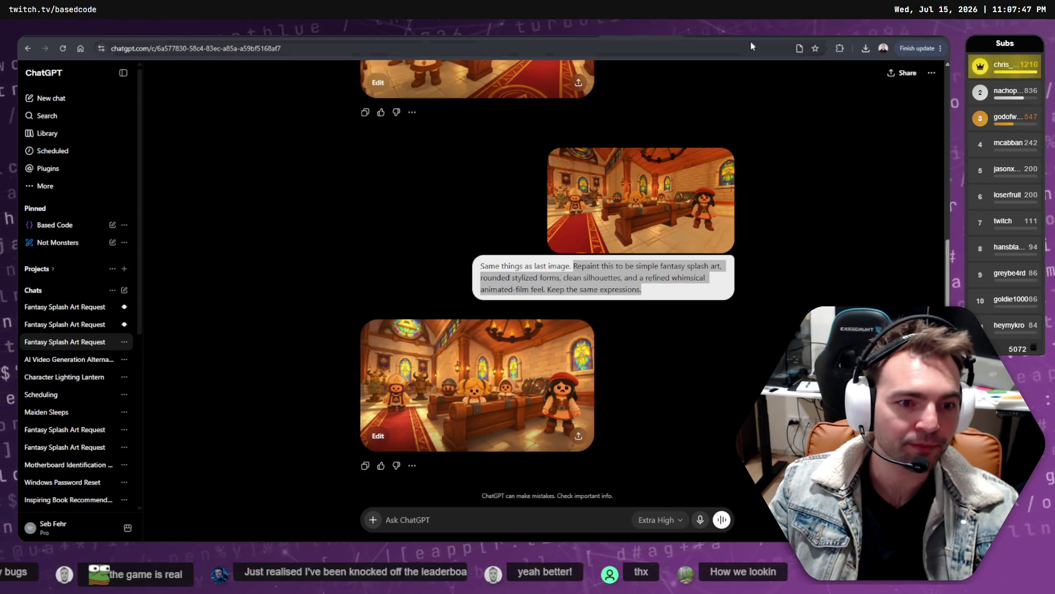
{"action": "key", "text": "alt+Left"}
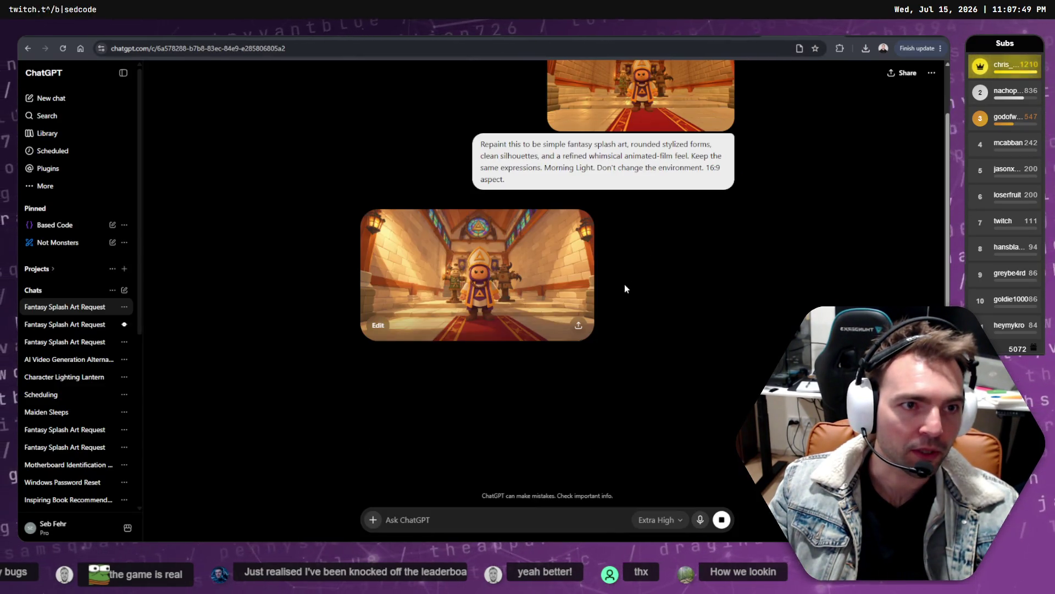
{"action": "left_click", "coordinate": [474, 320]}
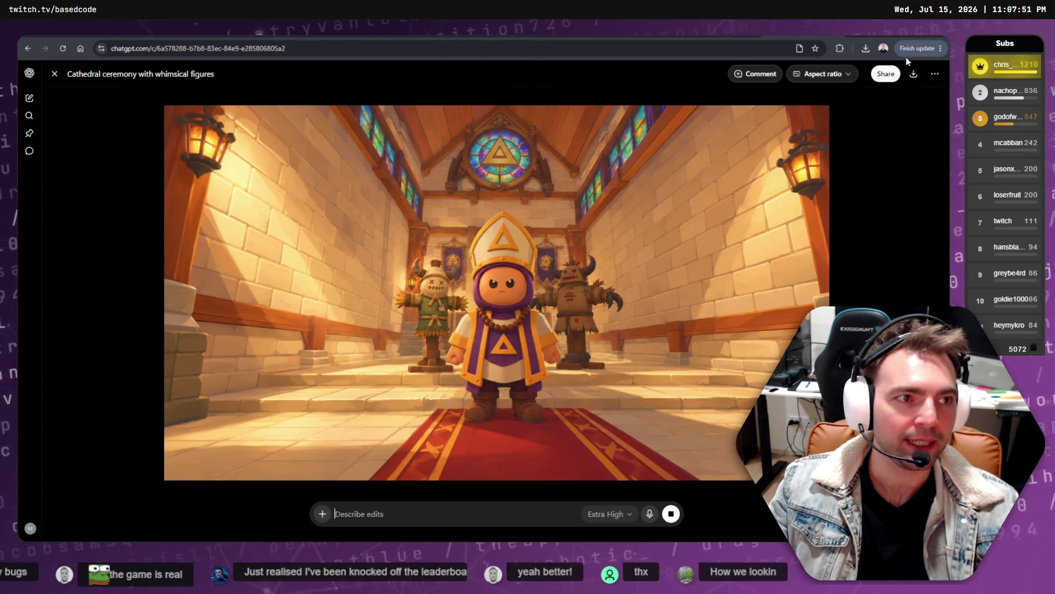
{"action": "left_click", "coordinate": [913, 74]}
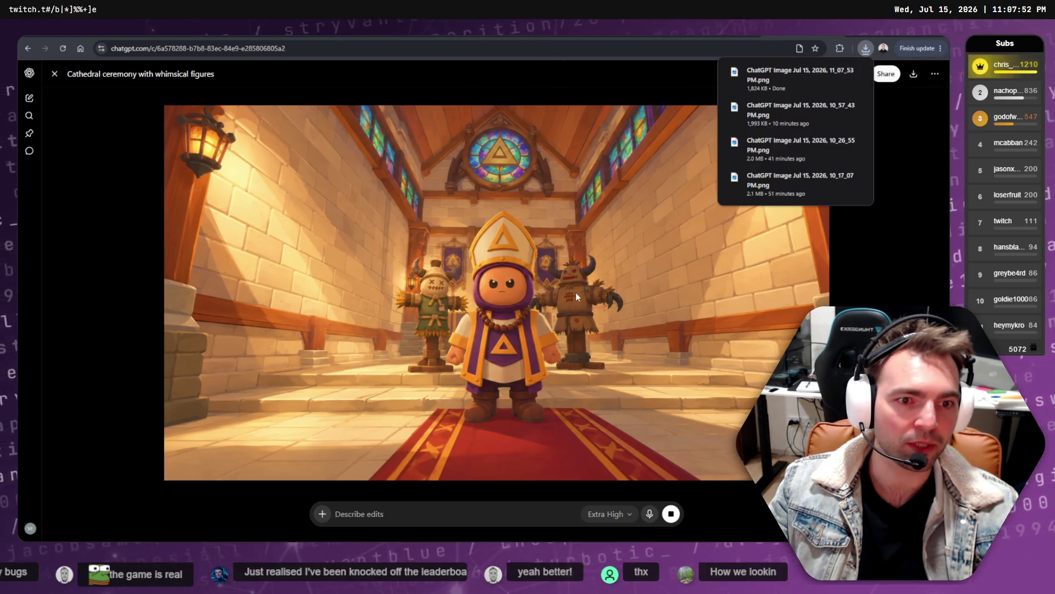
{"action": "left_click", "coordinate": [841, 72]}
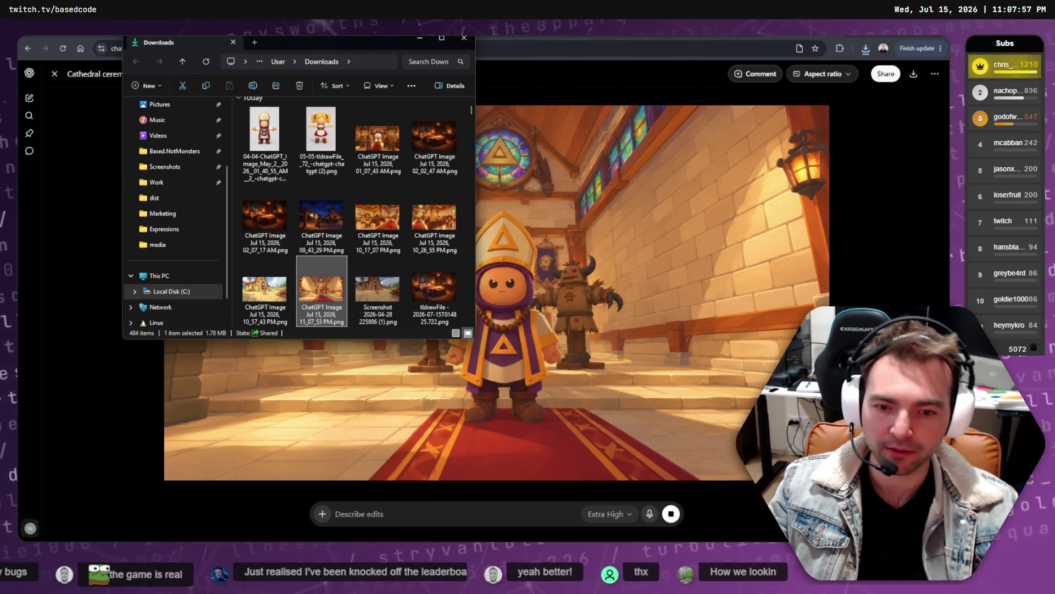
{"action": "key", "text": "alt+Tab"}
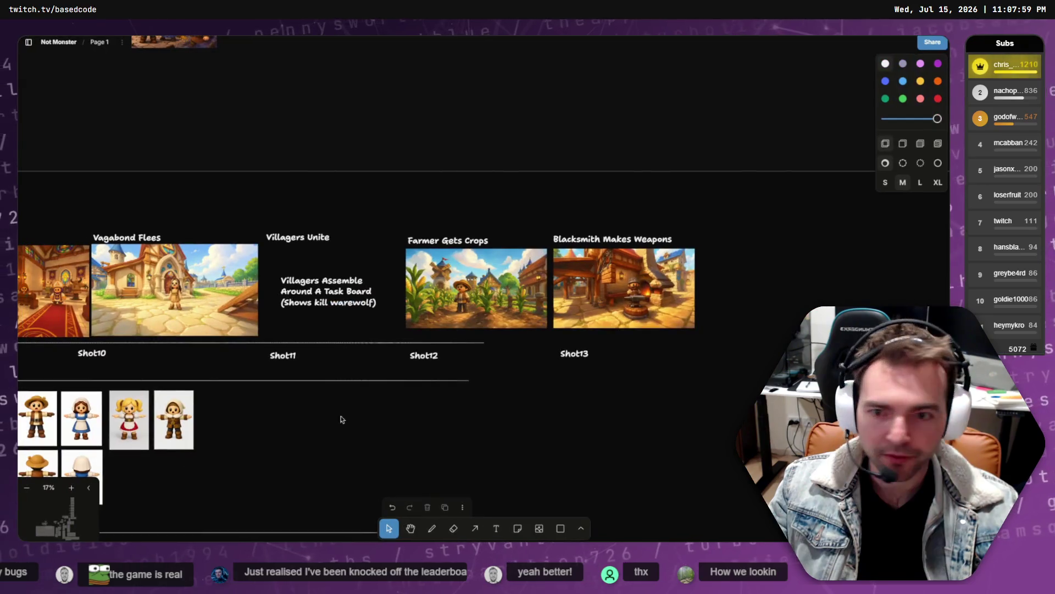
- Replace the old Priest Accuses image with the downloaded cathedral priest image in the Shot7 slot
{"action": "scroll", "coordinate": [135, 297], "scroll_direction": "left", "scroll_amount": 10}
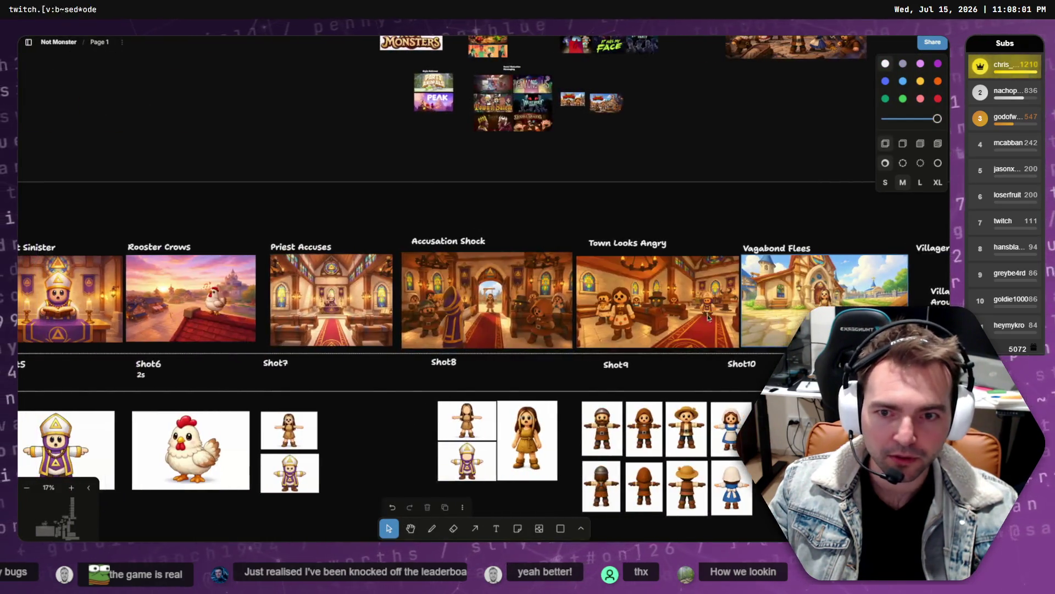
{"action": "scroll", "coordinate": [135, 297], "scroll_direction": "left", "scroll_amount": 8}
{"action": "scroll", "coordinate": [253, 295], "scroll_direction": "right", "scroll_amount": 7}
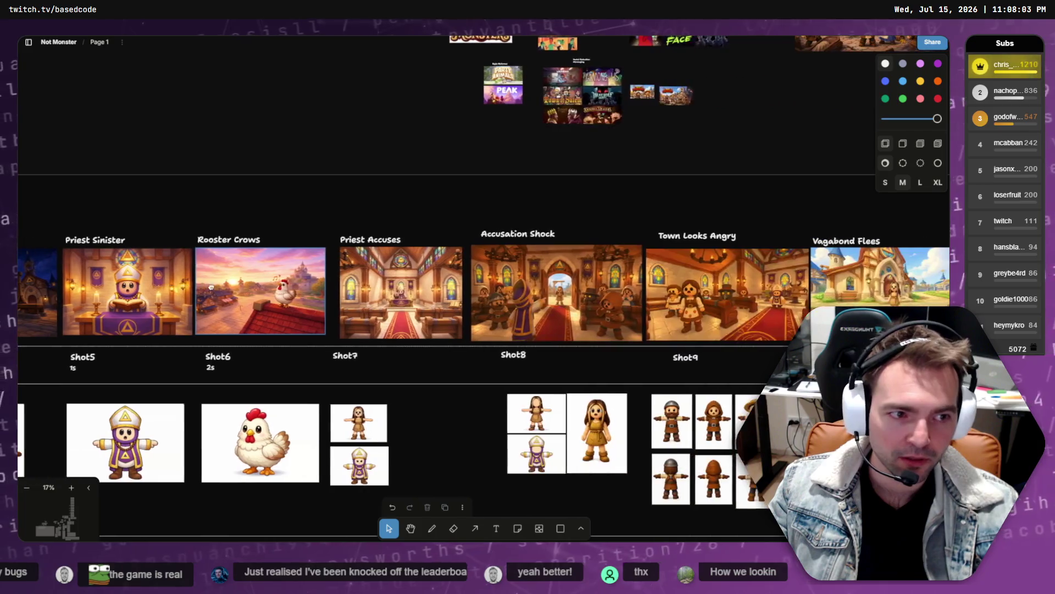
{"action": "scroll", "coordinate": [427, 302], "scroll_direction": "up", "scroll_amount": 2}
{"action": "left_click", "coordinate": [380, 271]}
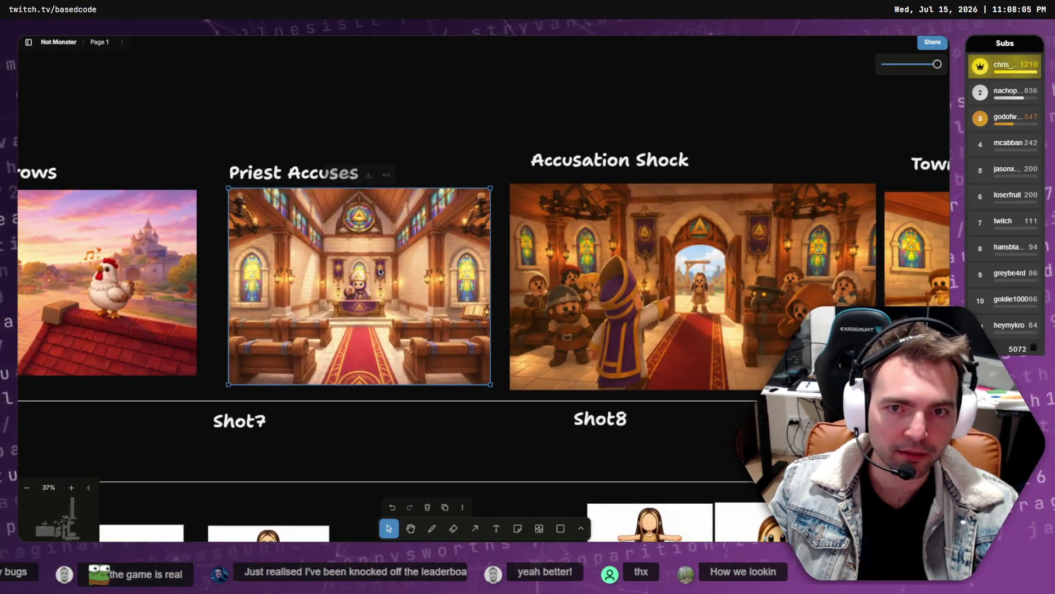
{"action": "key", "text": "Delete"}
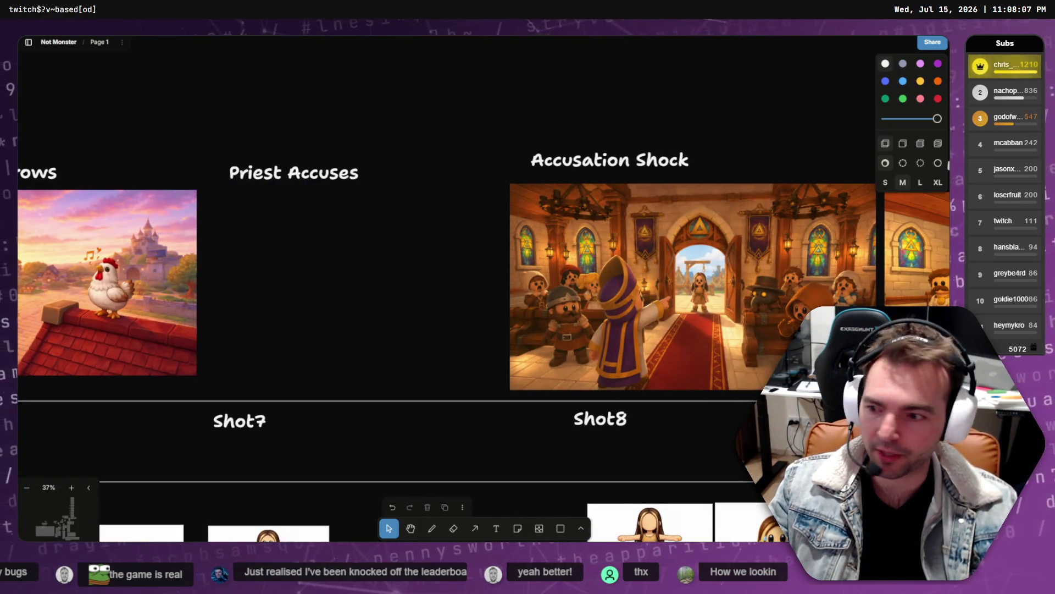
{"action": "key", "text": "alt+Tab"}
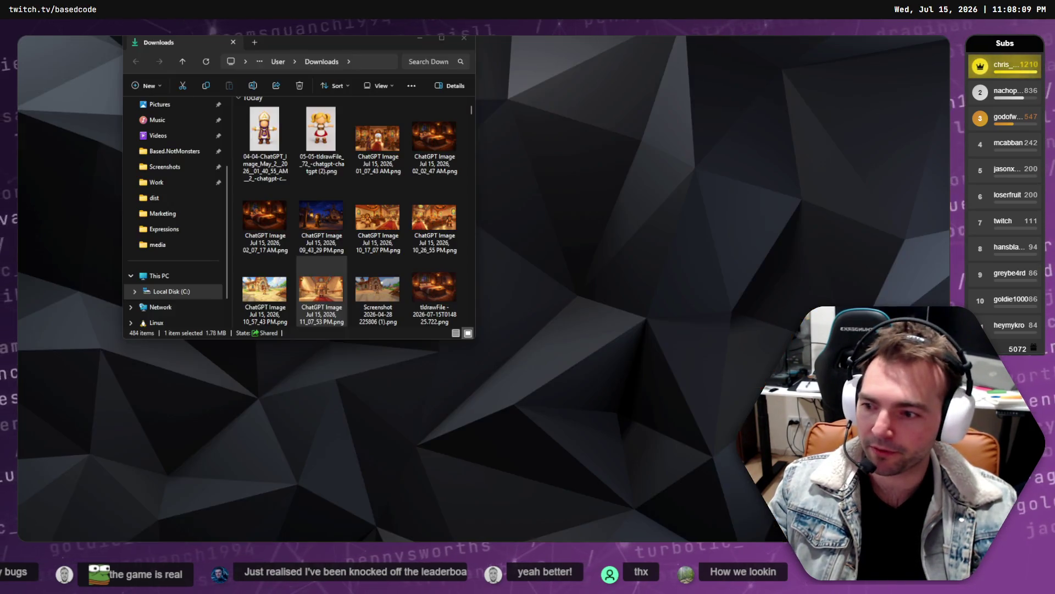
{"action": "mouse_move", "coordinate": [309, 282]}
{"action": "left_mouse_down"}
{"action": "mouse_move", "coordinate": [352, 434]}
{"action": "mouse_move", "coordinate": [365, 280]}
{"action": "left_mouse_up"}
- Delete the leftover church room, pointing-priest and T-pose priest sprite images
{"action": "scroll", "coordinate": [377, 305], "scroll_direction": "down", "scroll_amount": 10}
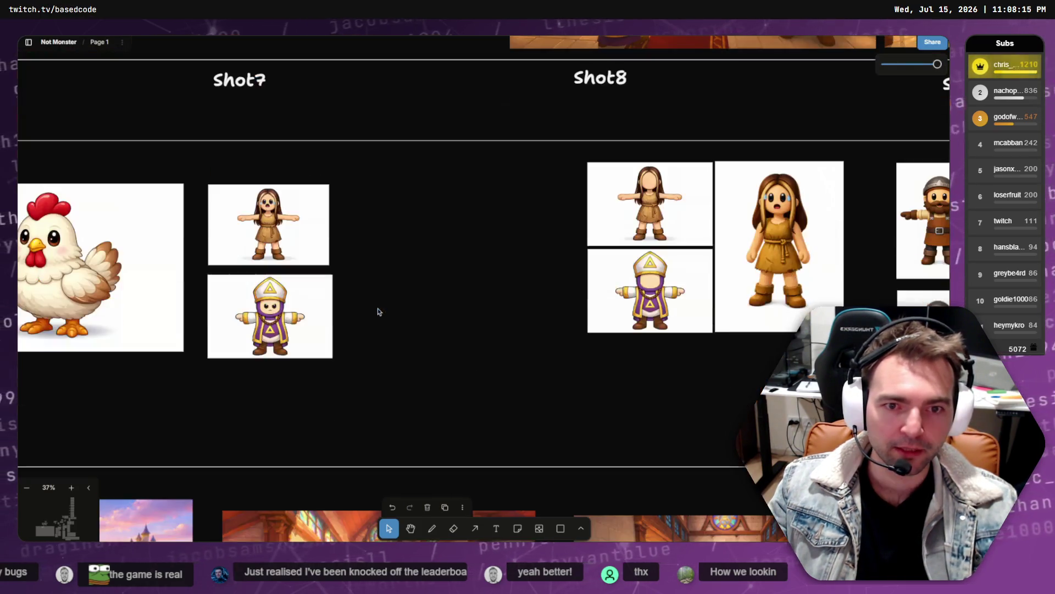
{"action": "scroll", "coordinate": [376, 303], "scroll_direction": "down", "scroll_amount": 6}
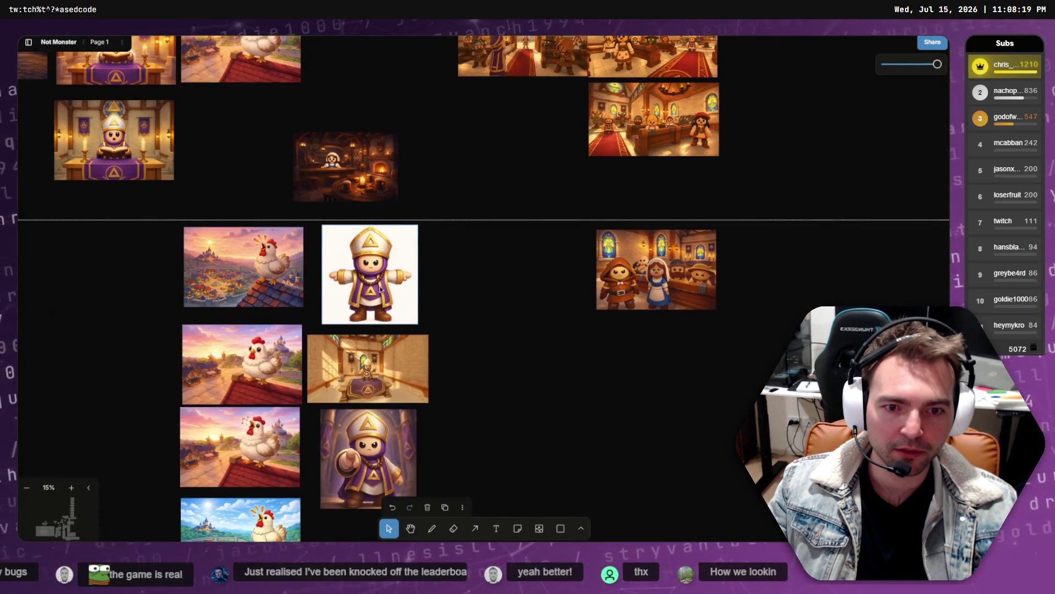
{"action": "scroll", "coordinate": [380, 288], "scroll_direction": "down", "scroll_amount": 3}
{"action": "left_click", "coordinate": [380, 288]}
{"action": "left_click", "coordinate": [372, 326], "text": "shift"}
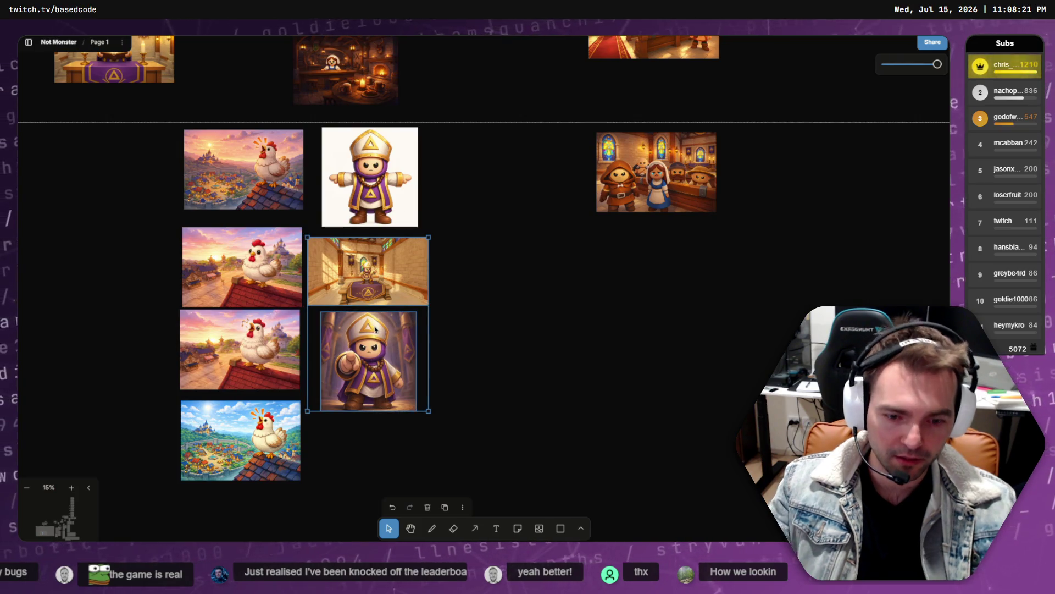
{"action": "key", "text": "Delete"}
{"action": "left_click", "coordinate": [397, 216]}
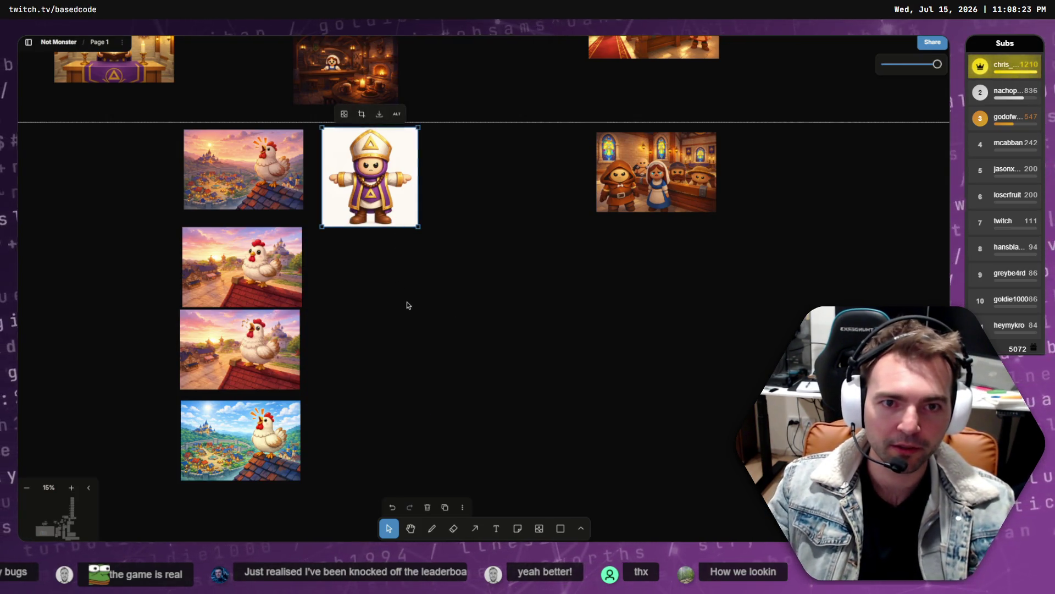
{"action": "scroll", "coordinate": [405, 302], "scroll_direction": "up", "scroll_amount": 10}
{"action": "scroll", "coordinate": [379, 300], "scroll_direction": "down", "scroll_amount": 10}
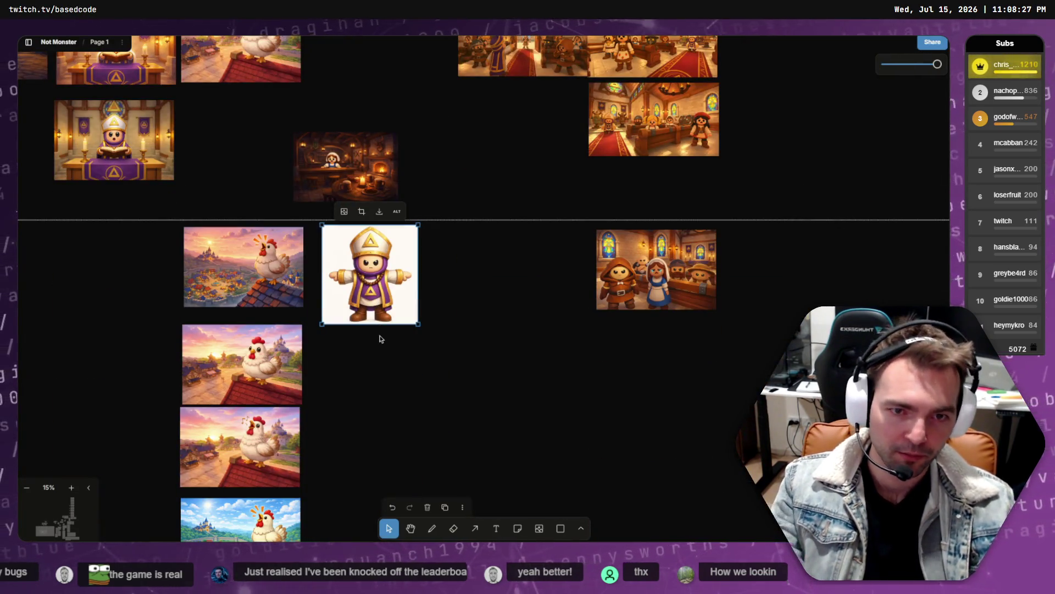
{"action": "key", "text": "Delete"}
- Look over the chicken sprite and the new Priest Accuses image, then clear the selection
{"action": "scroll", "coordinate": [381, 338], "scroll_direction": "up", "scroll_amount": 10}
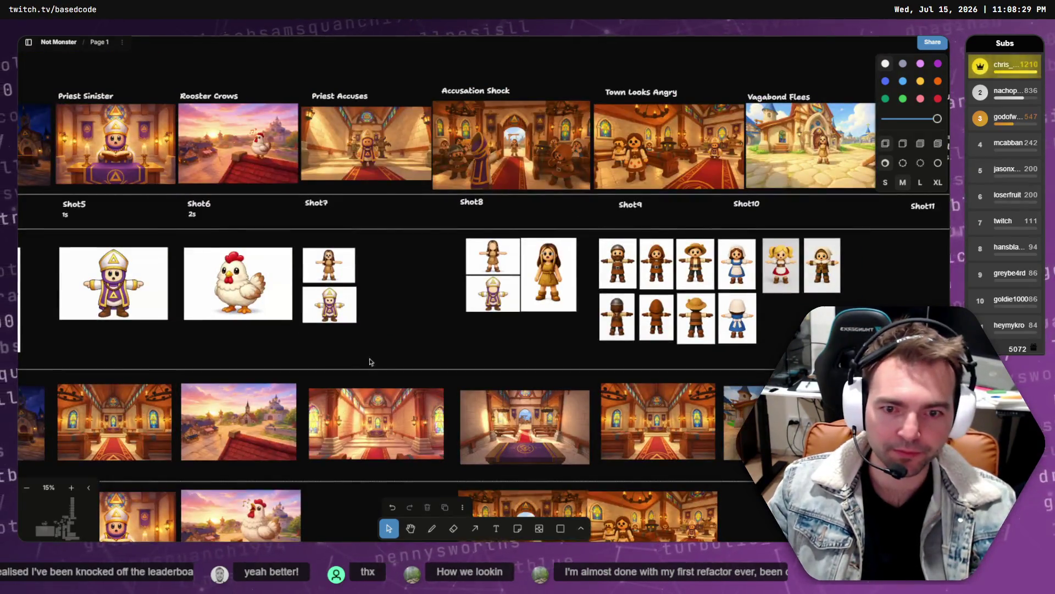
{"action": "scroll", "coordinate": [249, 279], "scroll_direction": "up", "scroll_amount": 3}
{"action": "scroll", "coordinate": [193, 245], "scroll_direction": "down", "scroll_amount": 4}
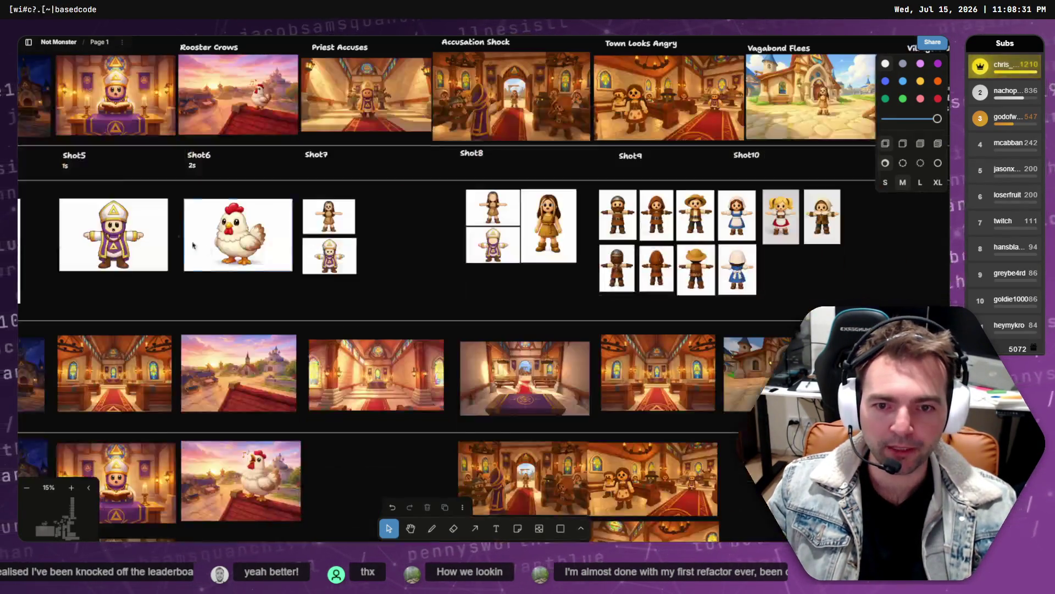
{"action": "left_click", "coordinate": [220, 225]}
{"action": "scroll", "coordinate": [324, 302], "scroll_direction": "down", "scroll_amount": 6}
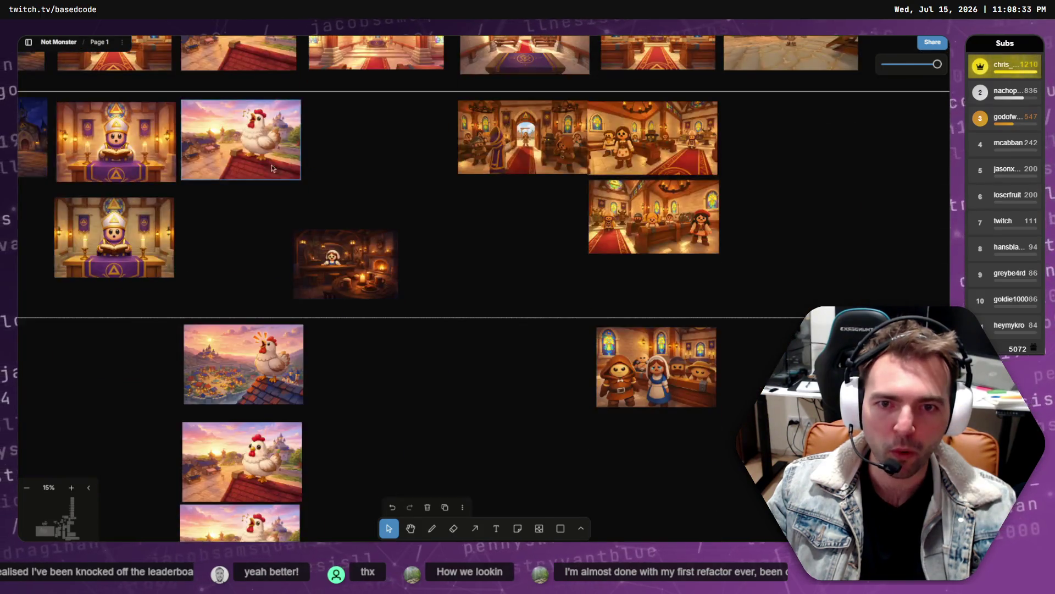
{"action": "scroll", "coordinate": [356, 217], "scroll_direction": "up", "scroll_amount": 5}
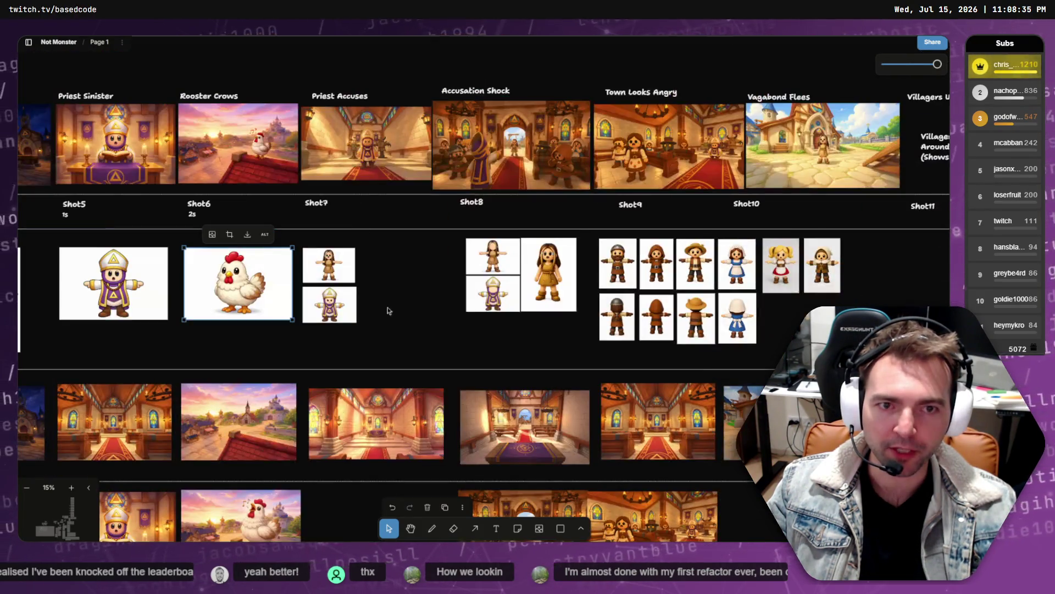
{"action": "scroll", "coordinate": [367, 360], "scroll_direction": "up", "scroll_amount": 5}
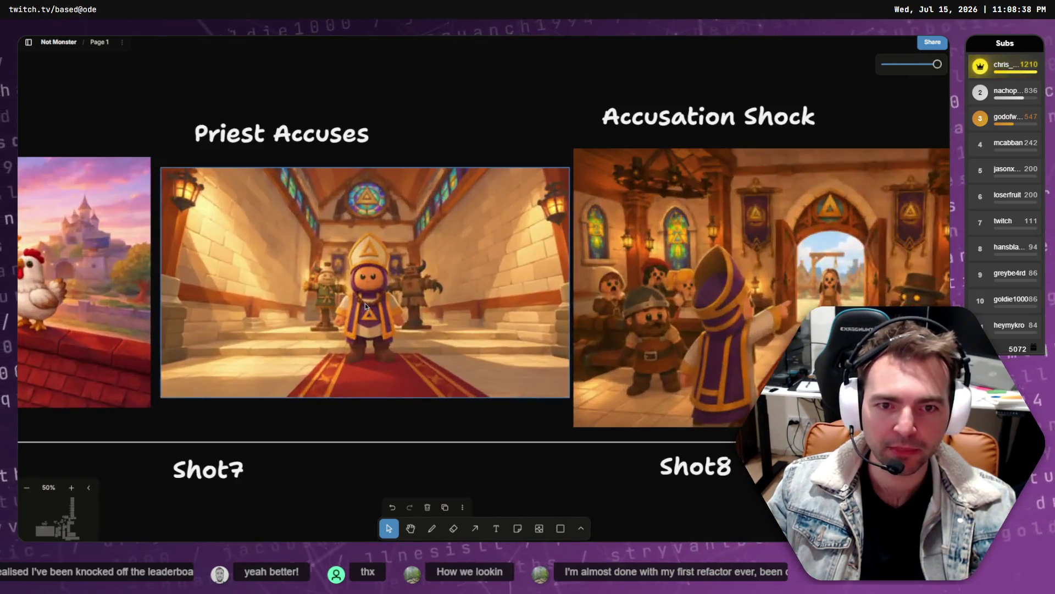
{"action": "left_click", "coordinate": [365, 306]}
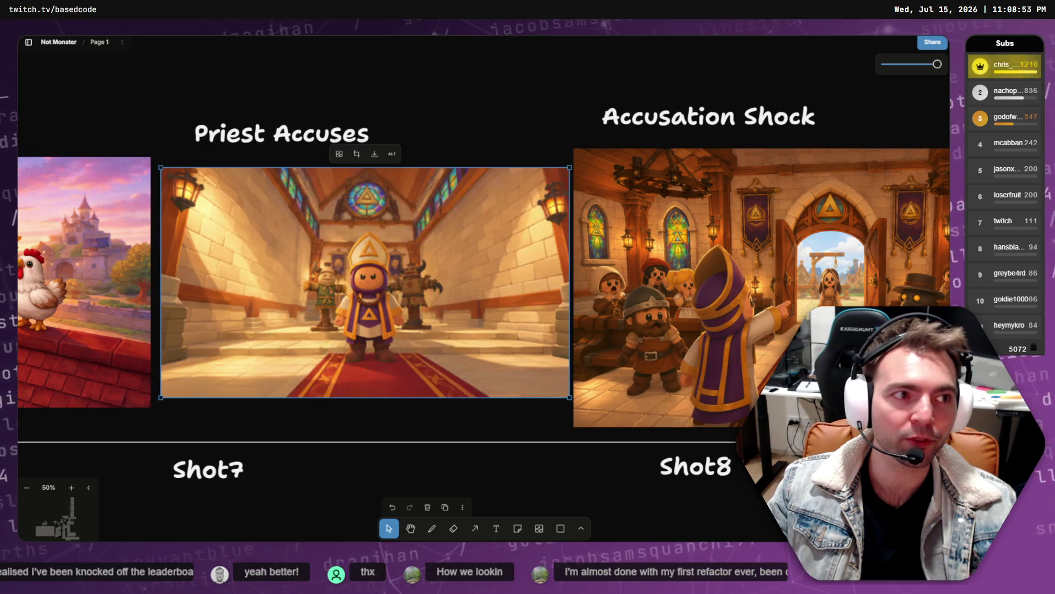
{"action": "left_click", "coordinate": [452, 83]}
- Compare the Accusation Shock and Priest Accuses shot images for Shot7 and Shot8
{"action": "scroll", "coordinate": [454, 97], "scroll_direction": "down", "scroll_amount": 3}
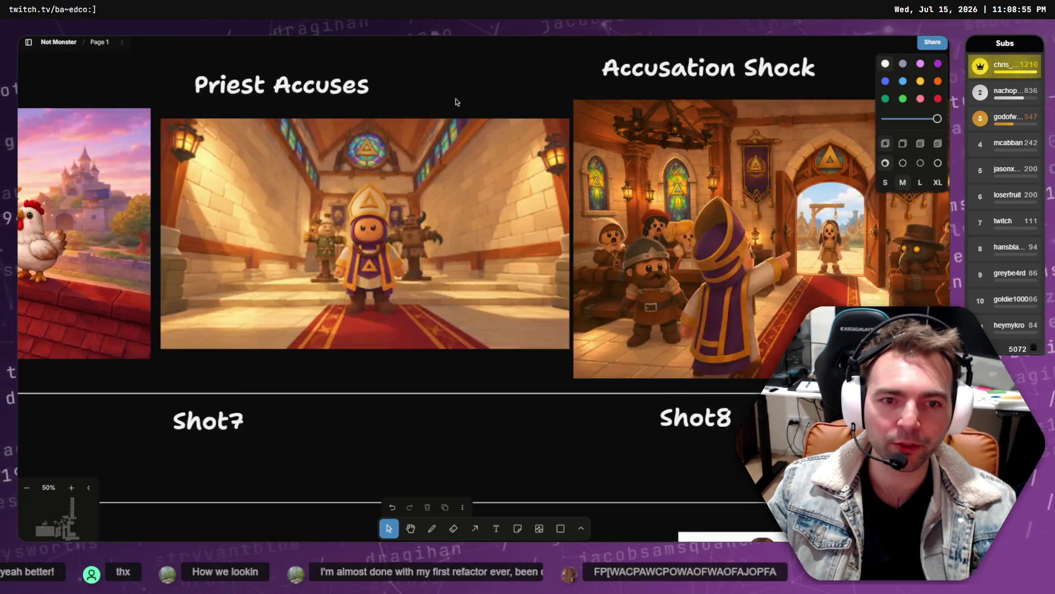
{"action": "scroll", "coordinate": [479, 210], "scroll_direction": "up", "scroll_amount": 2}
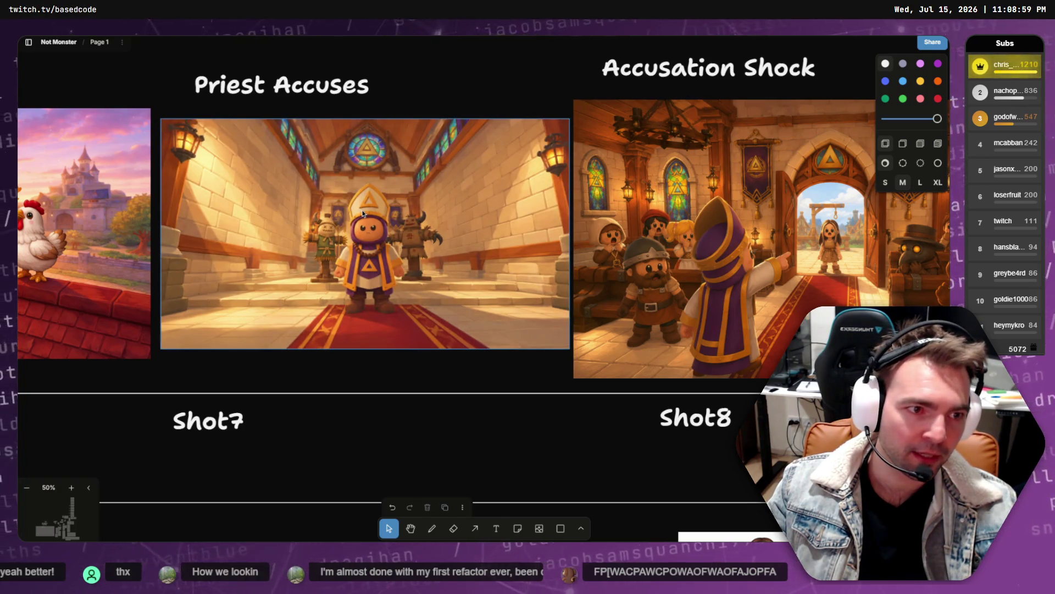
{"action": "left_click", "coordinate": [587, 221]}
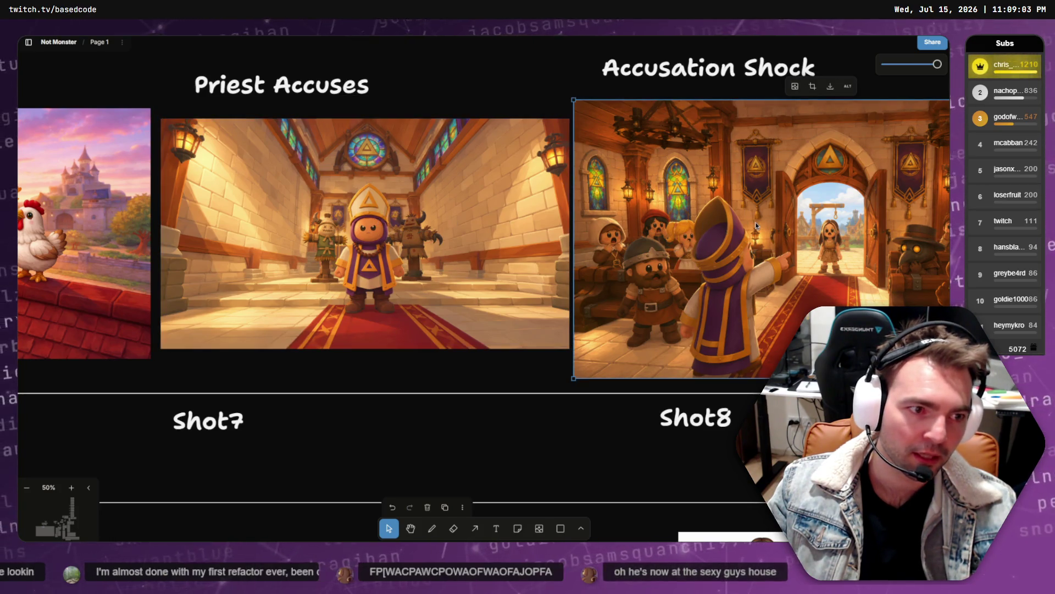
{"action": "left_click", "coordinate": [527, 241]}
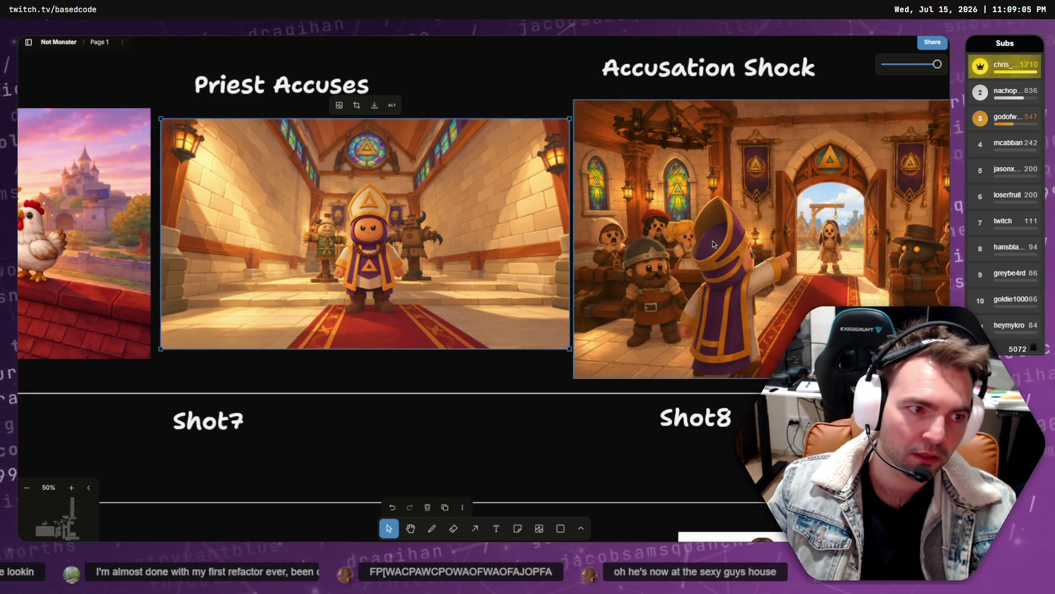
{"action": "scroll", "coordinate": [718, 245], "scroll_direction": "down", "scroll_amount": 1}
{"action": "scroll", "coordinate": [718, 245], "scroll_direction": "down", "scroll_amount": 5}
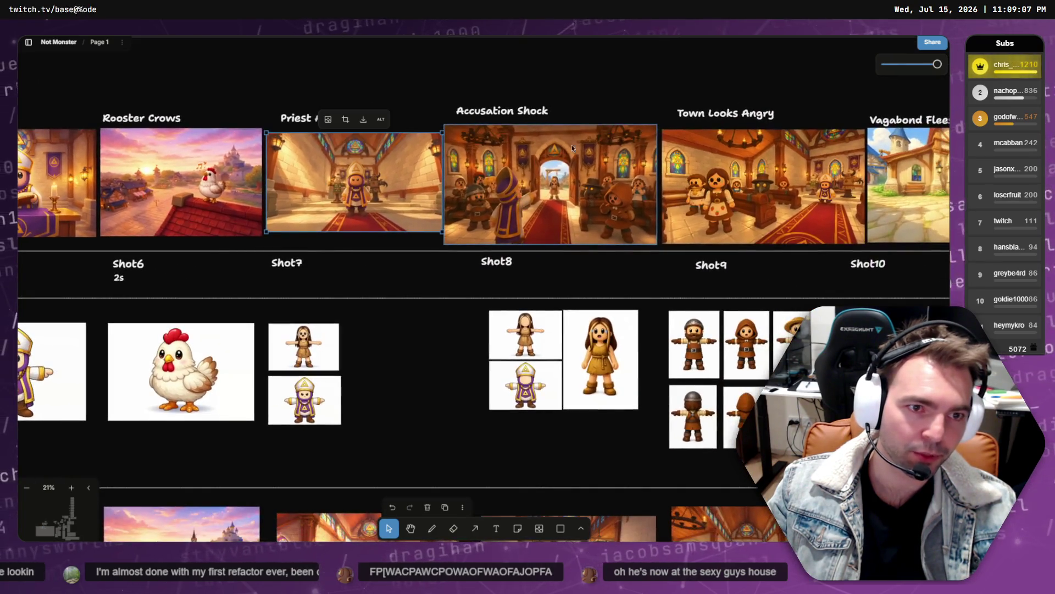
{"action": "scroll", "coordinate": [587, 163], "scroll_direction": "down", "scroll_amount": 2}
{"action": "scroll", "coordinate": [571, 250], "scroll_direction": "down", "scroll_amount": 5}
{"action": "scroll", "coordinate": [566, 246], "scroll_direction": "down", "scroll_amount": 1}
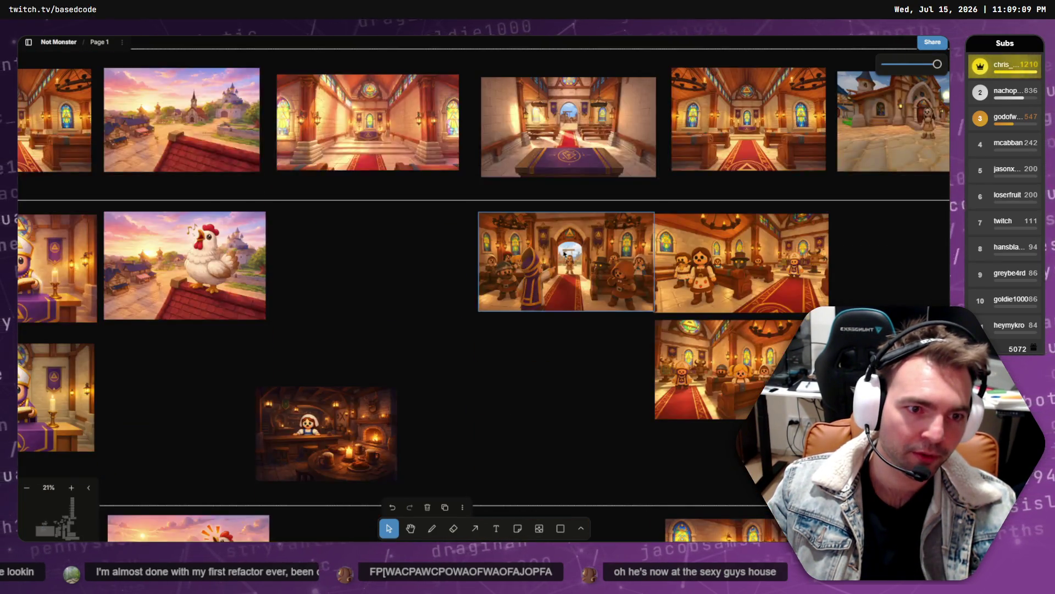
{"action": "scroll", "coordinate": [558, 285], "scroll_direction": "down", "scroll_amount": 4}
{"action": "scroll", "coordinate": [489, 292], "scroll_direction": "up", "scroll_amount": 5}
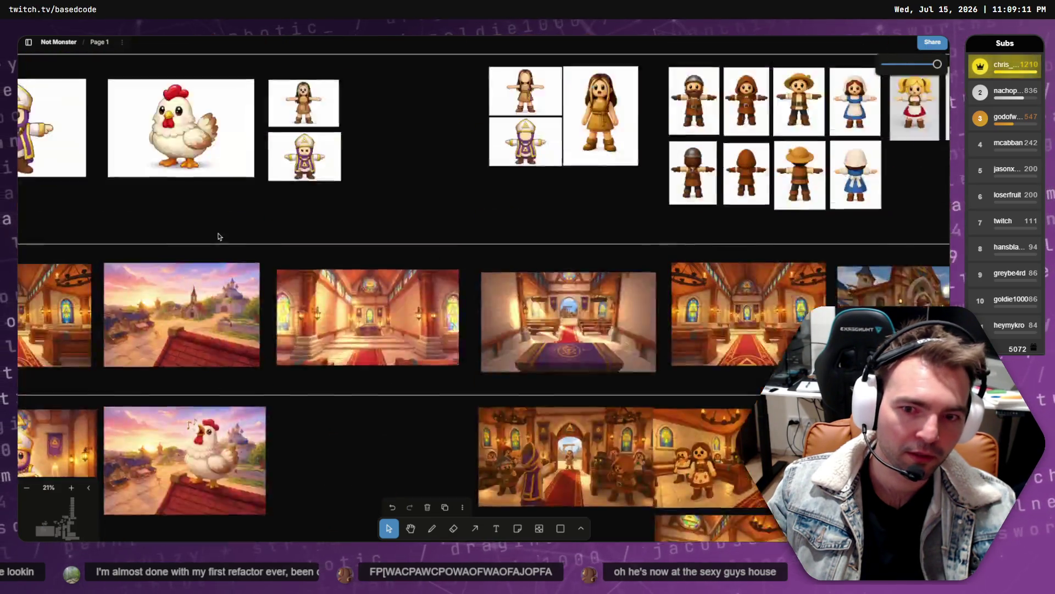
{"action": "left_click", "coordinate": [382, 295]}
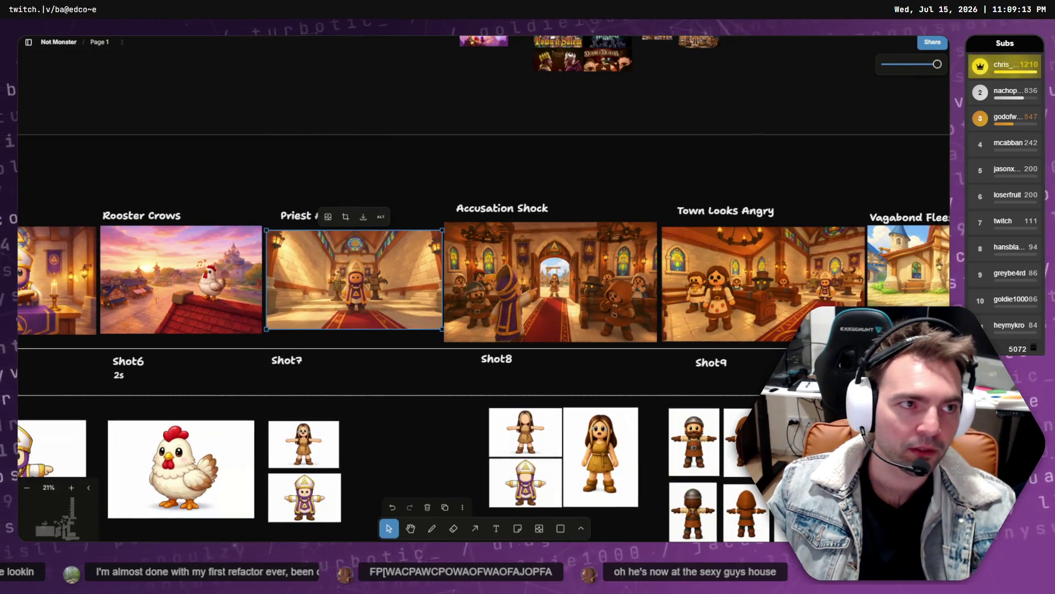
- Switch past the ChatGPT priest image and Downloads folder to Runway's finished Vagabond Flees clip
{"action": "key", "text": "alt+Tab"}
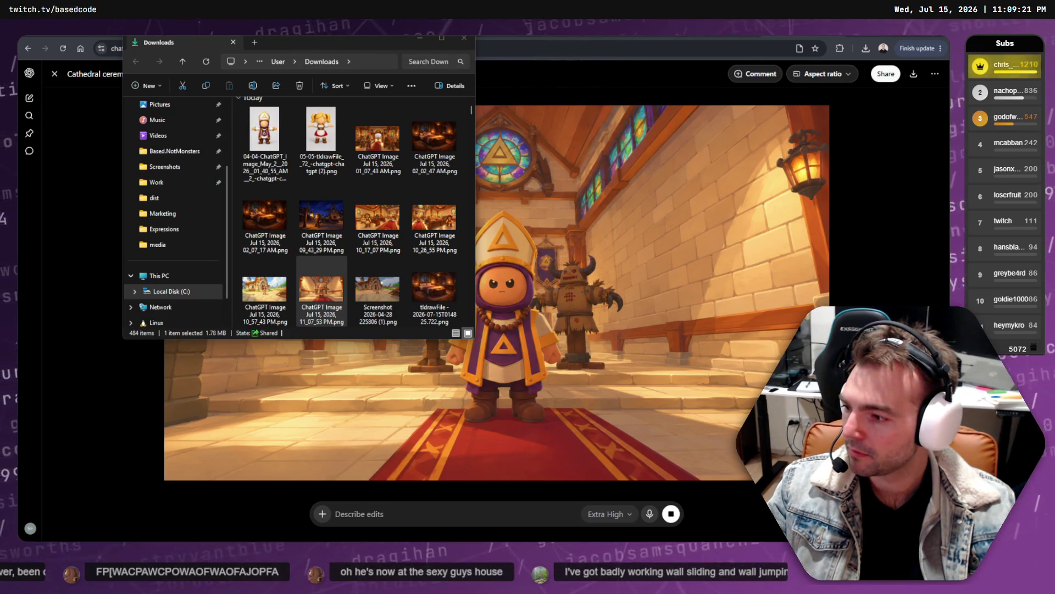
{"action": "key", "text": "alt+Tab"}
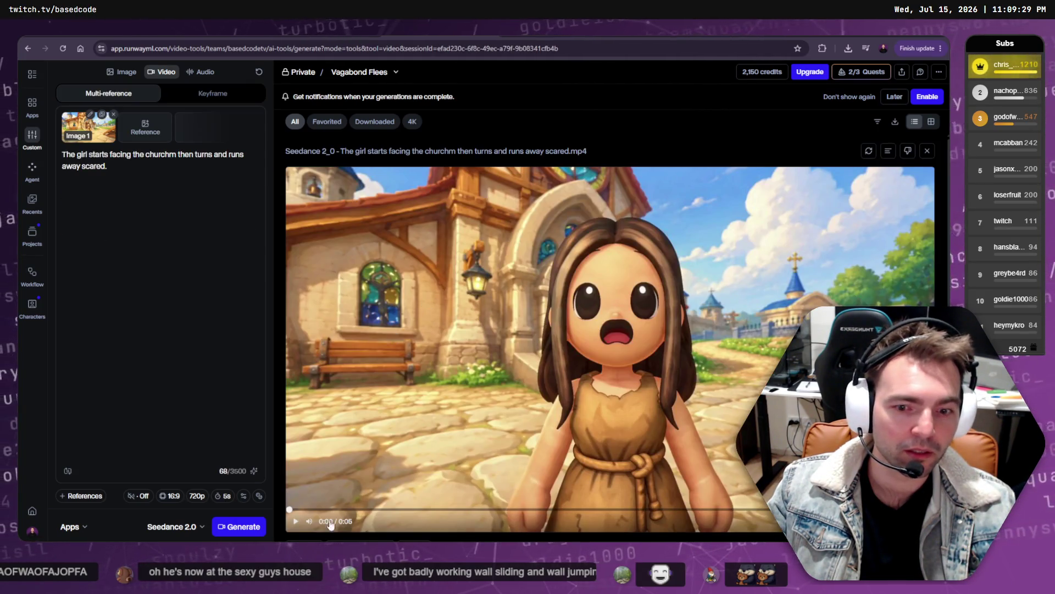
- Play the Vagabond Flees clip and pause once the girl turns away from the church
{"action": "left_click", "coordinate": [295, 521]}
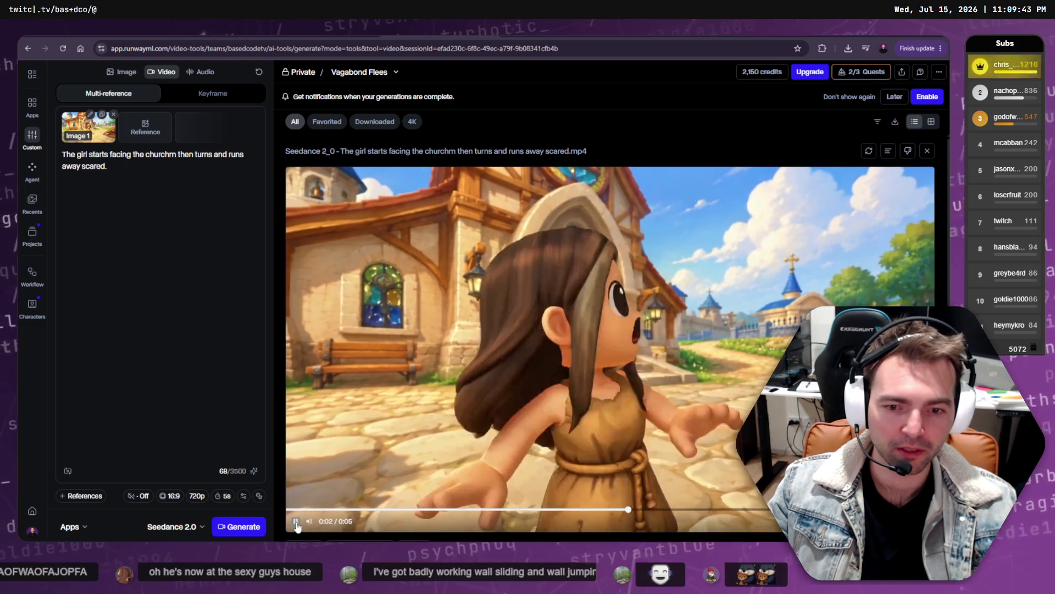
{"action": "left_click", "coordinate": [529, 357]}
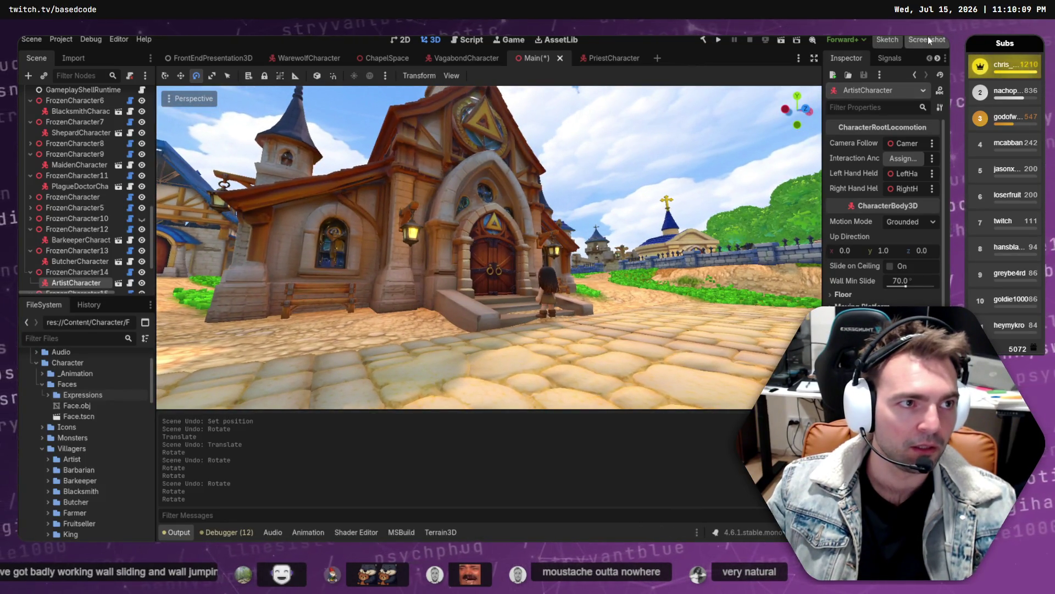
- Save a 1920x1080 Godot editor screenshot with F12, then show ChatGPT's whimsical village square image
{"action": "key", "text": "F12"}
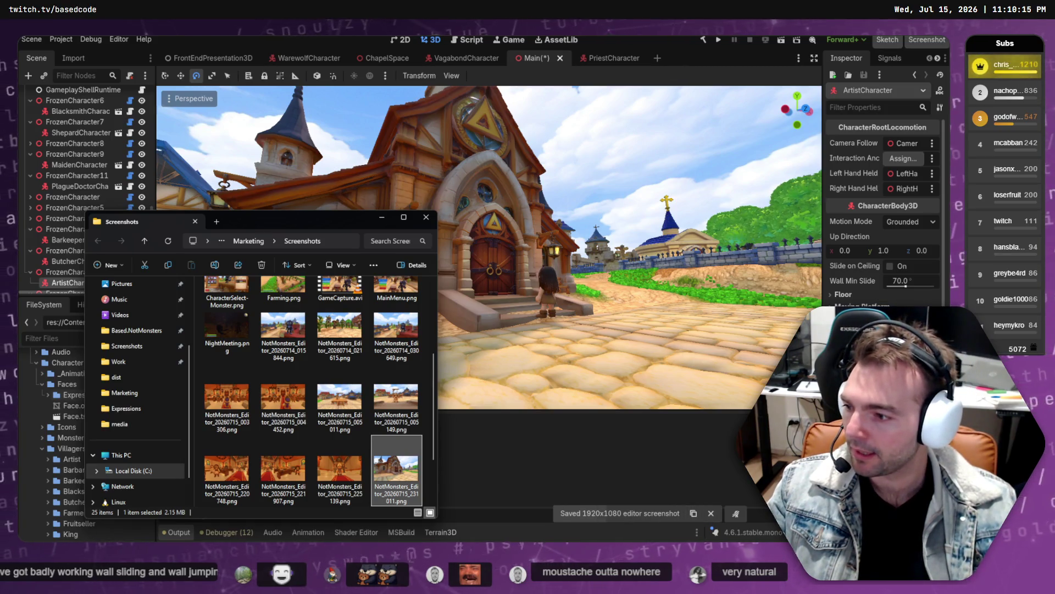
{"action": "key", "text": "alt+Tab"}
{"action": "key", "text": "alt+Left"}
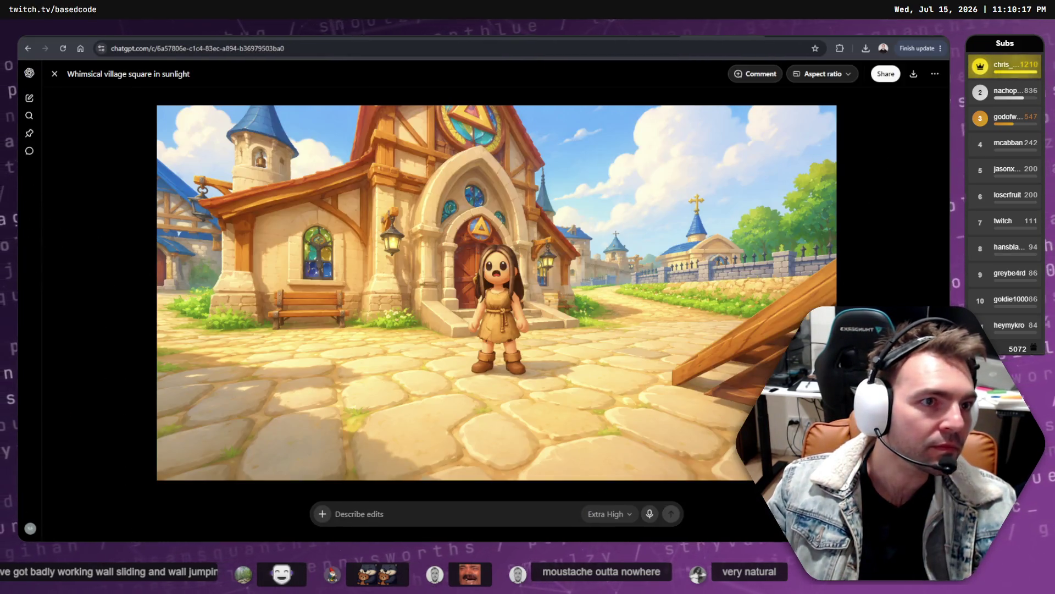
- Attach the new church screenshot to a fresh ChatGPT message
{"action": "key", "text": "Escape"}
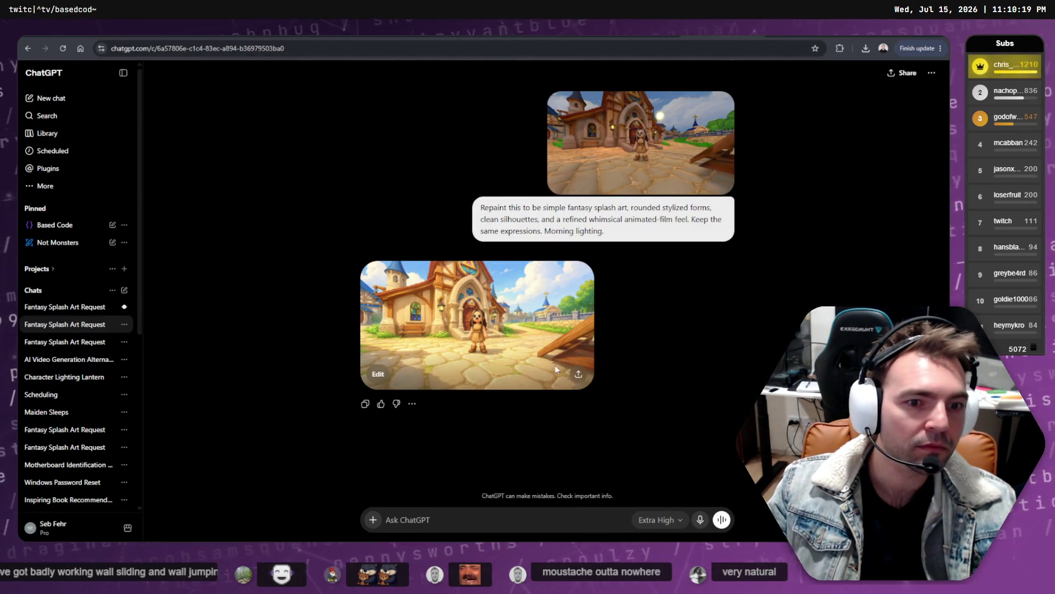
{"action": "left_click", "coordinate": [373, 519]}
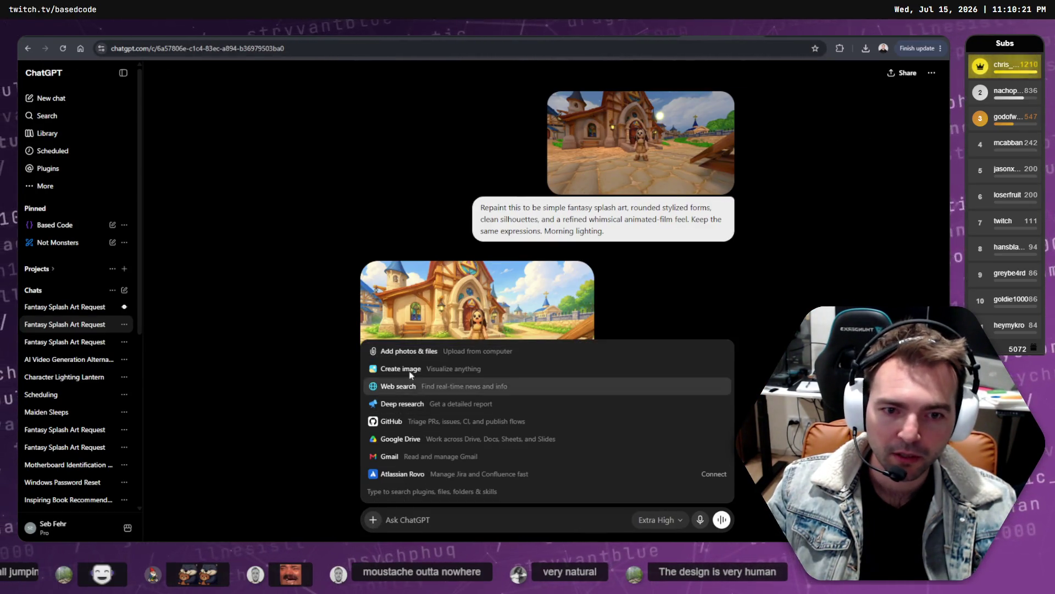
{"action": "left_click", "coordinate": [426, 350]}
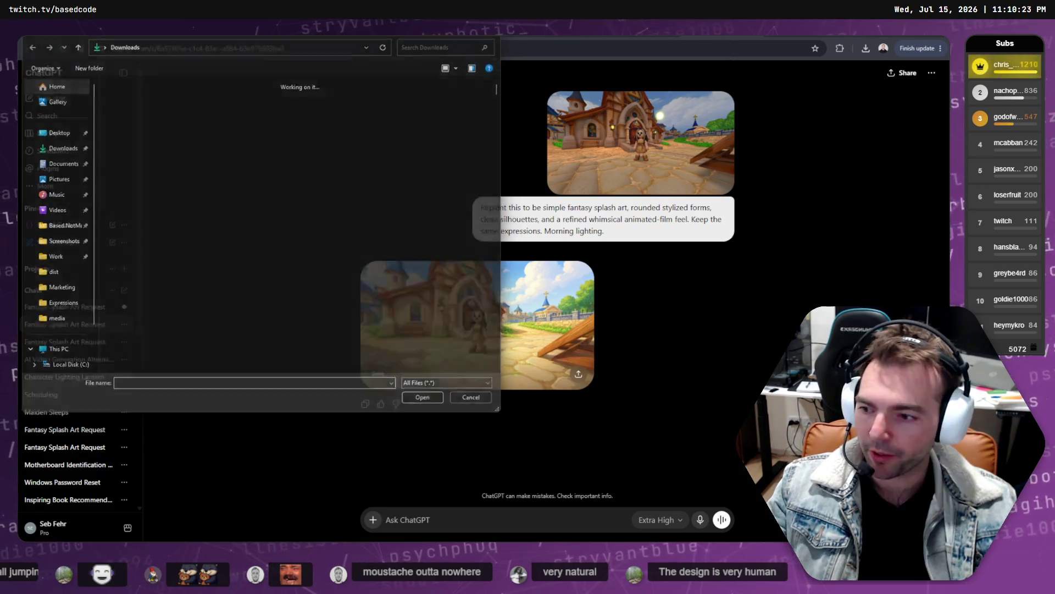
{"action": "key", "text": "Escape"}
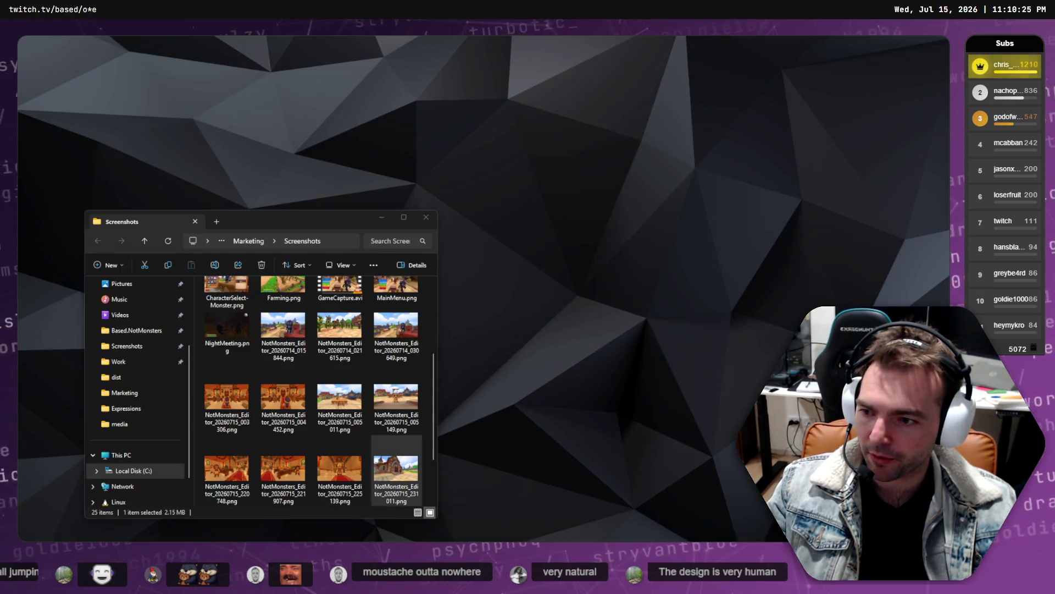
{"action": "mouse_move", "coordinate": [396, 470]}
{"action": "left_mouse_down"}
{"action": "mouse_move", "coordinate": [385, 475]}
{"action": "mouse_move", "coordinate": [512, 505]}
{"action": "left_mouse_up"}
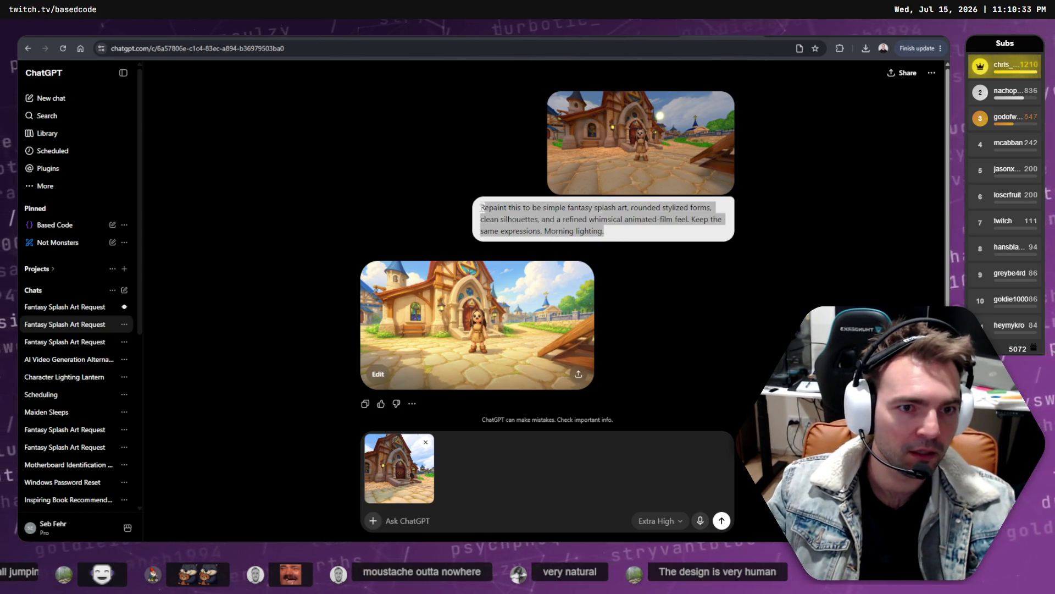
- Paste the earlier repaint prompt, add 'The door of the church is open.' and send it
{"action": "type", "text": "Repaint this to be simple fantasy splash art, rounded stylized forms, clean silhouettes, and a refined whimsical animated-film feel. Keep the same expressions. Morning lighting."}
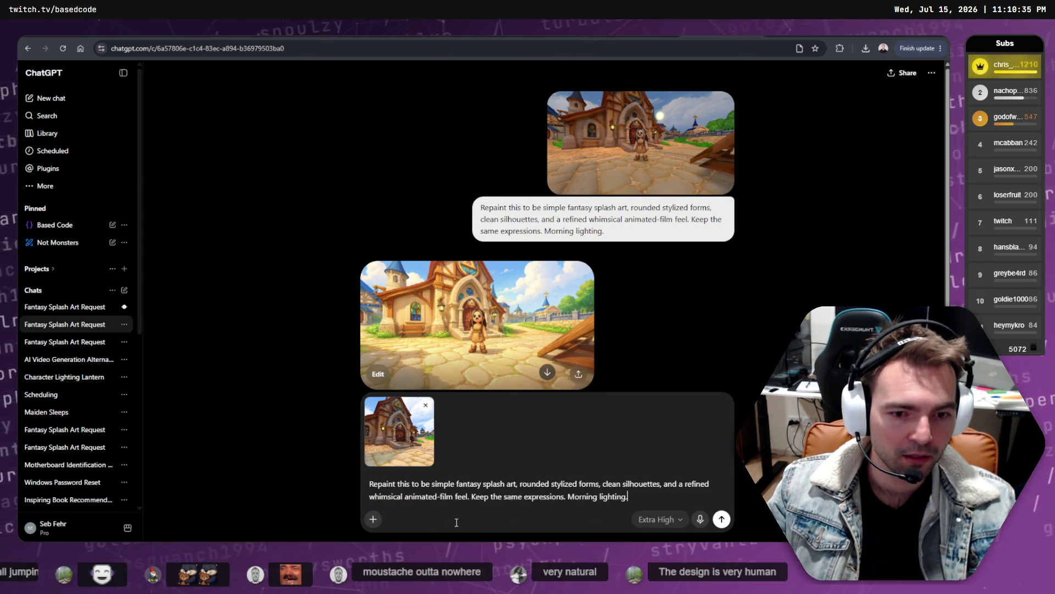
{"action": "key", "text": "shift+Return"}
{"action": "type", "text": "The door of the church is op"}
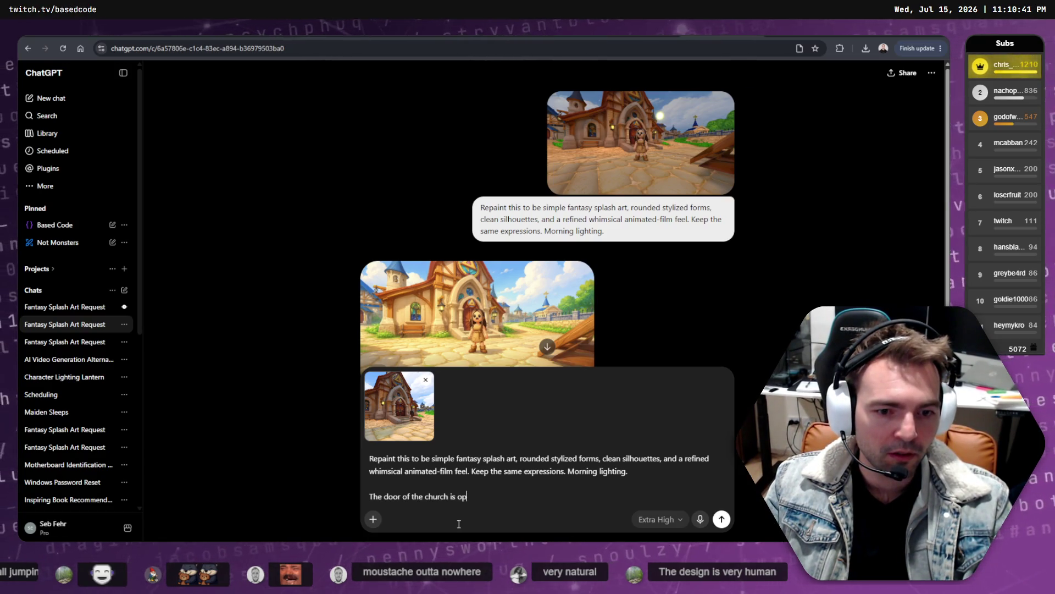
{"action": "type", "text": "en."}
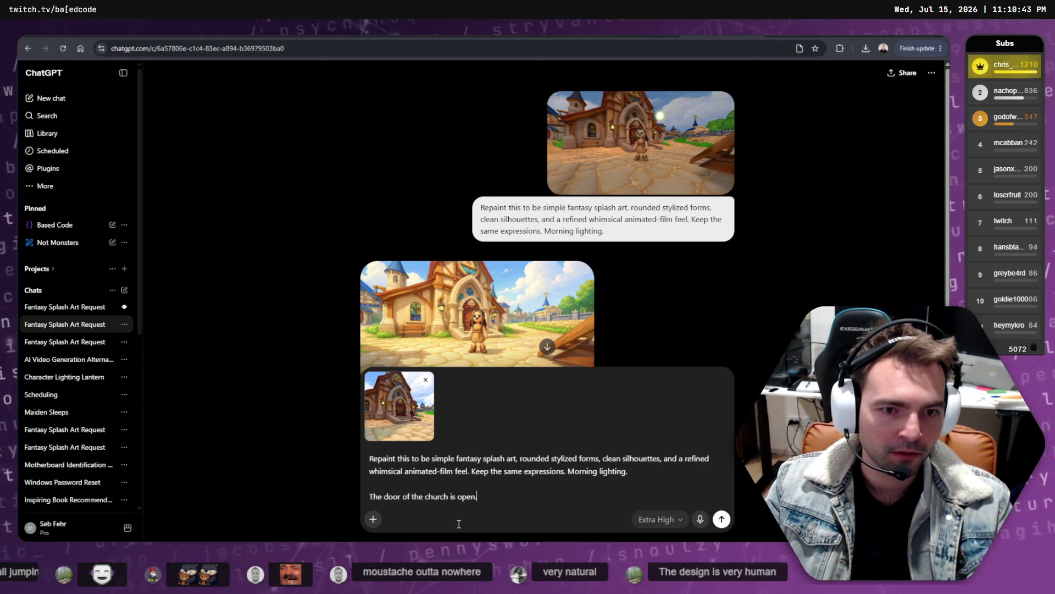
{"action": "key", "text": "Return"}
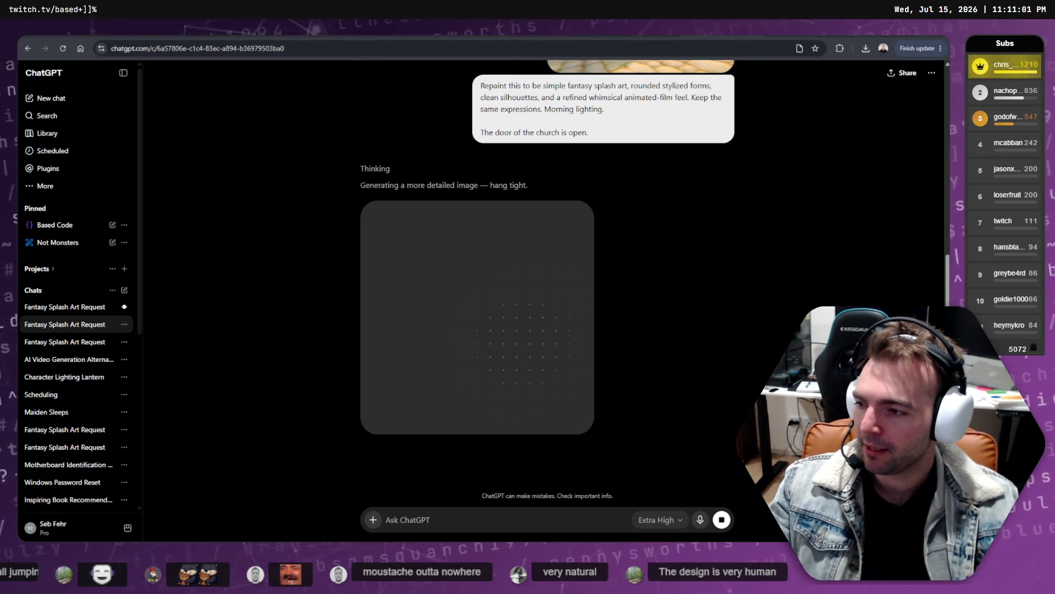
{"action": "key", "text": "alt+Tab"}
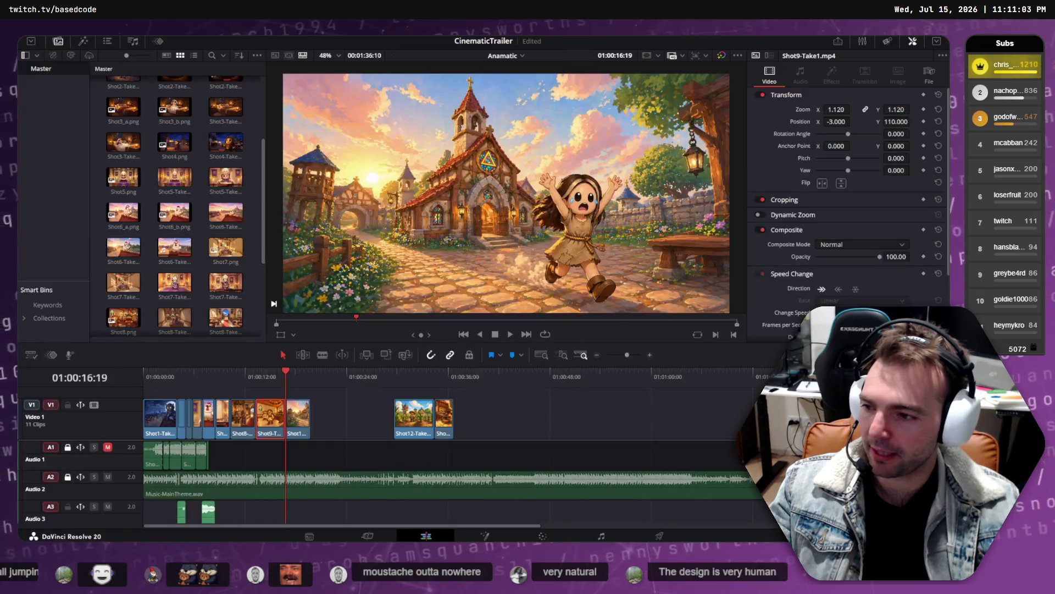
{"action": "mouse_move", "coordinate": [269, 376]}
{"action": "left_mouse_down"}
{"action": "mouse_move", "coordinate": [182, 367]}
{"action": "mouse_move", "coordinate": [321, 368]}
{"action": "mouse_move", "coordinate": [209, 388]}
{"action": "mouse_move", "coordinate": [249, 391]}
{"action": "mouse_move", "coordinate": [220, 394]}
{"action": "left_mouse_up"}
{"action": "mouse_move", "coordinate": [207, 394]}
{"action": "left_mouse_down"}
{"action": "mouse_move", "coordinate": [134, 391]}
{"action": "mouse_move", "coordinate": [238, 379]}
{"action": "mouse_move", "coordinate": [223, 383]}
{"action": "left_mouse_up"}
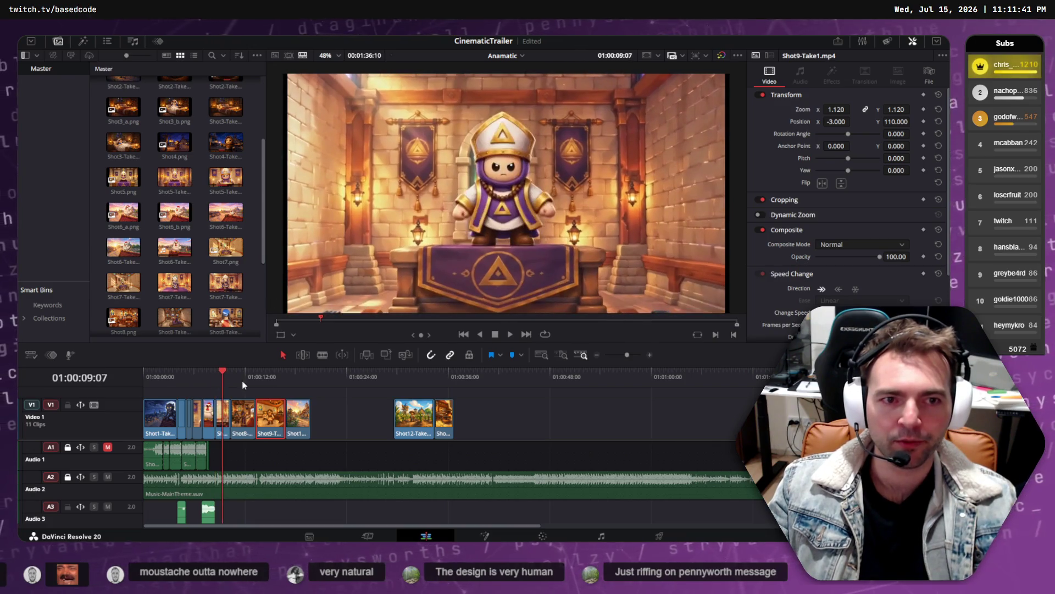
{"action": "key", "text": "alt+Tab"}
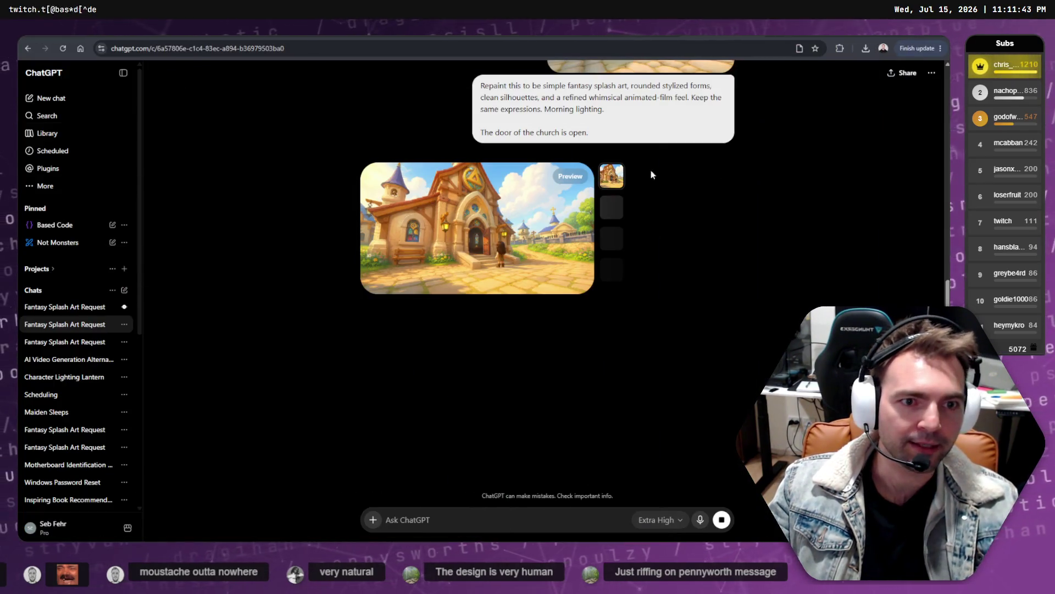
- Copy the generated sunny church-plaza image from its full-size view
{"action": "left_click", "coordinate": [532, 269]}
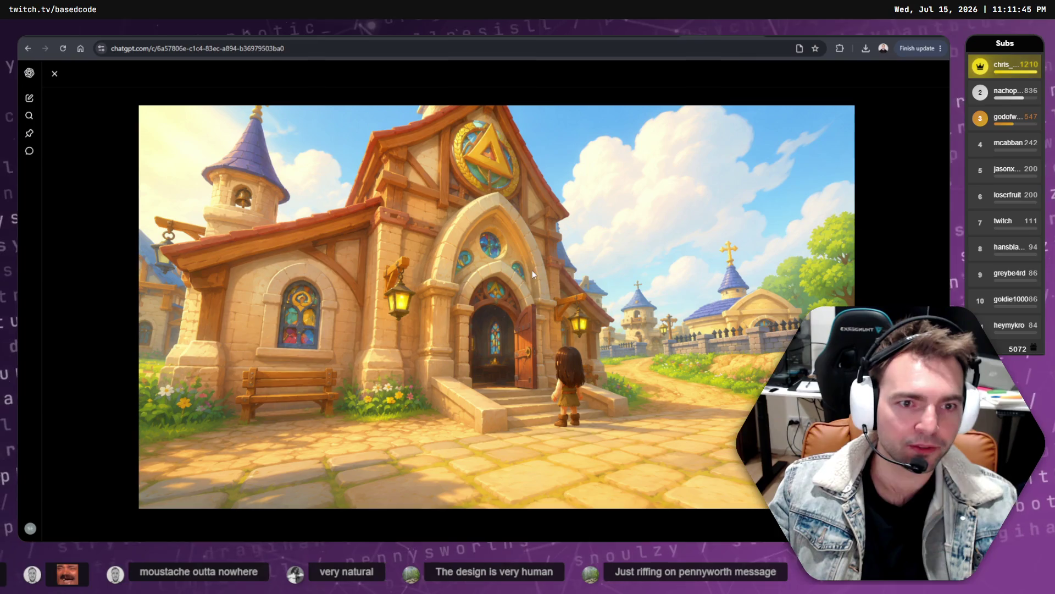
{"action": "right_click", "coordinate": [572, 257]}
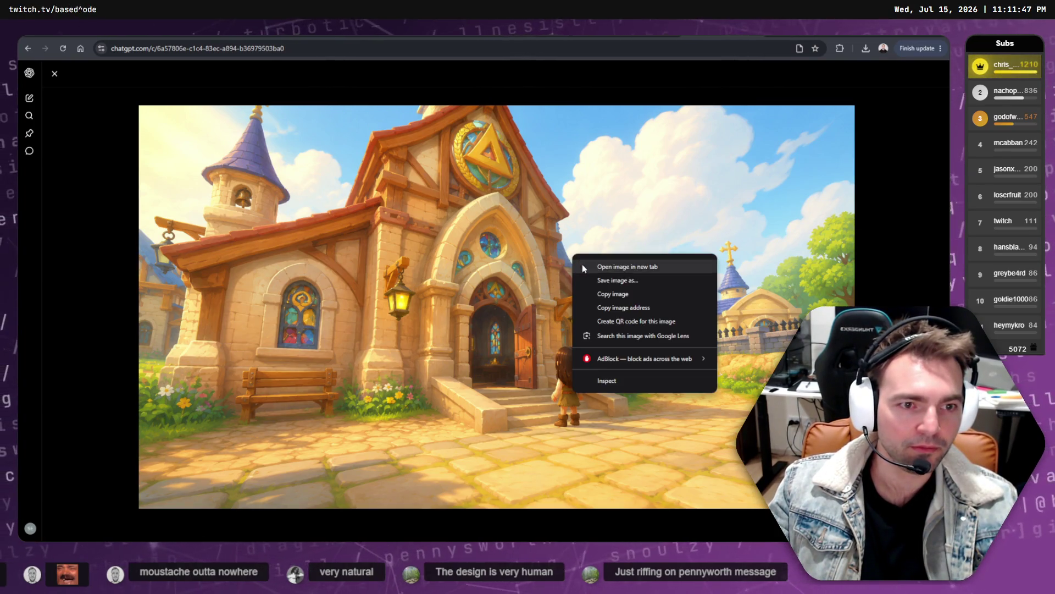
{"action": "left_click", "coordinate": [614, 295]}
{"action": "left_click", "coordinate": [889, 155]}
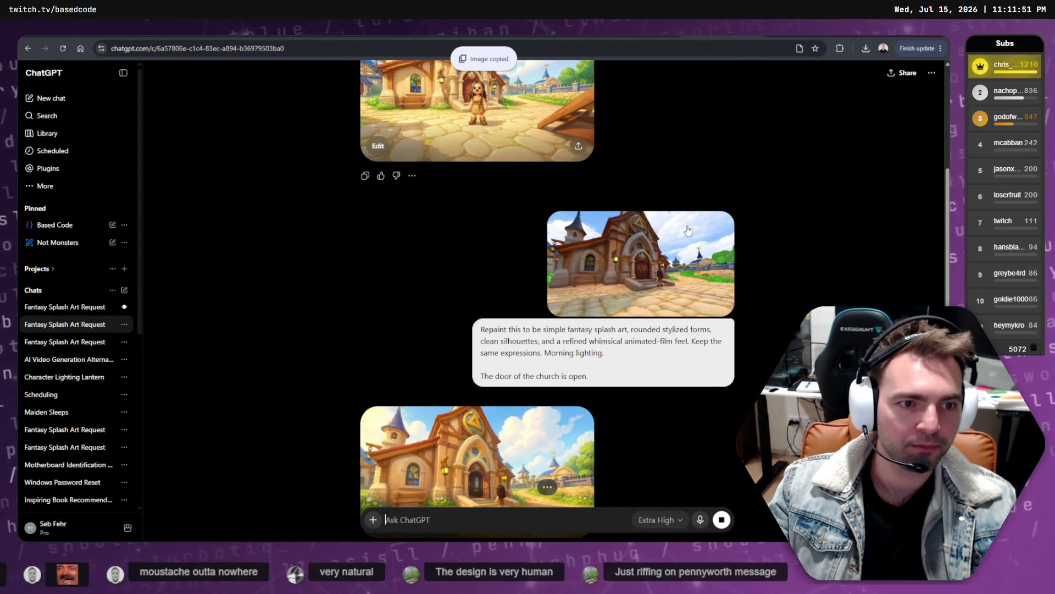
{"action": "scroll", "coordinate": [500, 365], "scroll_direction": "down", "scroll_amount": 2}
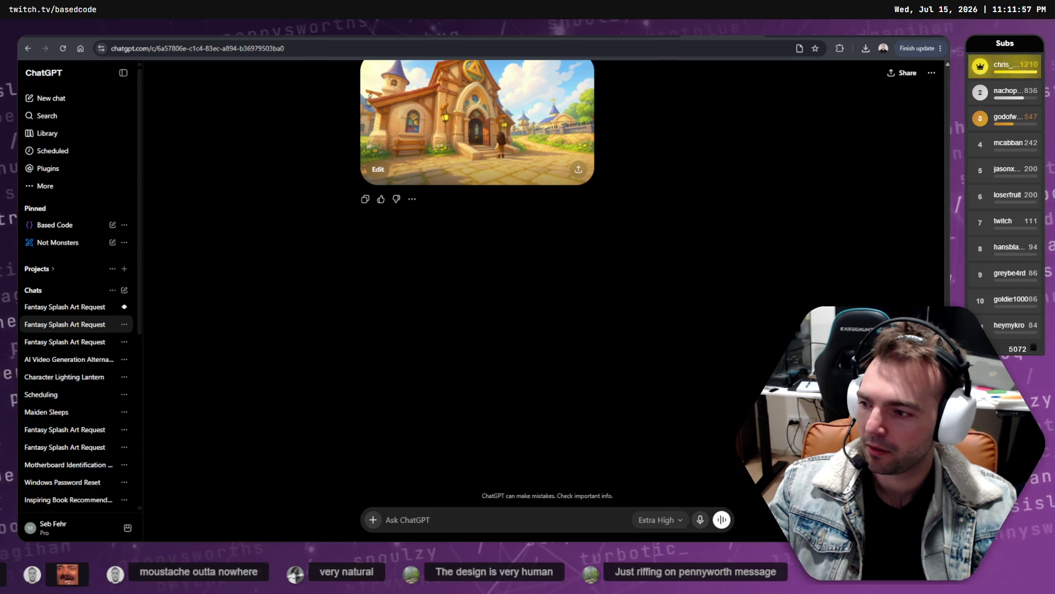
- Download the full-size church-plaza image and return to the storyboard with nothing selected
{"action": "left_click", "coordinate": [517, 125]}
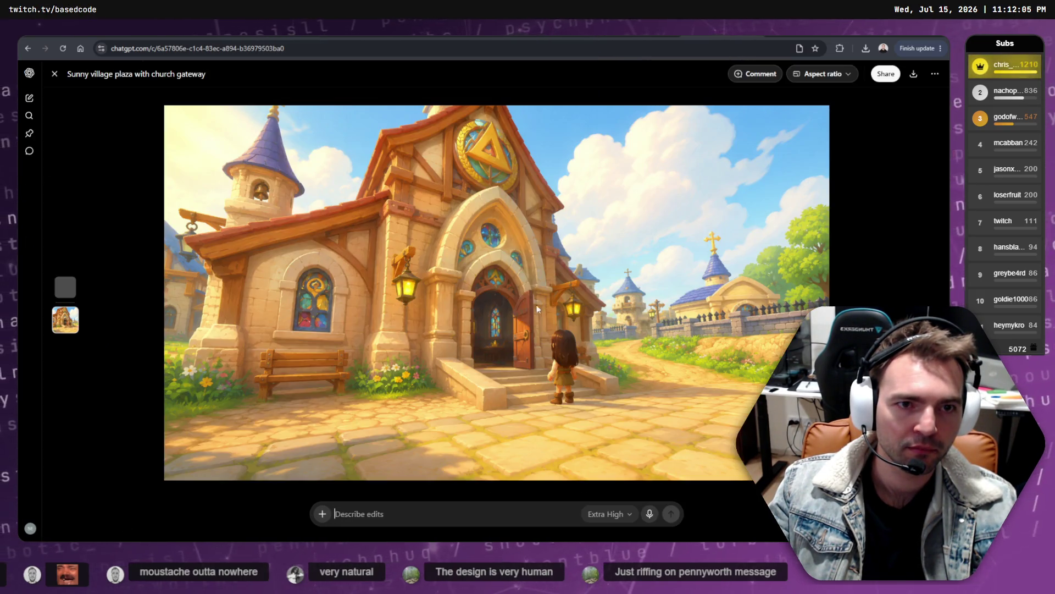
{"action": "right_click", "coordinate": [546, 250]}
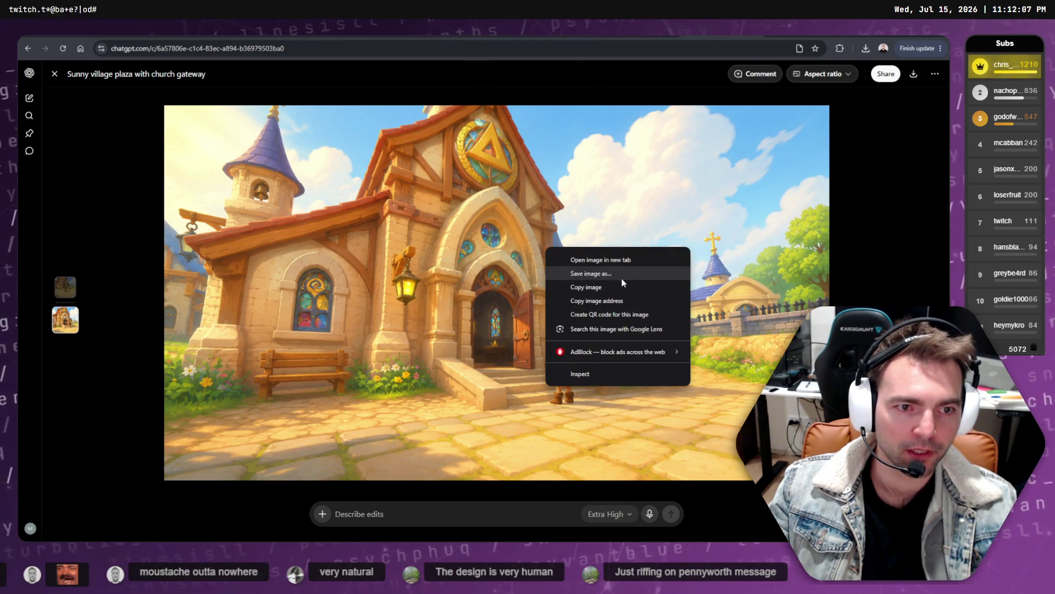
{"action": "left_click", "coordinate": [914, 75]}
{"action": "key", "text": "alt+Tab"}
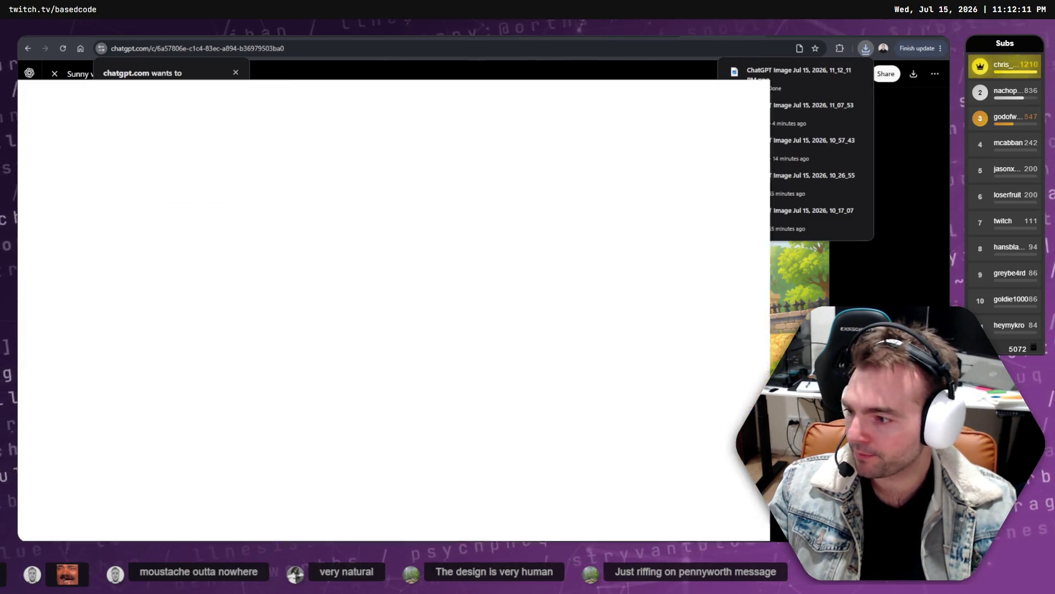
{"action": "key", "text": "Escape"}
{"action": "scroll", "coordinate": [172, 356], "scroll_direction": "right", "scroll_amount": 10}
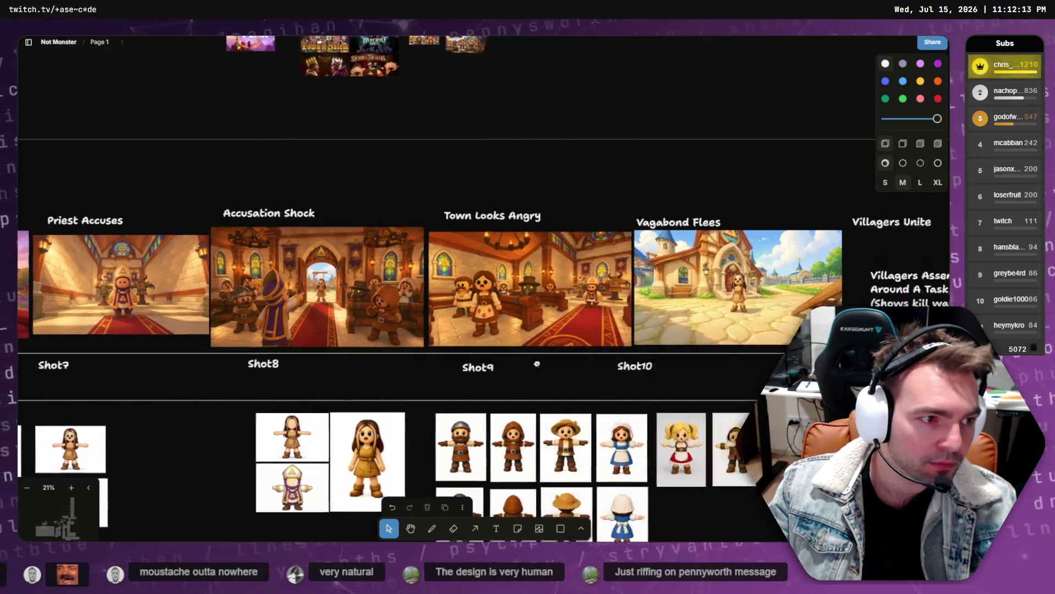
- Open Downloads in File Explorer and select the 11_12_11 PM ChatGPT church image
{"action": "scroll", "coordinate": [379, 359], "scroll_direction": "down", "scroll_amount": 5}
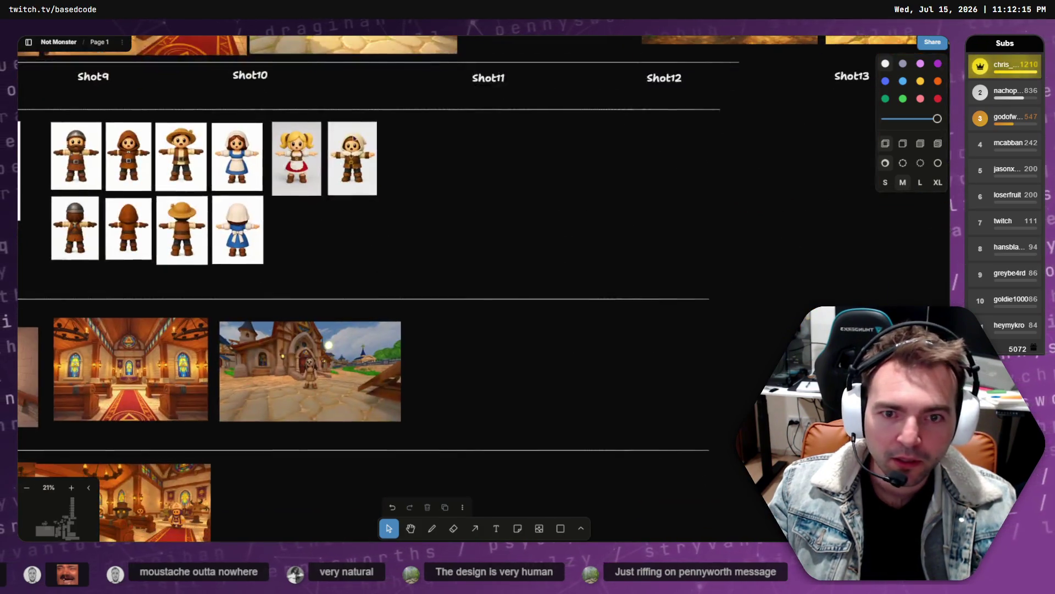
{"action": "scroll", "coordinate": [379, 359], "scroll_direction": "down", "scroll_amount": 5}
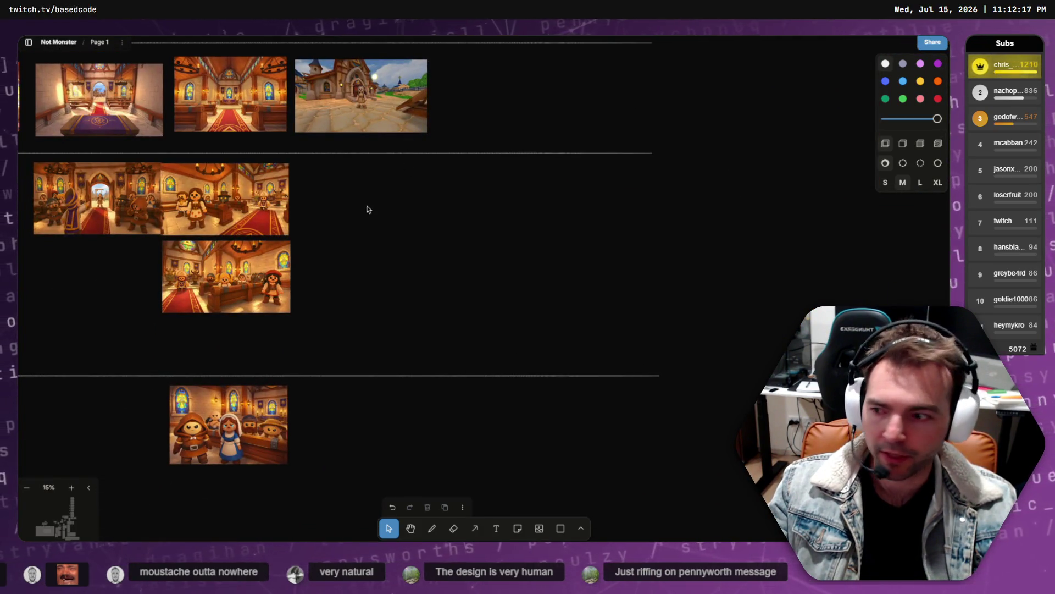
{"action": "key", "text": "super+e"}
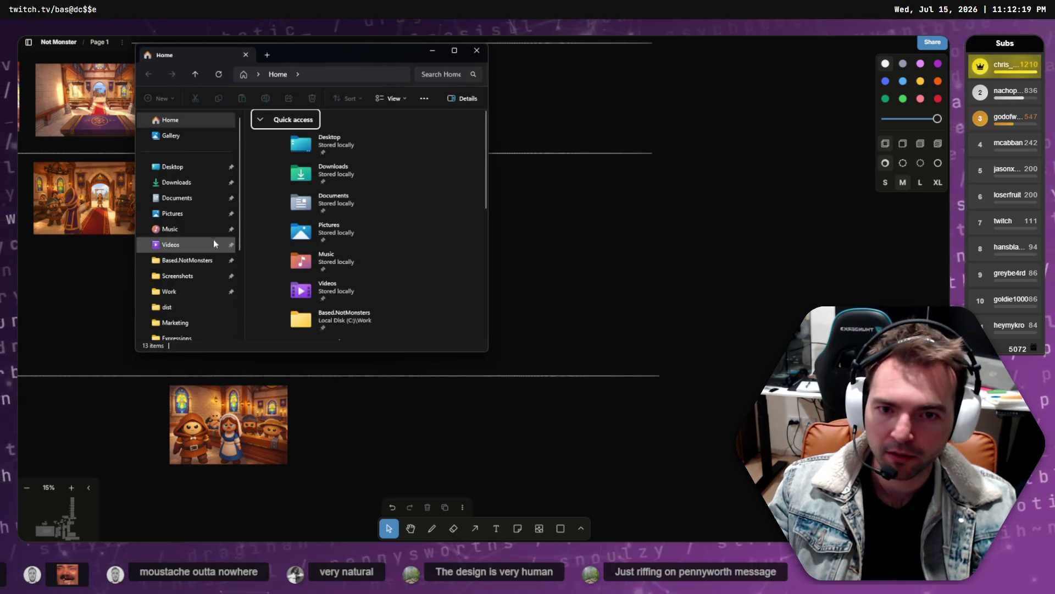
{"action": "left_click", "coordinate": [175, 173]}
{"action": "left_click", "coordinate": [176, 182]}
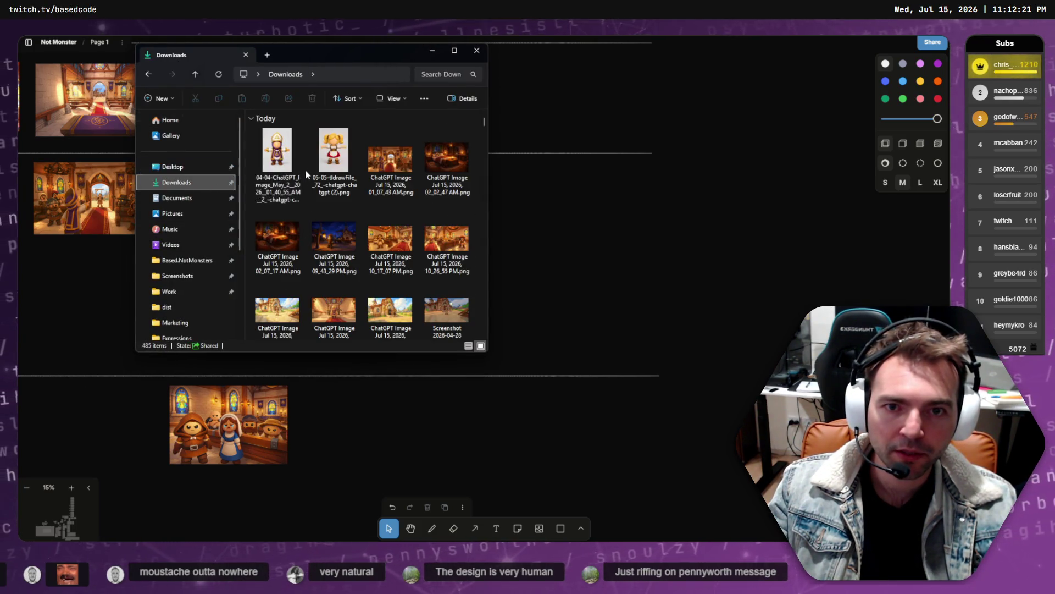
{"action": "scroll", "coordinate": [327, 193], "scroll_direction": "down", "scroll_amount": 3}
{"action": "scroll", "coordinate": [387, 240], "scroll_direction": "up", "scroll_amount": 5}
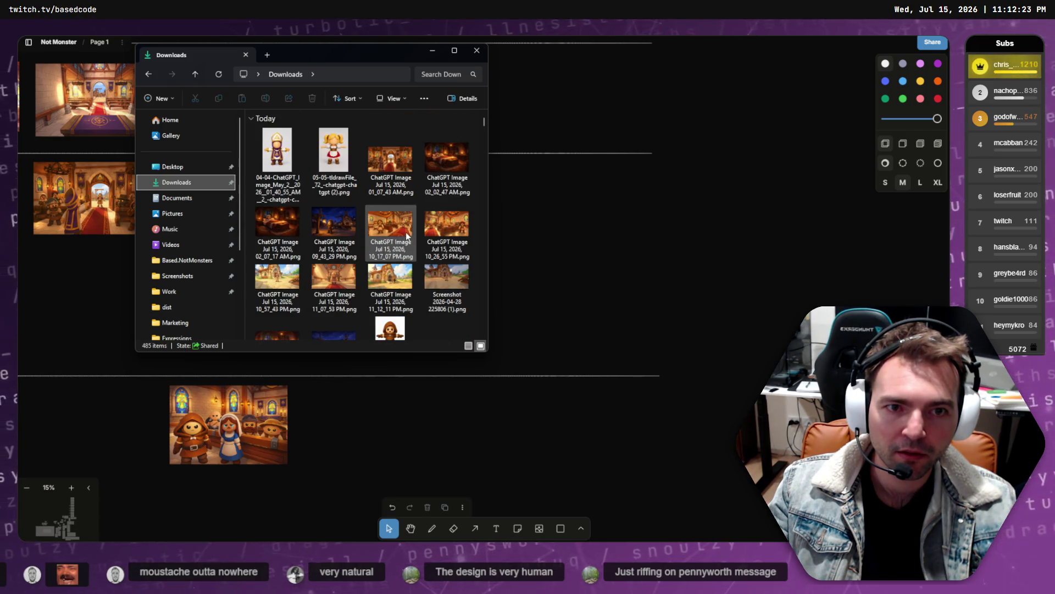
{"action": "scroll", "coordinate": [445, 193], "scroll_direction": "down", "scroll_amount": 3}
{"action": "scroll", "coordinate": [439, 237], "scroll_direction": "up", "scroll_amount": 3}
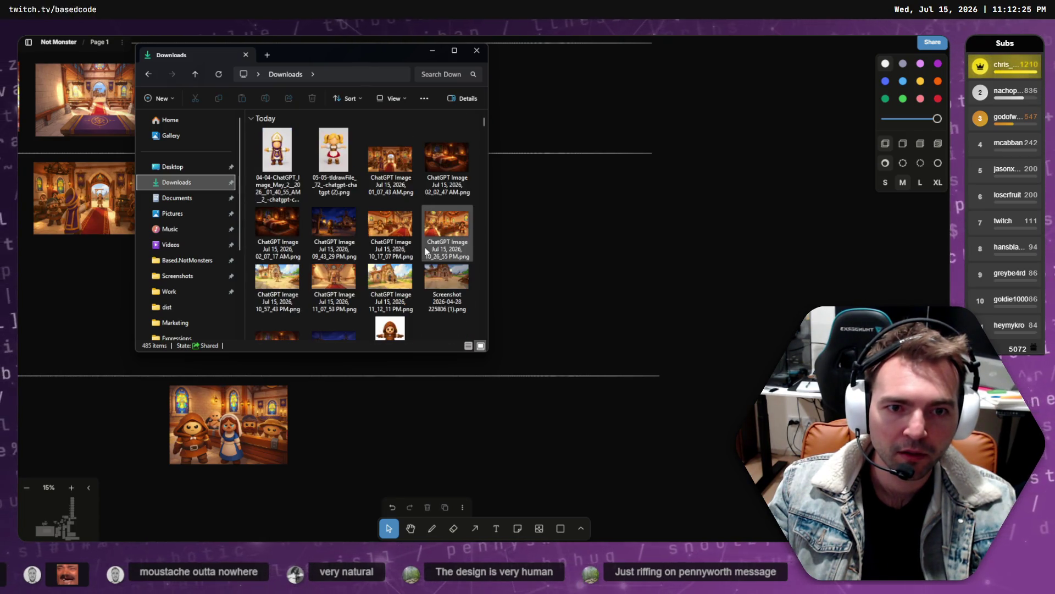
{"action": "left_click", "coordinate": [390, 279]}
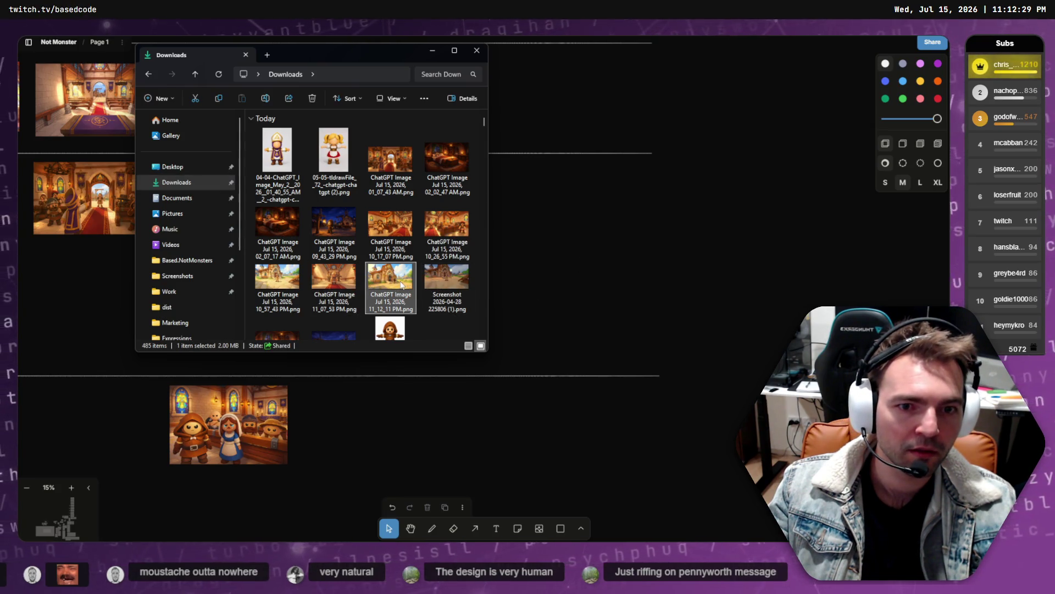
- Drop the church image onto the canvas beside the second-row church interior shots
{"action": "mouse_move", "coordinate": [399, 286]}
{"action": "left_mouse_down"}
{"action": "mouse_move", "coordinate": [574, 257]}
{"action": "mouse_move", "coordinate": [370, 204]}
{"action": "mouse_move", "coordinate": [379, 198]}
{"action": "left_mouse_up"}
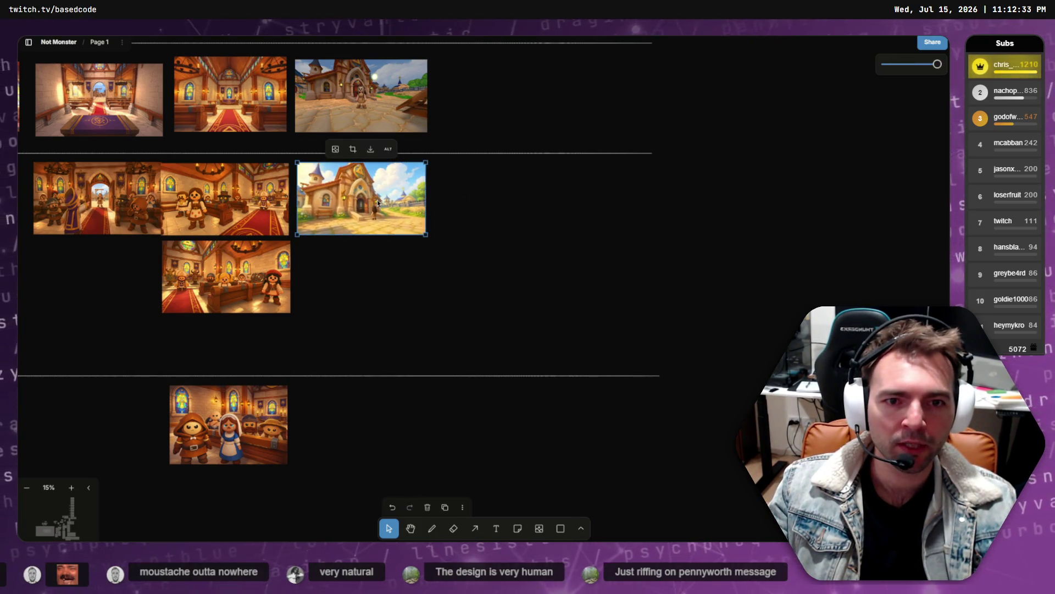
{"action": "scroll", "coordinate": [364, 213], "scroll_direction": "up", "scroll_amount": 5}
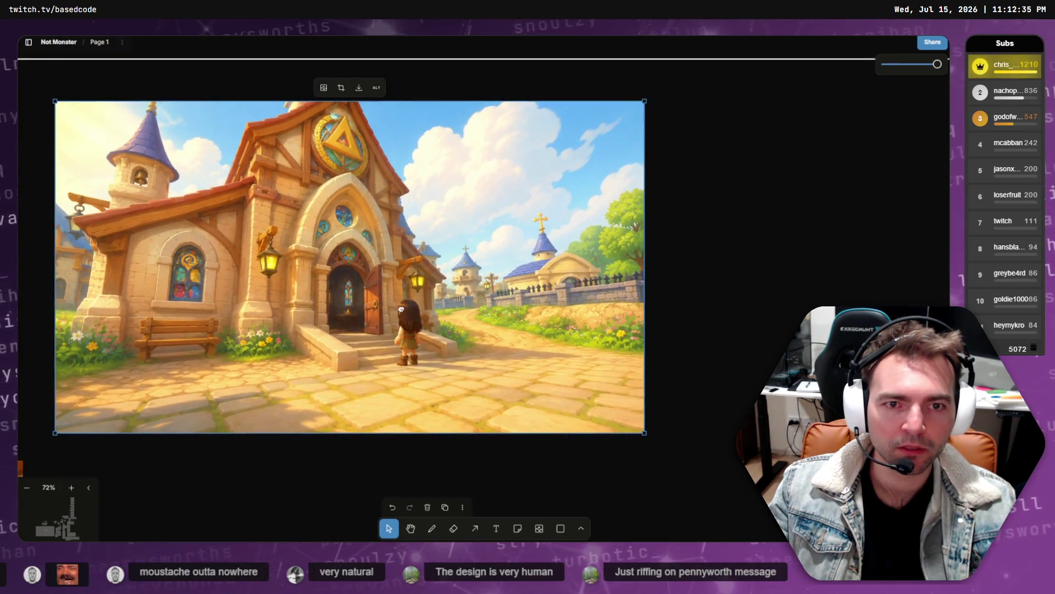
{"action": "scroll", "coordinate": [403, 310], "scroll_direction": "down", "scroll_amount": 3}
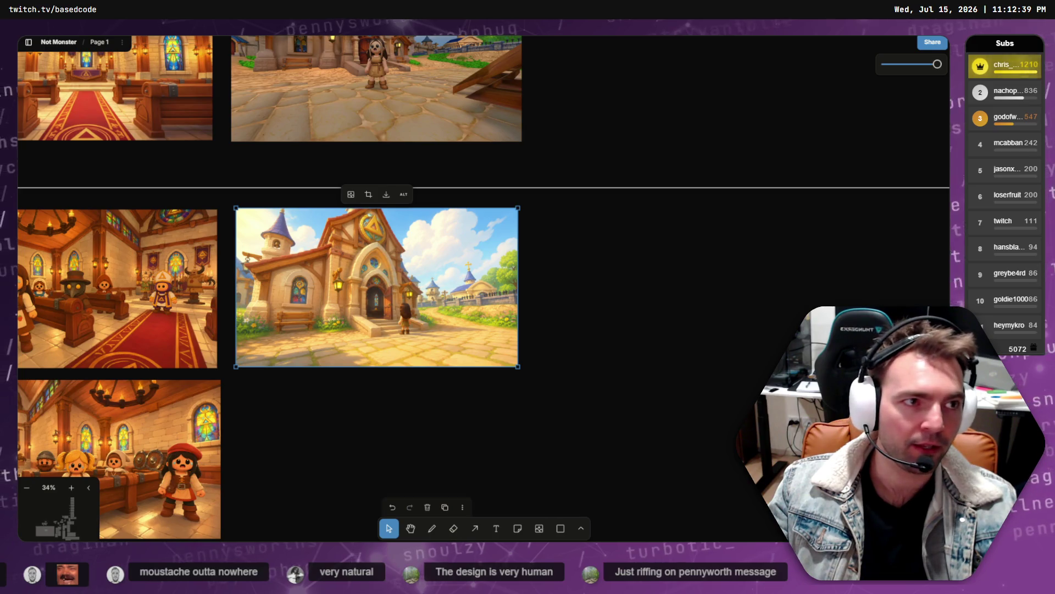
{"action": "key", "text": "alt+Tab"}
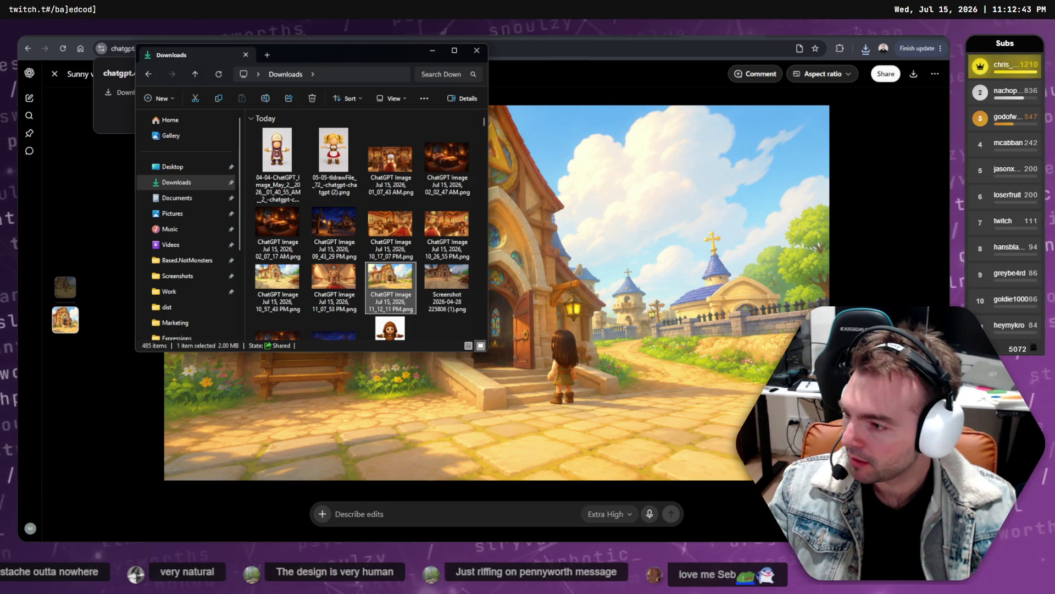
{"action": "key", "text": "alt+Tab"}
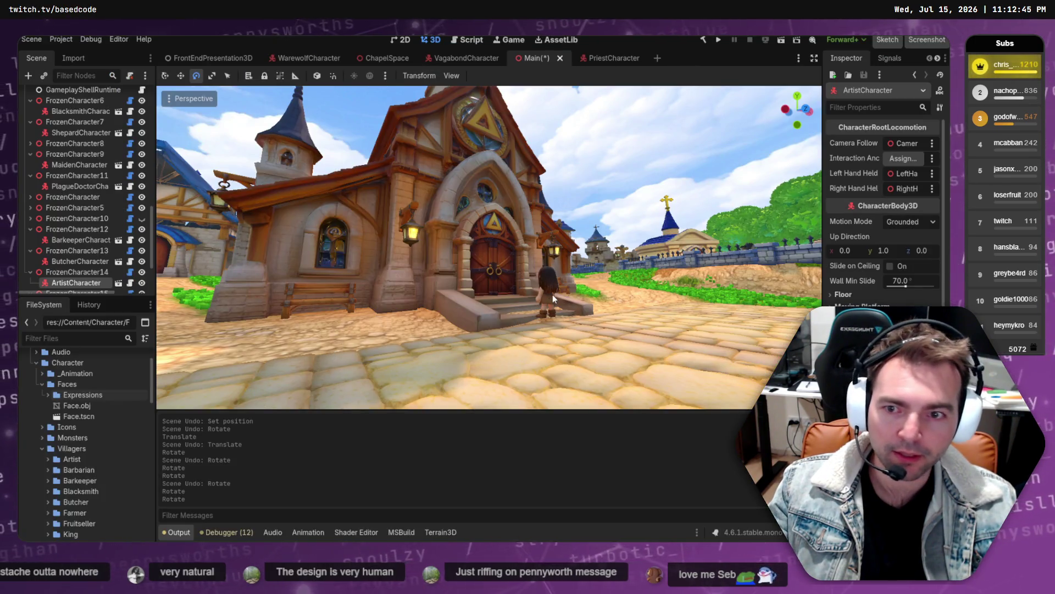
- Turn the vagabond girl toward the camera and move her left in front of the church door
{"action": "left_click", "coordinate": [552, 295]}
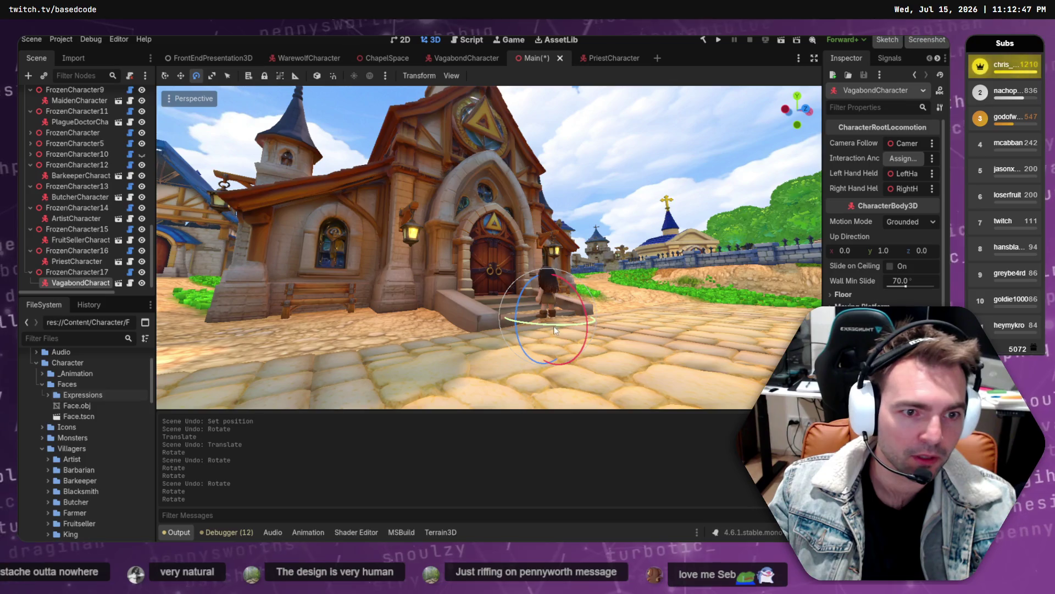
{"action": "left_click_drag", "start_coordinate": [555, 331], "coordinate": [576, 328]}
{"action": "mouse_move", "coordinate": [763, 307]}
{"action": "left_mouse_down"}
{"action": "mouse_move", "coordinate": [417, 110]}
{"action": "mouse_move", "coordinate": [528, 90]}
{"action": "mouse_move", "coordinate": [591, 122]}
{"action": "left_mouse_up"}
{"action": "key", "text": "w"}
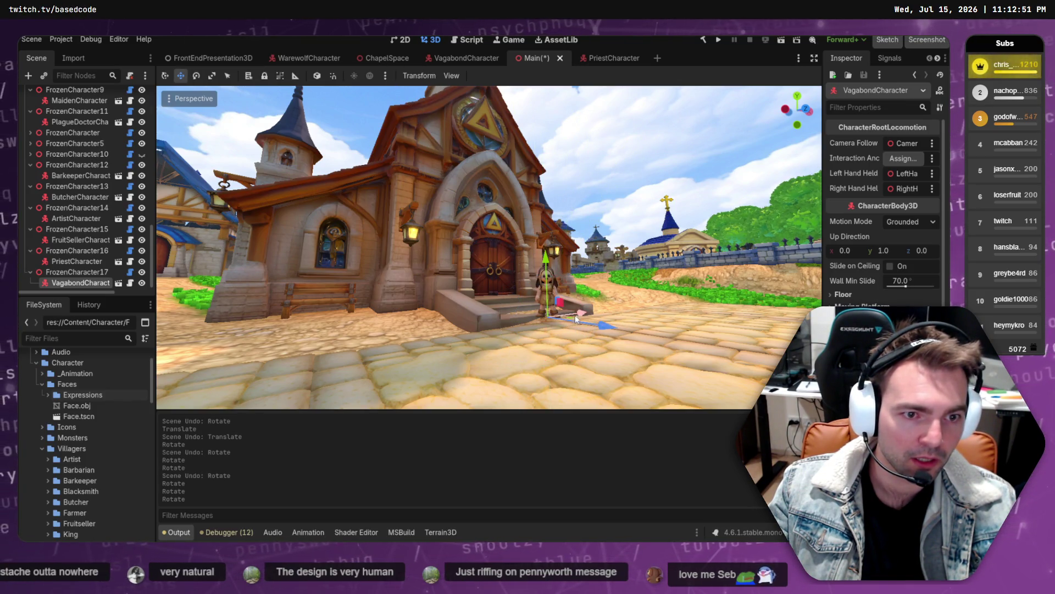
{"action": "left_click_drag", "start_coordinate": [605, 326], "coordinate": [672, 361]}
{"action": "mouse_move", "coordinate": [621, 331]}
{"action": "left_mouse_down"}
{"action": "mouse_move", "coordinate": [599, 332]}
{"action": "mouse_move", "coordinate": [558, 277]}
{"action": "left_mouse_up"}
{"action": "mouse_move", "coordinate": [595, 330]}
{"action": "left_mouse_down"}
{"action": "mouse_move", "coordinate": [576, 328]}
{"action": "mouse_move", "coordinate": [599, 378]}
{"action": "mouse_move", "coordinate": [629, 382]}
{"action": "mouse_move", "coordinate": [653, 369]}
{"action": "mouse_move", "coordinate": [586, 377]}
{"action": "left_mouse_up"}
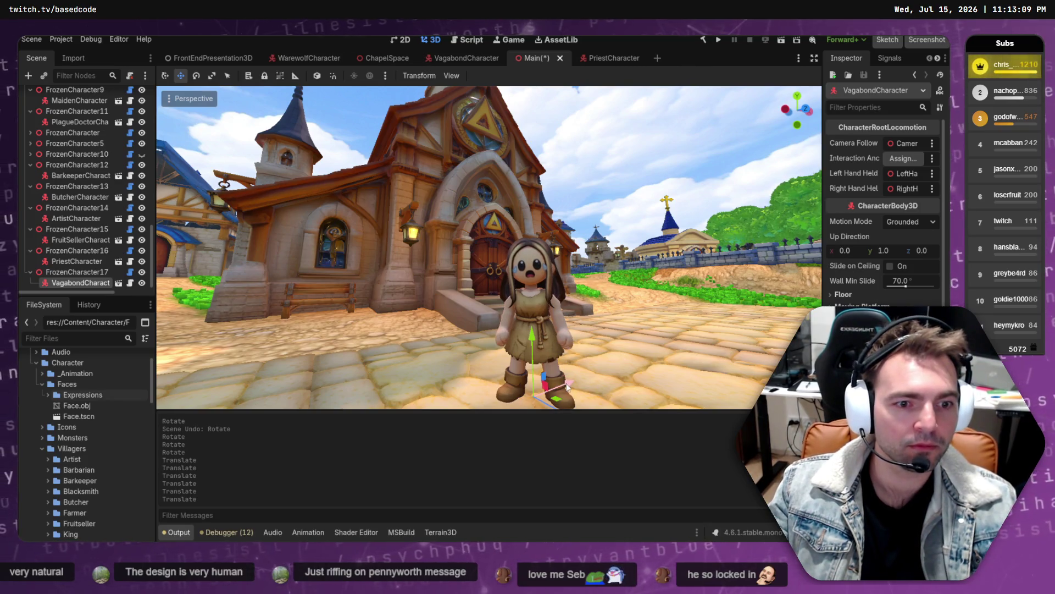
{"action": "mouse_move", "coordinate": [567, 387]}
{"action": "left_mouse_down"}
{"action": "mouse_move", "coordinate": [397, 390]}
{"action": "mouse_move", "coordinate": [453, 375]}
{"action": "mouse_move", "coordinate": [710, 362]}
{"action": "mouse_move", "coordinate": [411, 380]}
{"action": "mouse_move", "coordinate": [440, 364]}
{"action": "left_mouse_up"}
- Fine-tune her rotation and capture an editor screenshot of the church scene
{"action": "scroll", "coordinate": [417, 373], "scroll_direction": "down", "scroll_amount": 5}
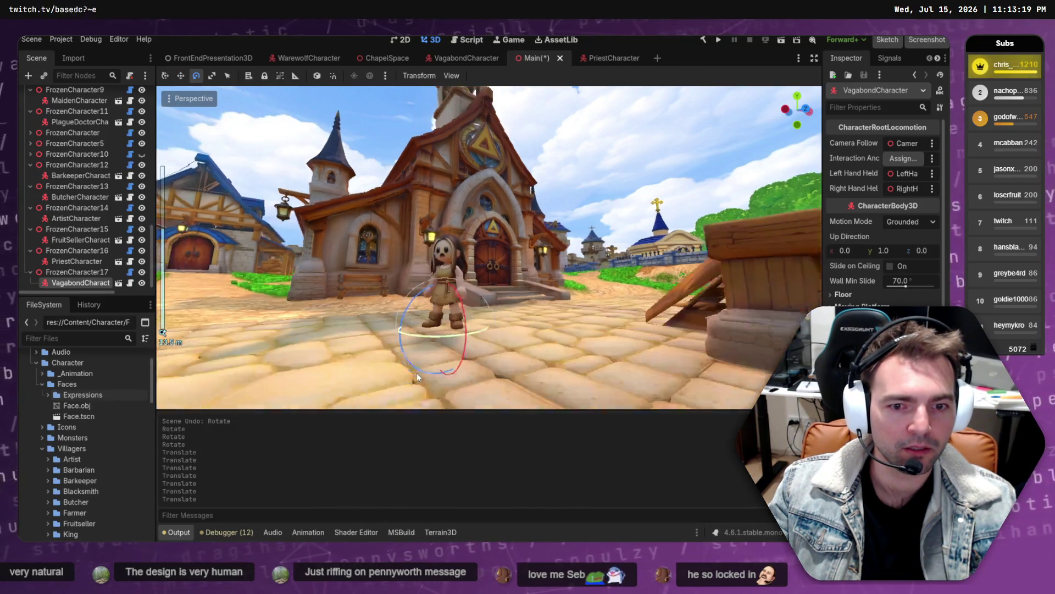
{"action": "left_click_drag", "start_coordinate": [446, 322], "coordinate": [450, 326]}
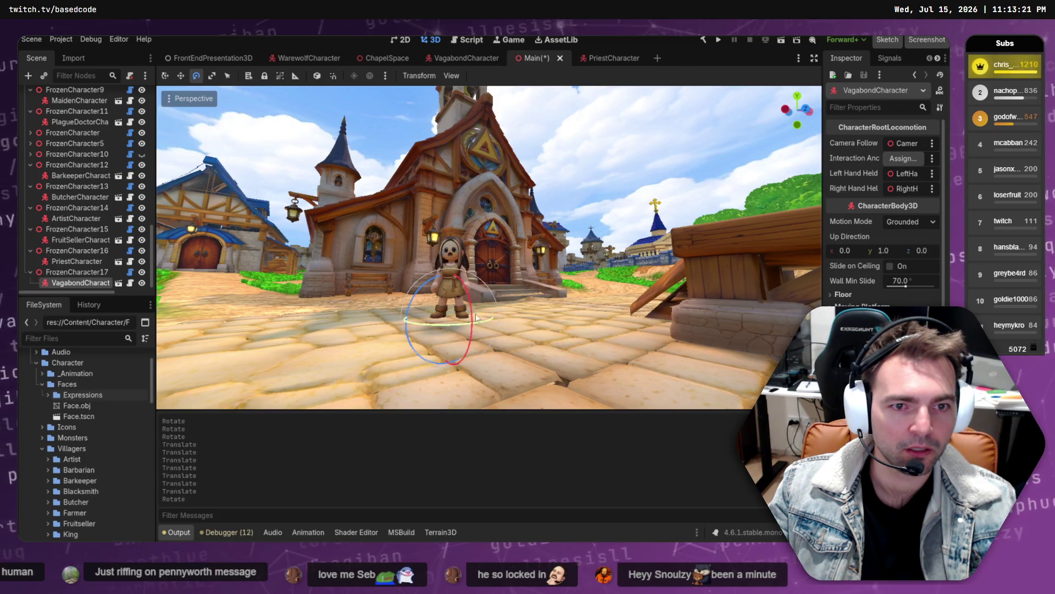
{"action": "key", "text": "w"}
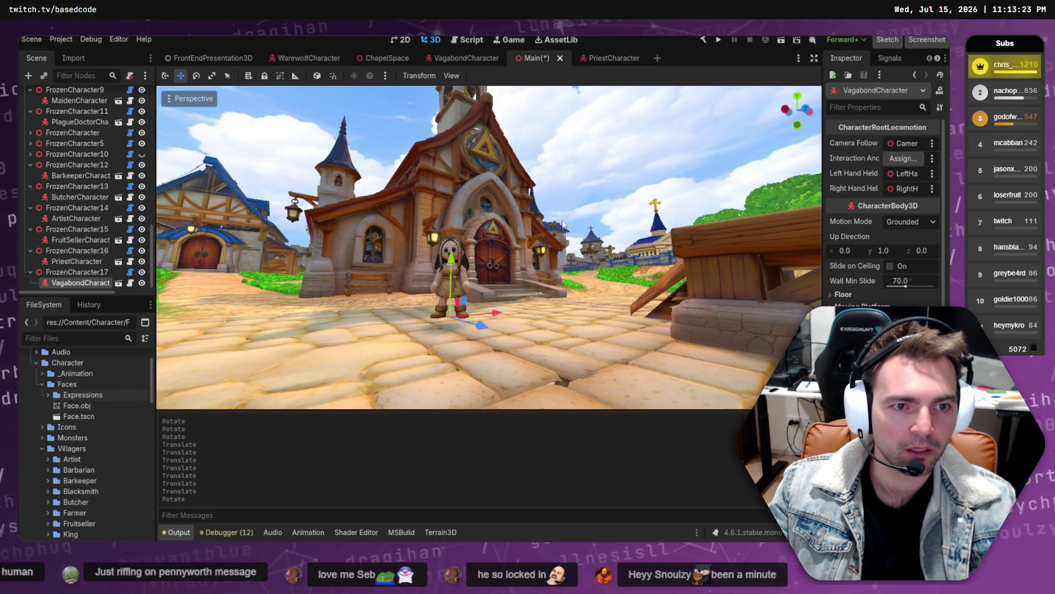
{"action": "scroll", "coordinate": [561, 223], "scroll_direction": "up", "scroll_amount": 3}
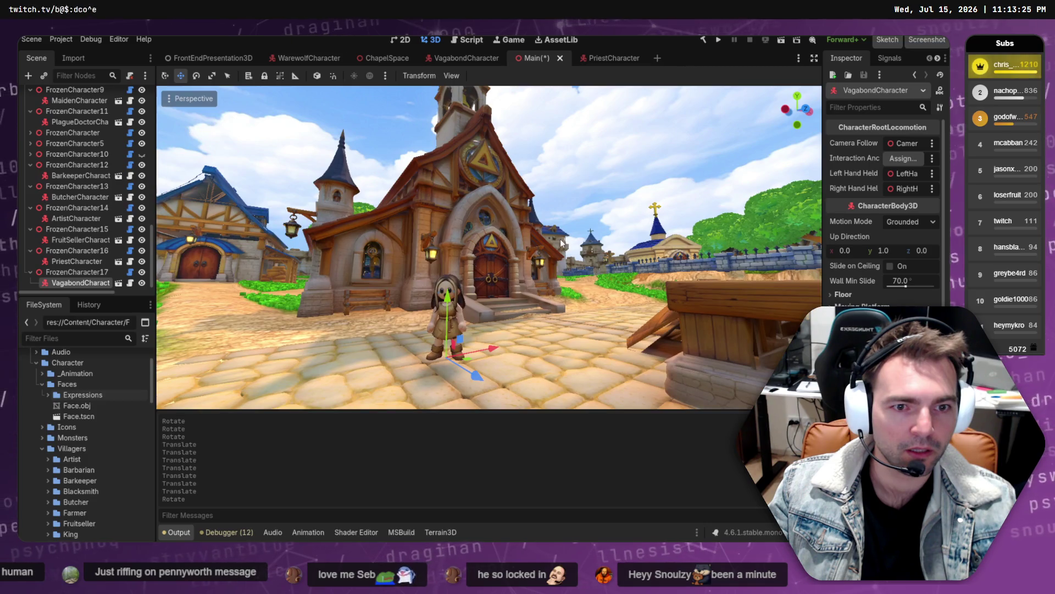
{"action": "scroll", "coordinate": [560, 239], "scroll_direction": "up", "scroll_amount": 3}
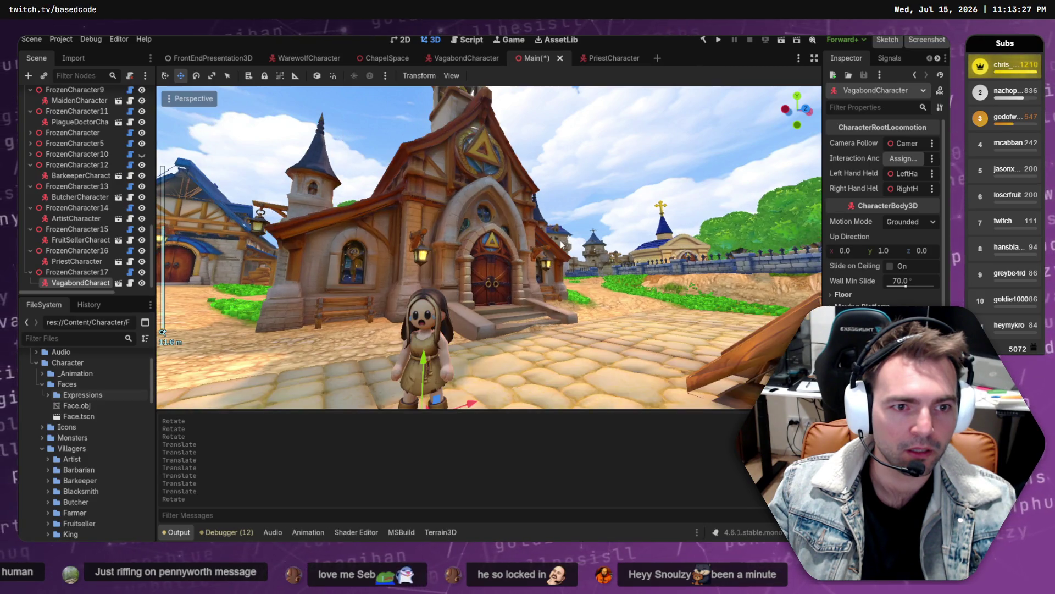
{"action": "scroll", "coordinate": [562, 239], "scroll_direction": "up", "scroll_amount": 2}
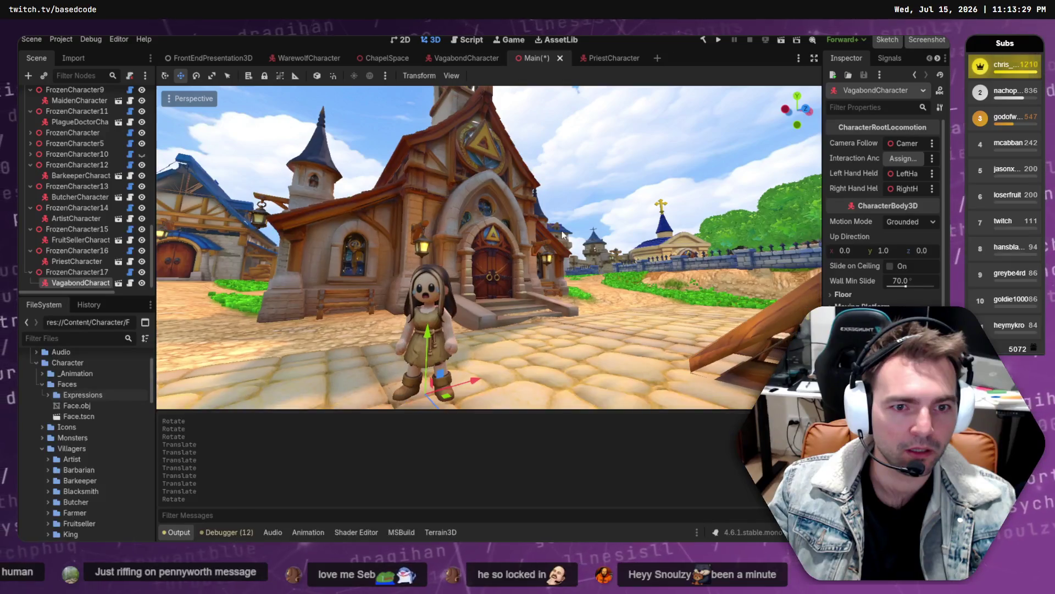
{"action": "scroll", "coordinate": [561, 240], "scroll_direction": "up", "scroll_amount": 2}
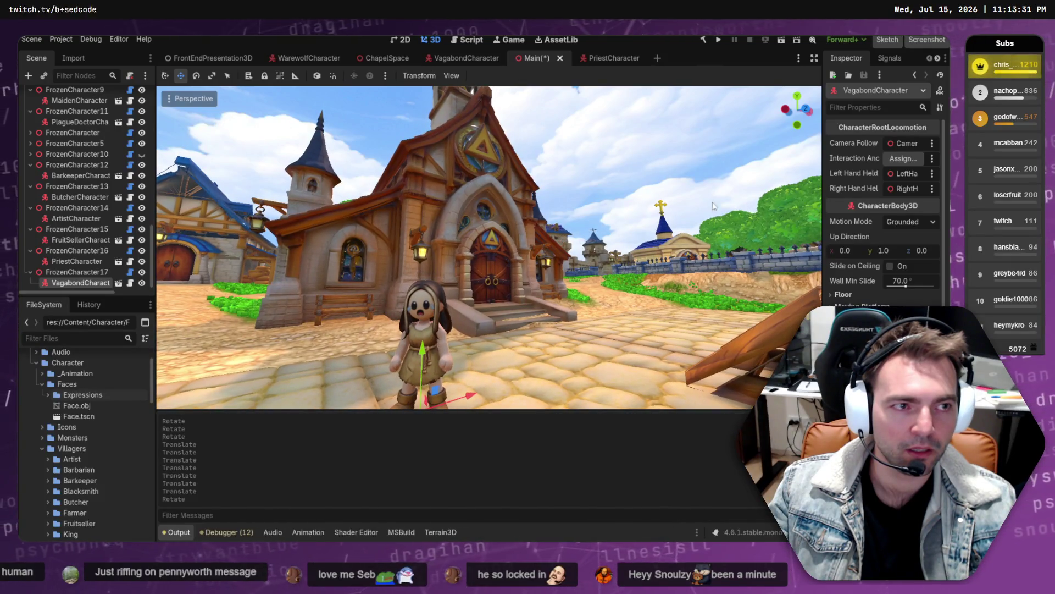
{"action": "left_click", "coordinate": [927, 40]}
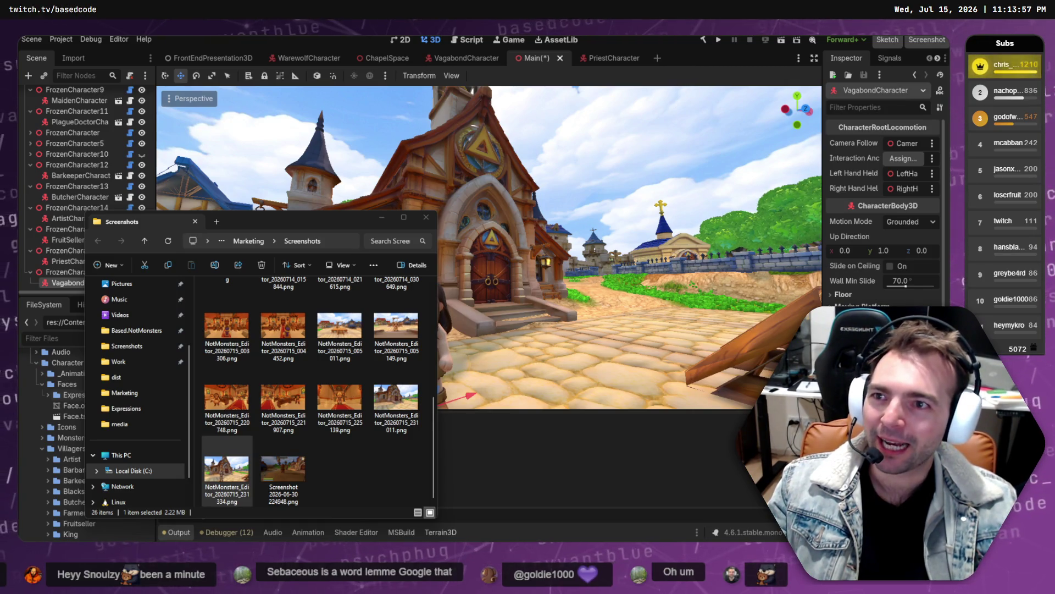
- Attach the newest church screenshot from Explorer to a new ChatGPT message
{"action": "left_click", "coordinate": [360, 497]}
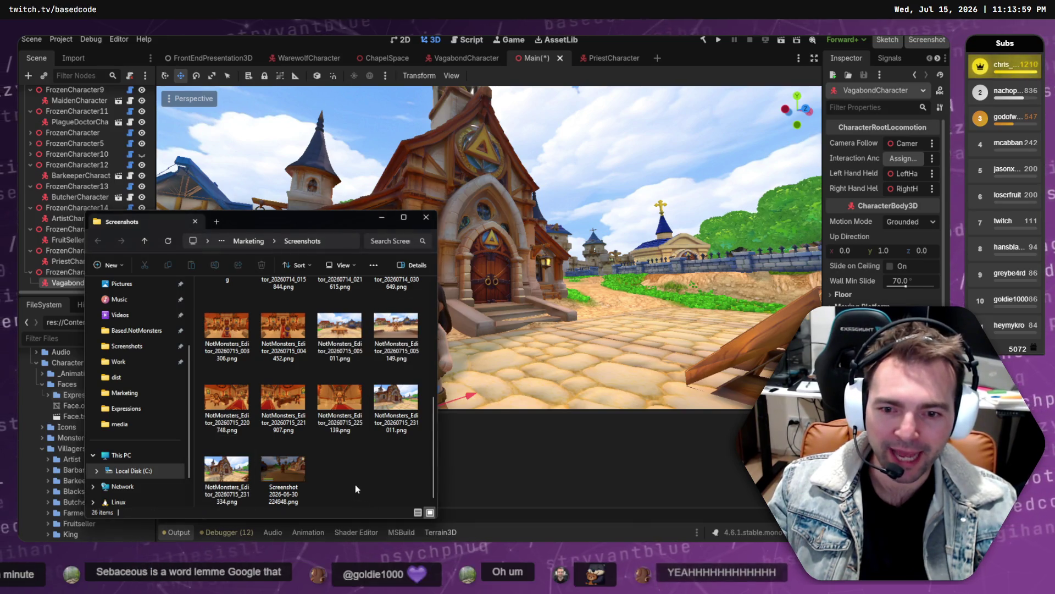
{"action": "left_click", "coordinate": [227, 470]}
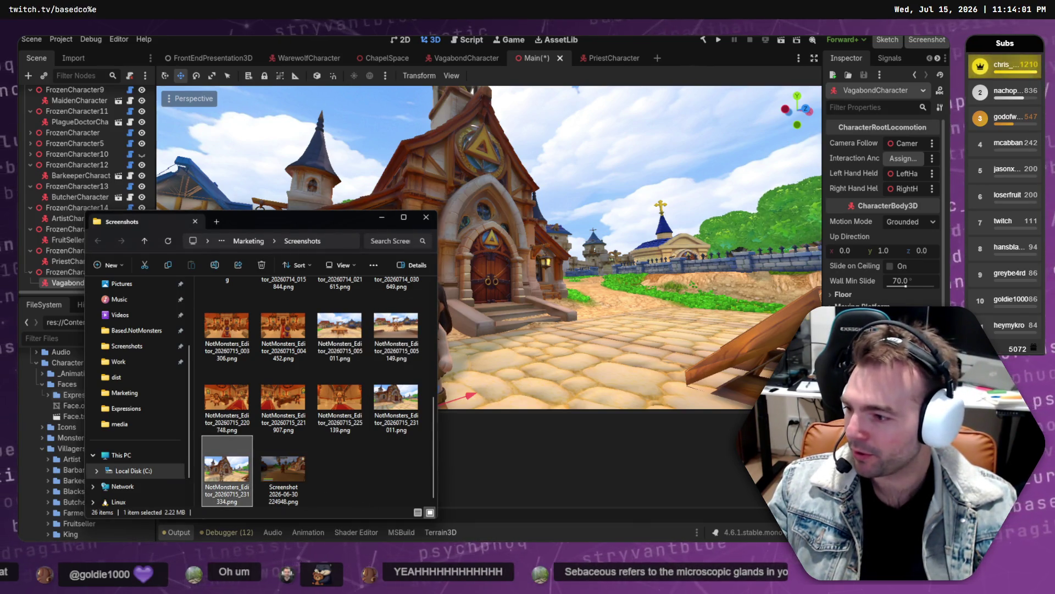
{"action": "key", "text": "alt+Tab"}
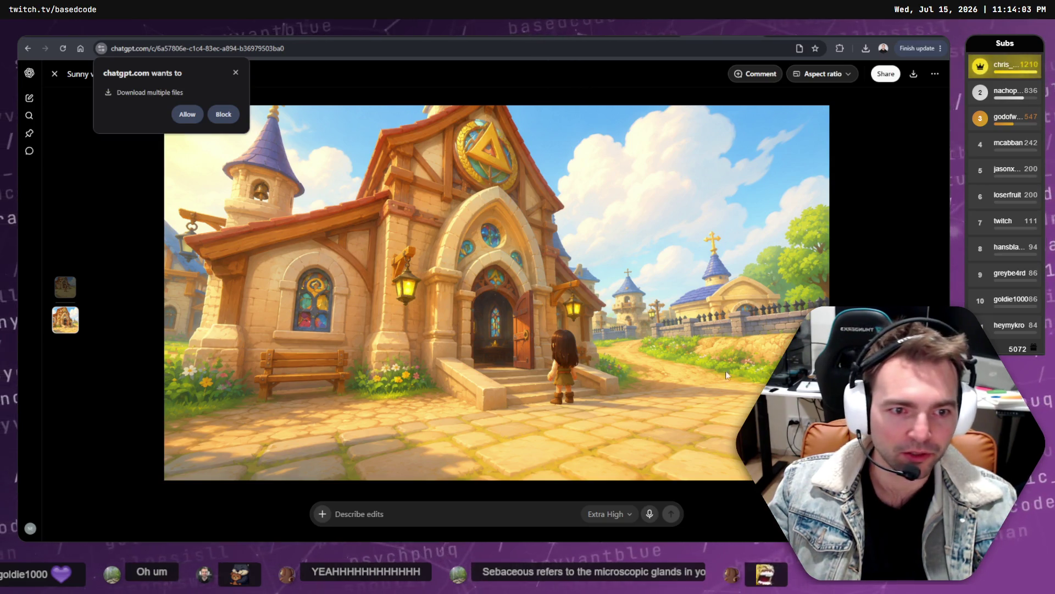
{"action": "key", "text": "Escape"}
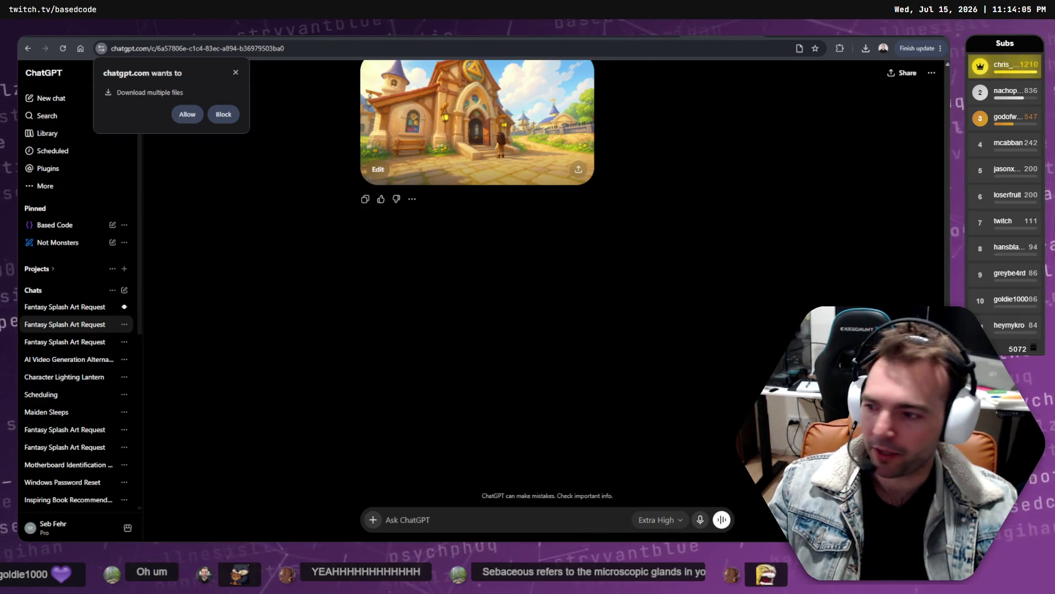
{"action": "key", "text": "alt+Tab"}
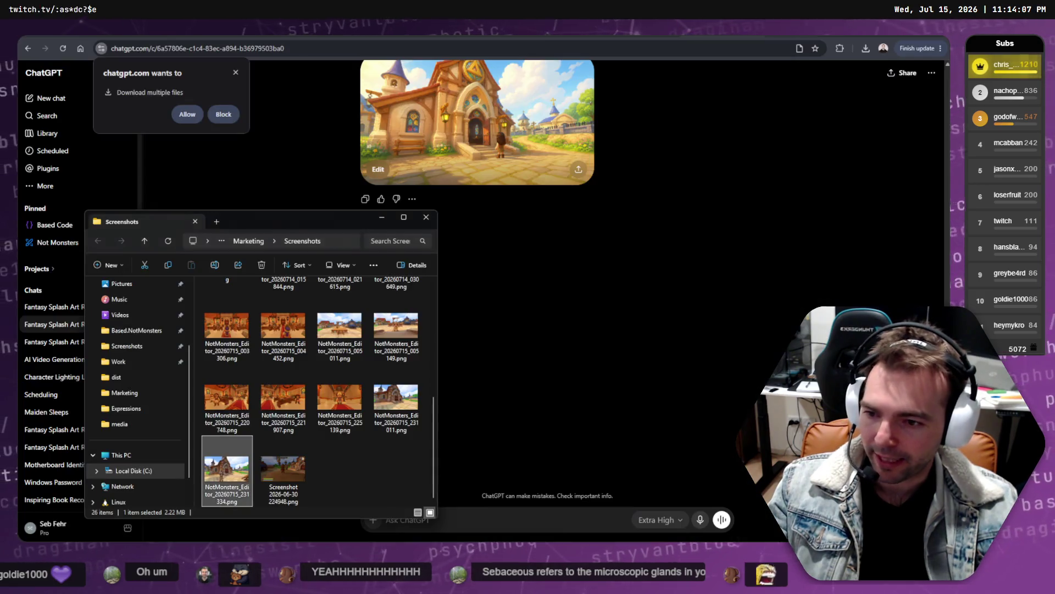
{"action": "mouse_move", "coordinate": [284, 471]}
{"action": "left_mouse_down"}
{"action": "mouse_move", "coordinate": [508, 382]}
{"action": "mouse_move", "coordinate": [533, 391]}
{"action": "mouse_move", "coordinate": [481, 492]}
{"action": "left_mouse_up"}
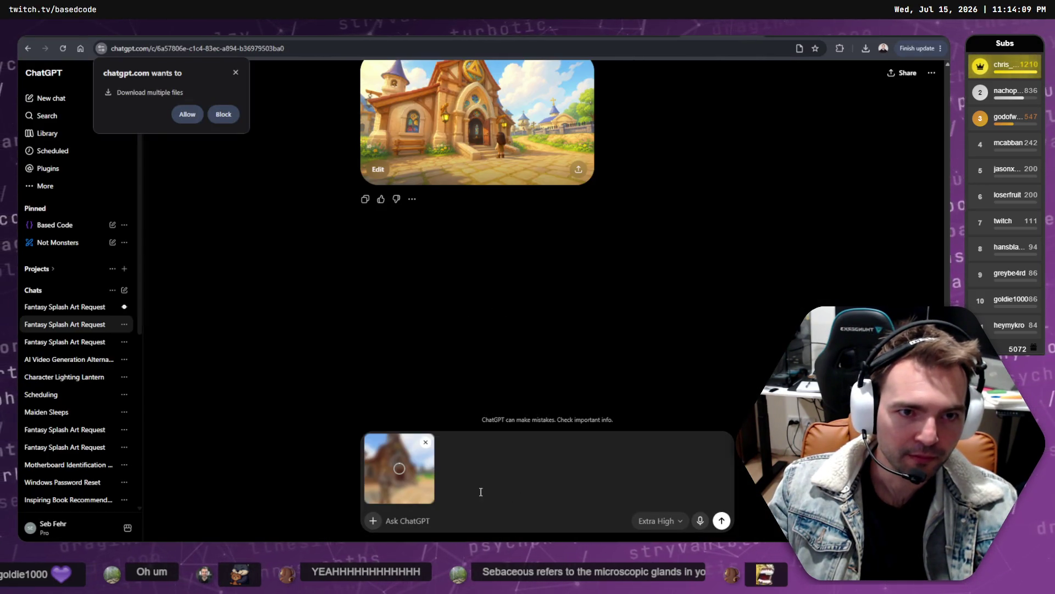
- Paste the earlier repaint prompt, change its last line to 'The girl runs away from the church afraid.', and send
{"action": "scroll", "coordinate": [581, 240], "scroll_direction": "up", "scroll_amount": 3}
{"action": "left_click_drag", "start_coordinate": [601, 176], "coordinate": [484, 120]}
{"action": "left_click", "coordinate": [449, 505]}
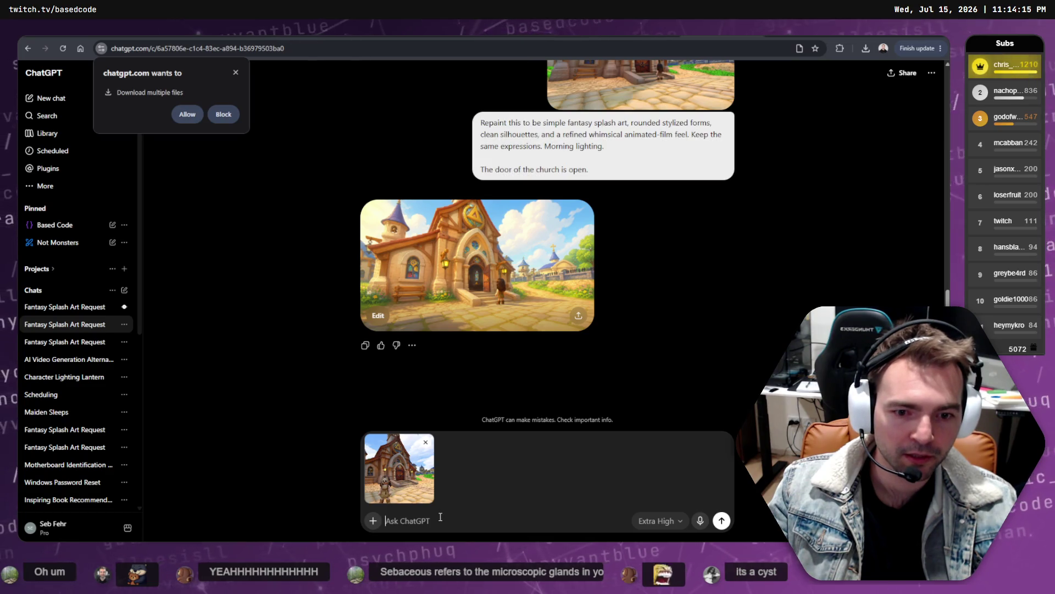
{"action": "type", "text": "Repaint this to be simple fantasy splash art, rounded stylized forms, clean silhouettes, and a refined whimsical animated-film feel. Keep the same expressions. Morning lighting. The door of the church is open."}
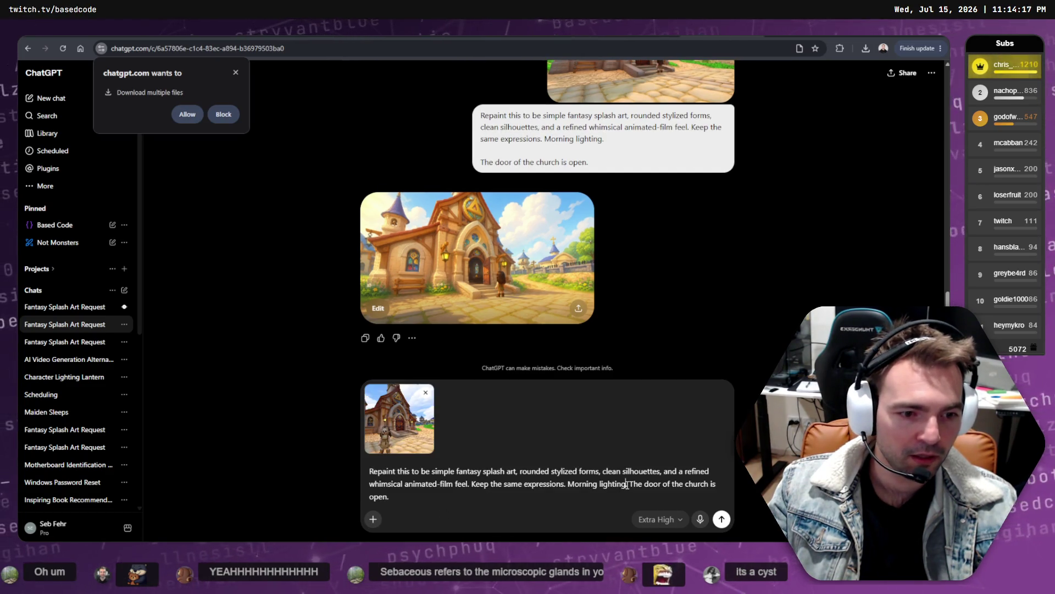
{"action": "key", "text": "shift+Return"}
{"action": "key", "text": "shift+Return"}
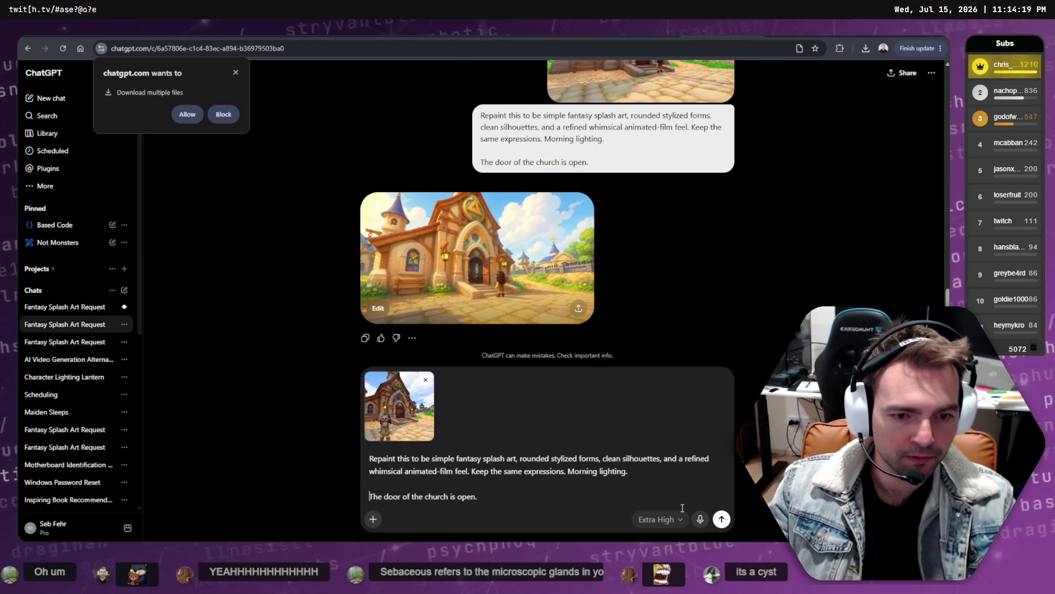
{"action": "key", "text": "shift+Home"}
{"action": "type", "text": "YT"}
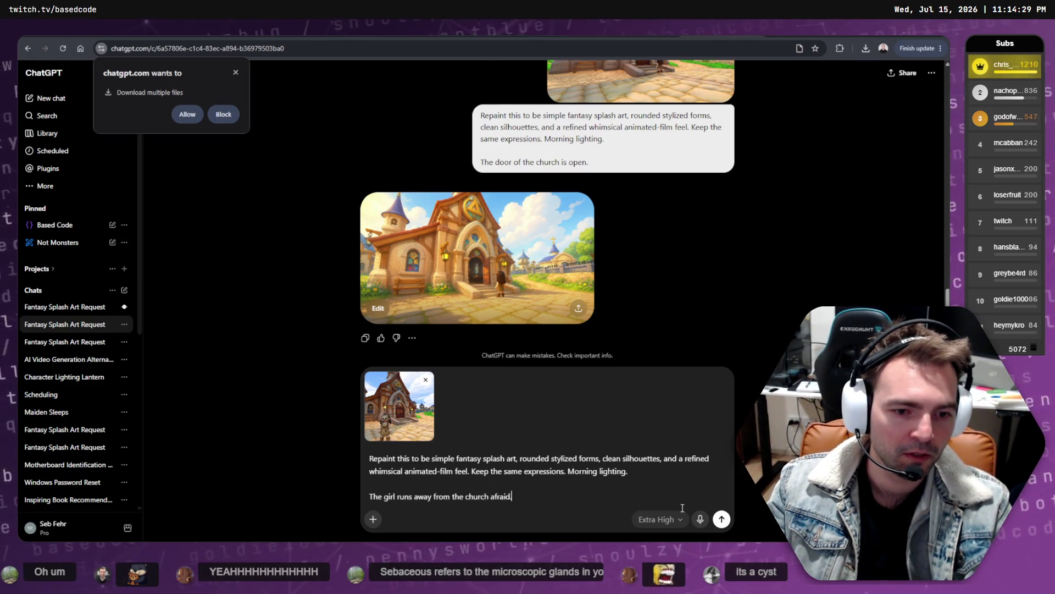
{"action": "key", "text": "Return"}
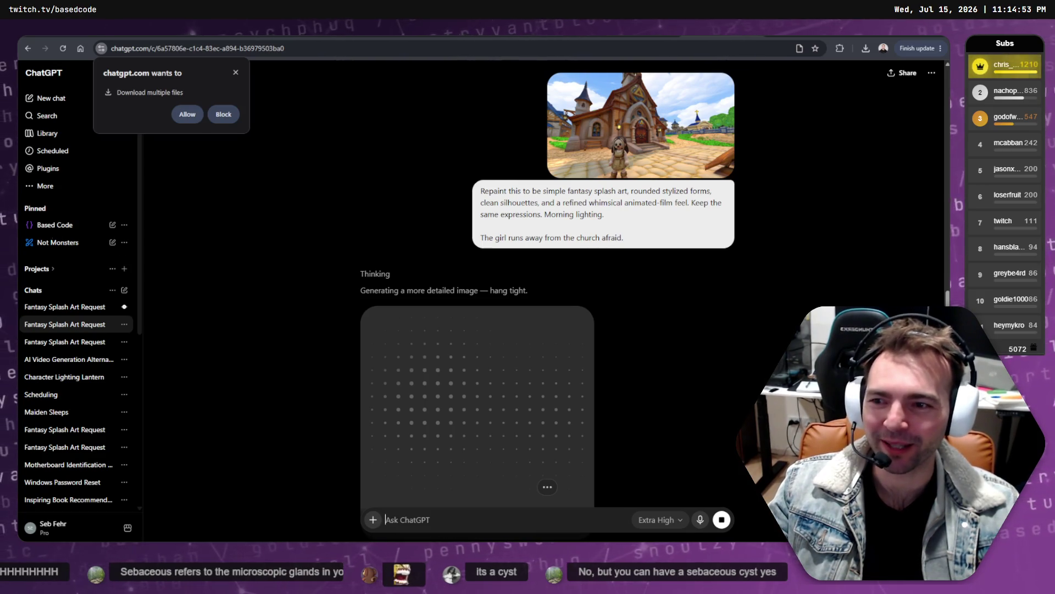
- Scroll the chat and view the earlier church image full size
{"action": "scroll", "coordinate": [273, 243], "scroll_direction": "down", "scroll_amount": 5}
{"action": "scroll", "coordinate": [306, 245], "scroll_direction": "up", "scroll_amount": 7}
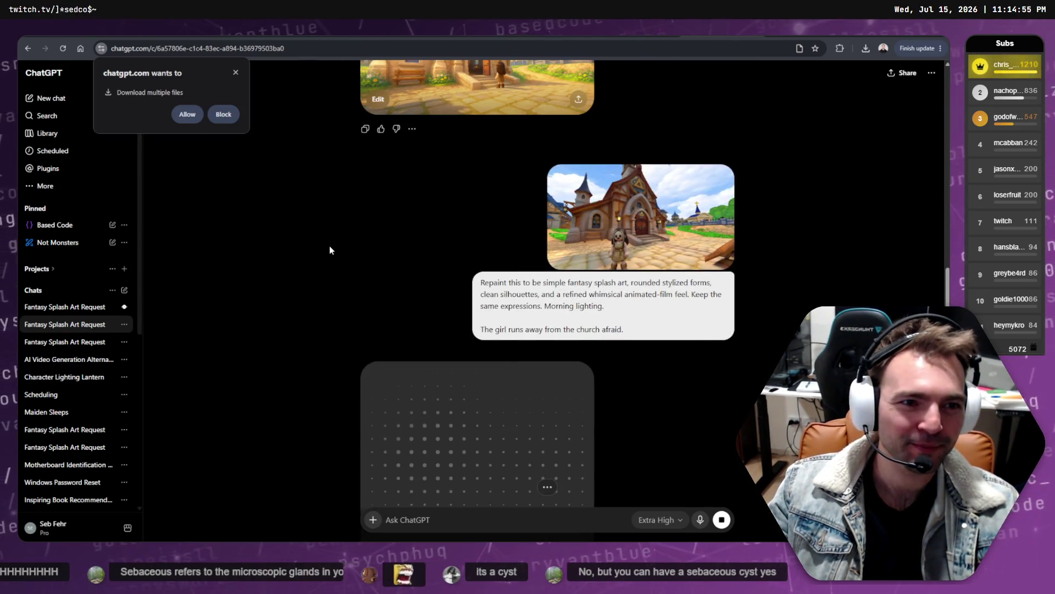
{"action": "scroll", "coordinate": [385, 248], "scroll_direction": "up", "scroll_amount": 4}
{"action": "scroll", "coordinate": [431, 269], "scroll_direction": "down", "scroll_amount": 6}
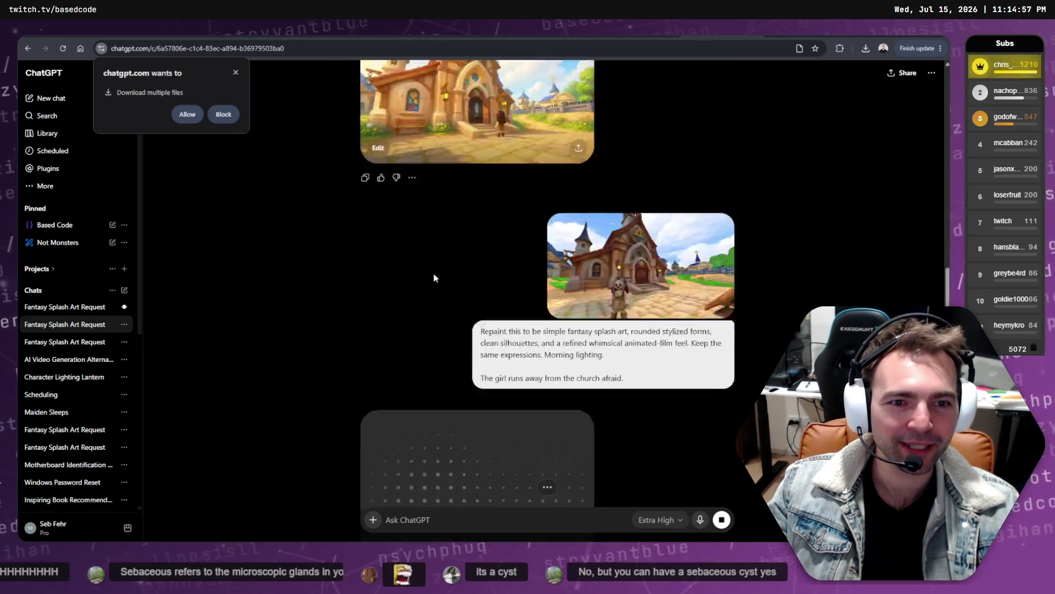
{"action": "scroll", "coordinate": [440, 264], "scroll_direction": "up", "scroll_amount": 6}
{"action": "scroll", "coordinate": [482, 177], "scroll_direction": "down", "scroll_amount": 5}
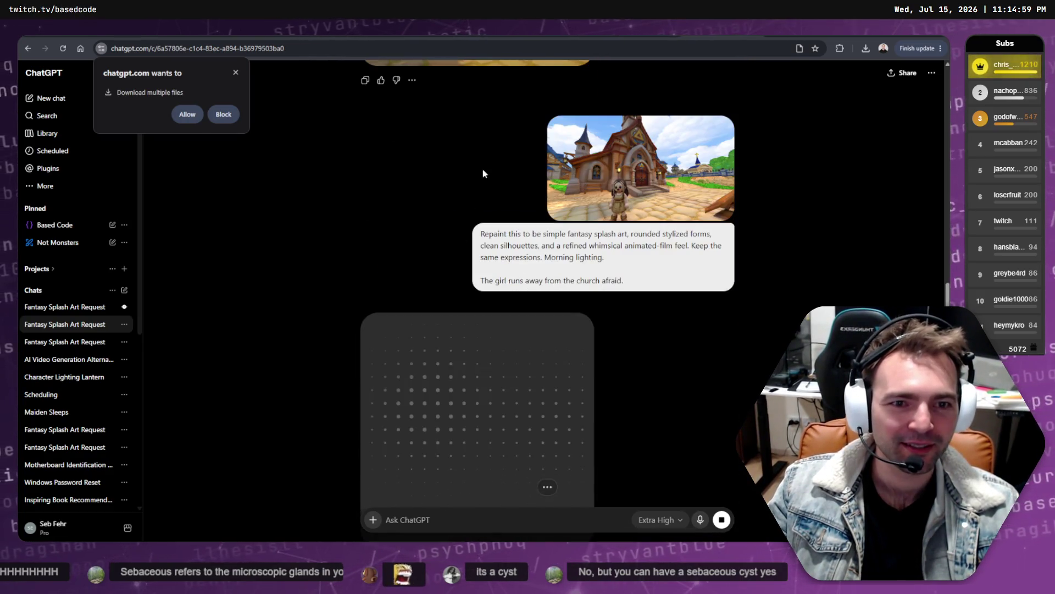
{"action": "scroll", "coordinate": [521, 244], "scroll_direction": "up", "scroll_amount": 5}
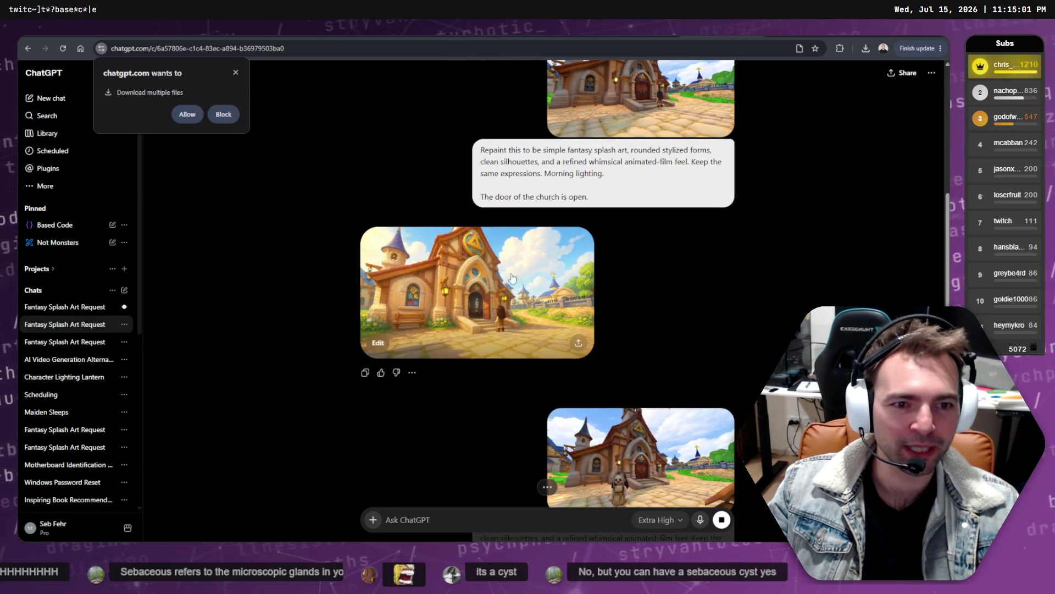
{"action": "left_click", "coordinate": [506, 274]}
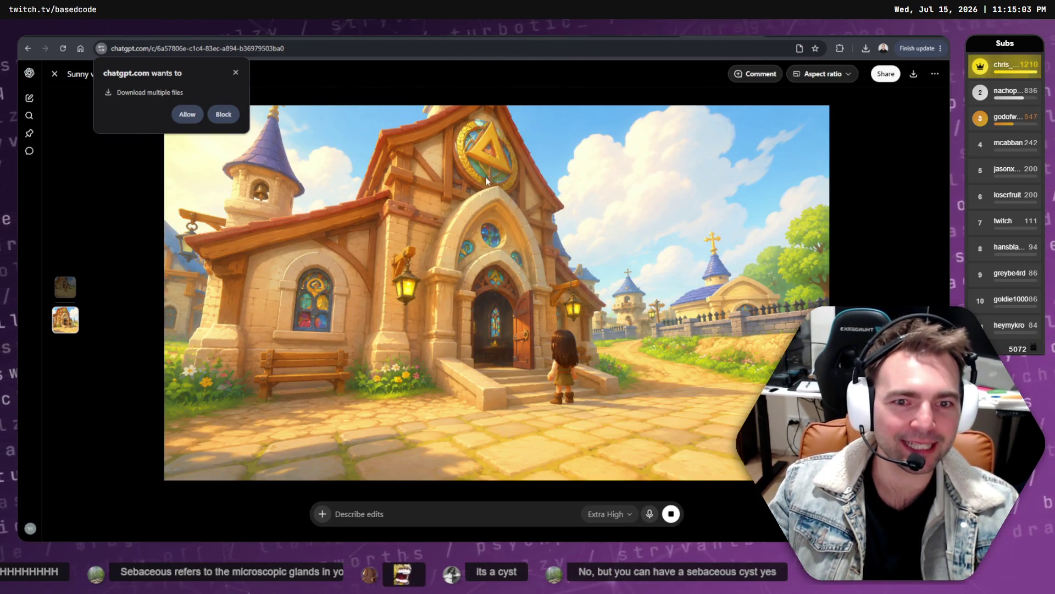
{"action": "key", "text": "Escape"}
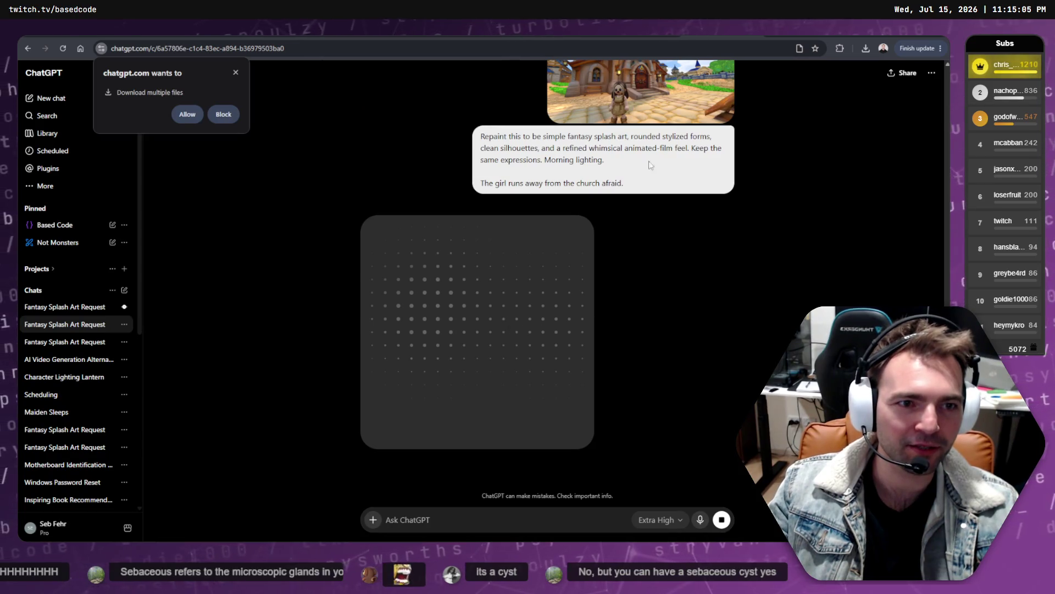
- View the cathedral priest image in the other Fantasy Splash Art Request chat, then return to Runway
{"action": "scroll", "coordinate": [588, 250], "scroll_direction": "up", "scroll_amount": 4}
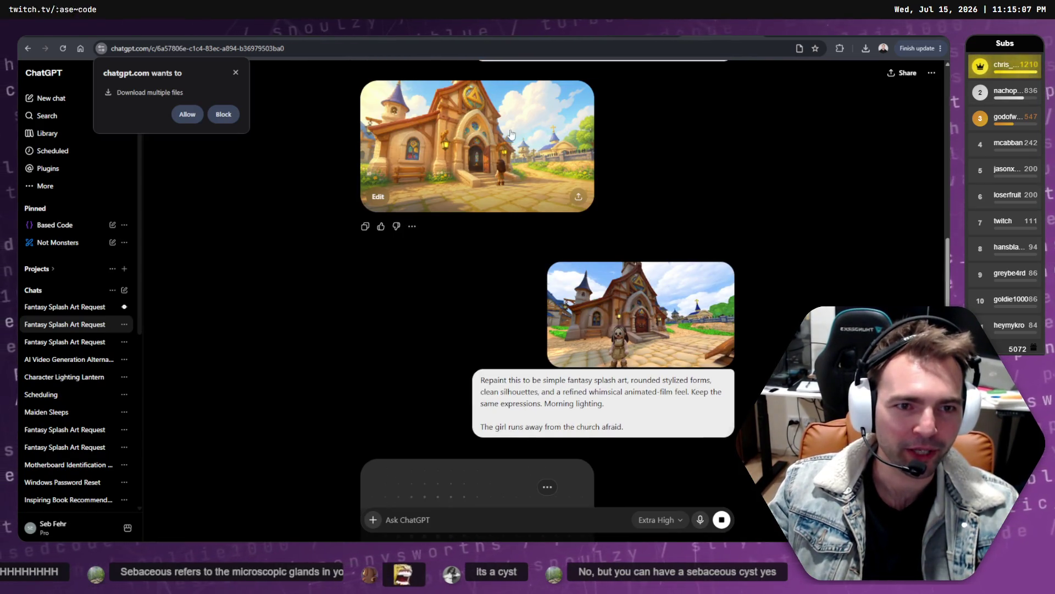
{"action": "left_click", "coordinate": [65, 306]}
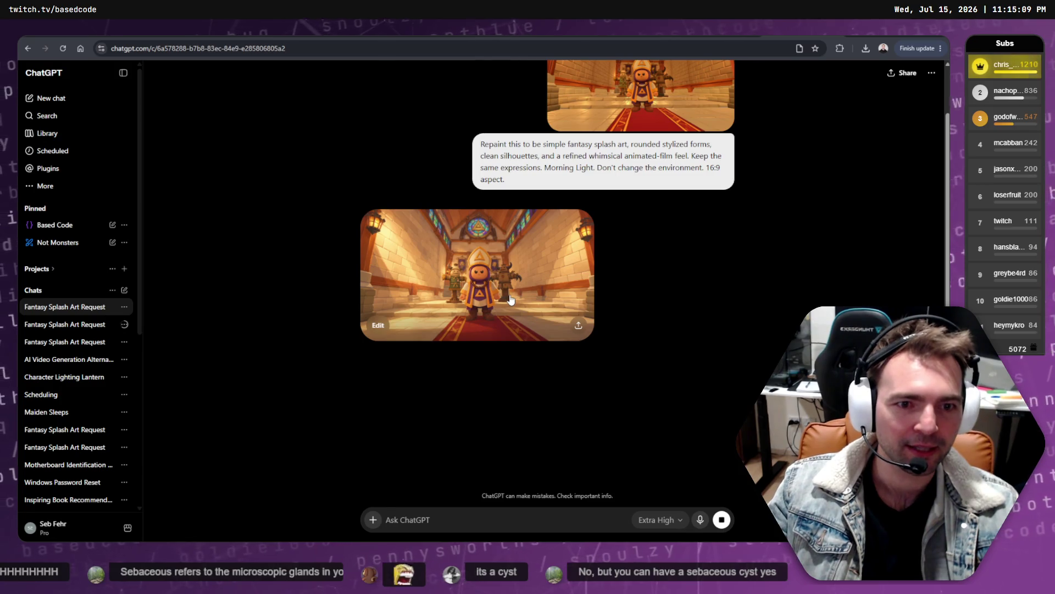
{"action": "left_click", "coordinate": [510, 300]}
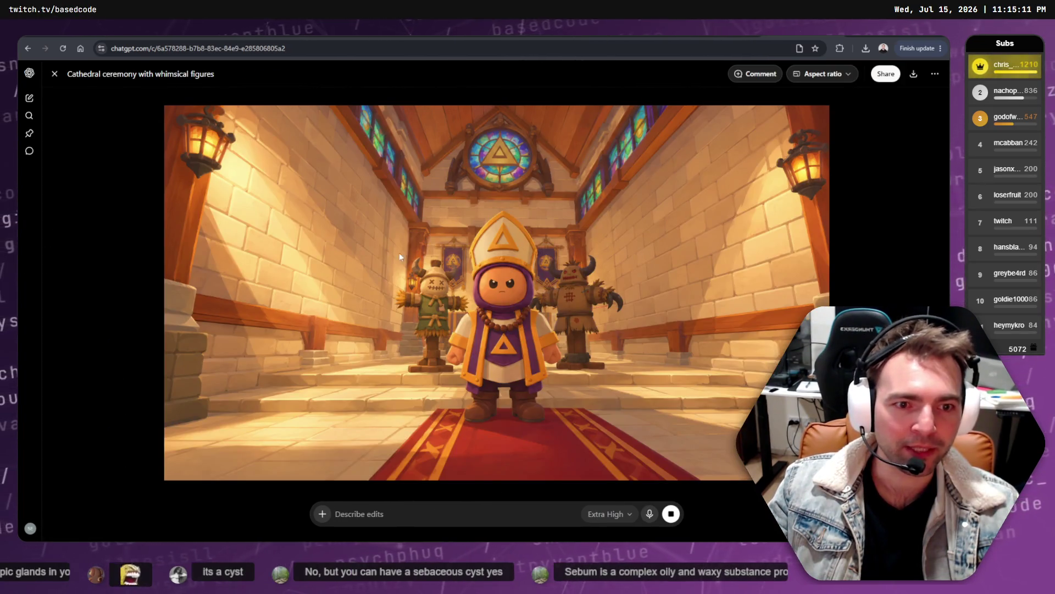
{"action": "key", "text": "Escape"}
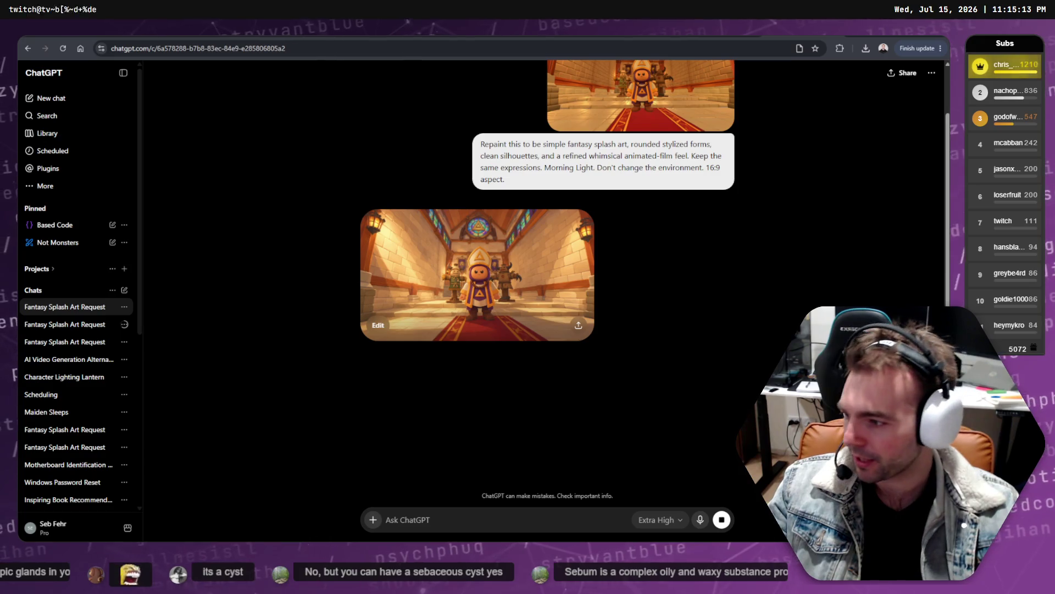
{"action": "key", "text": "ctrl+Tab"}
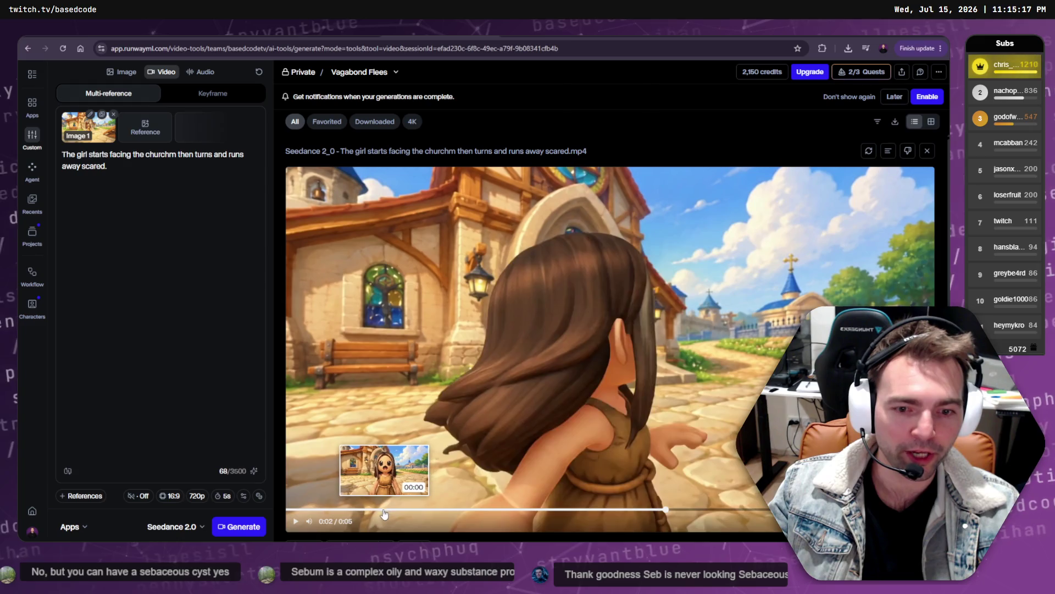
- Play the Seedance clip of the girl fleeing the church, then reload the Runway page
{"action": "left_click", "coordinate": [296, 523]}
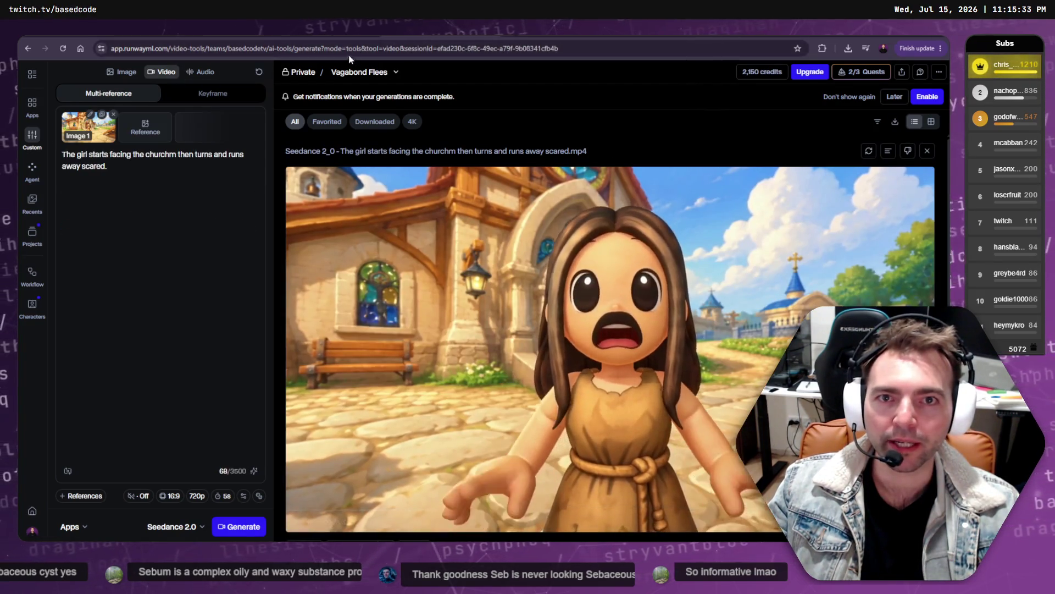
{"action": "left_click", "coordinate": [351, 48]}
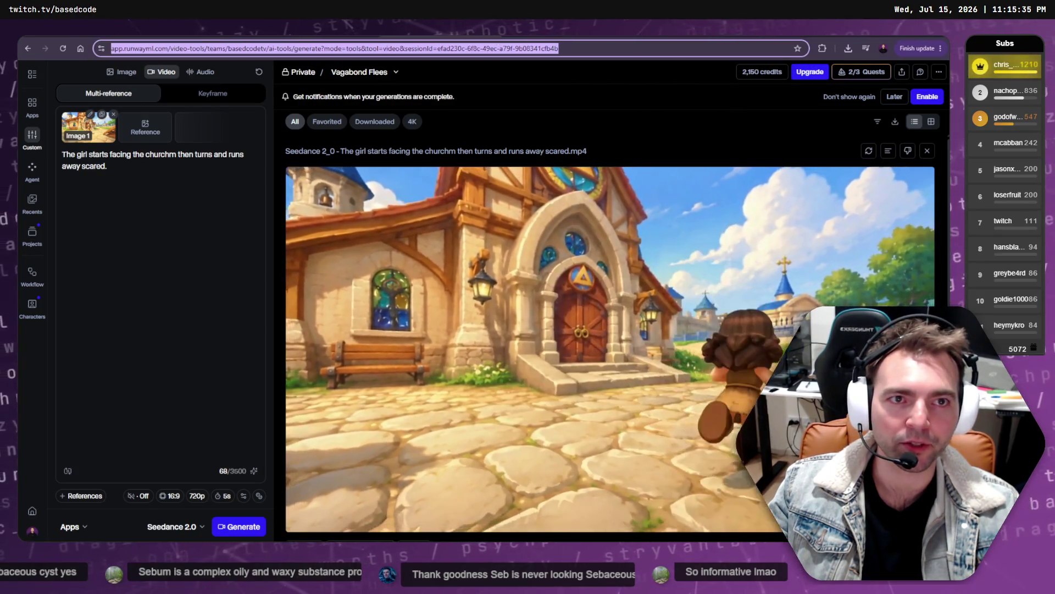
{"action": "key", "text": "Return"}
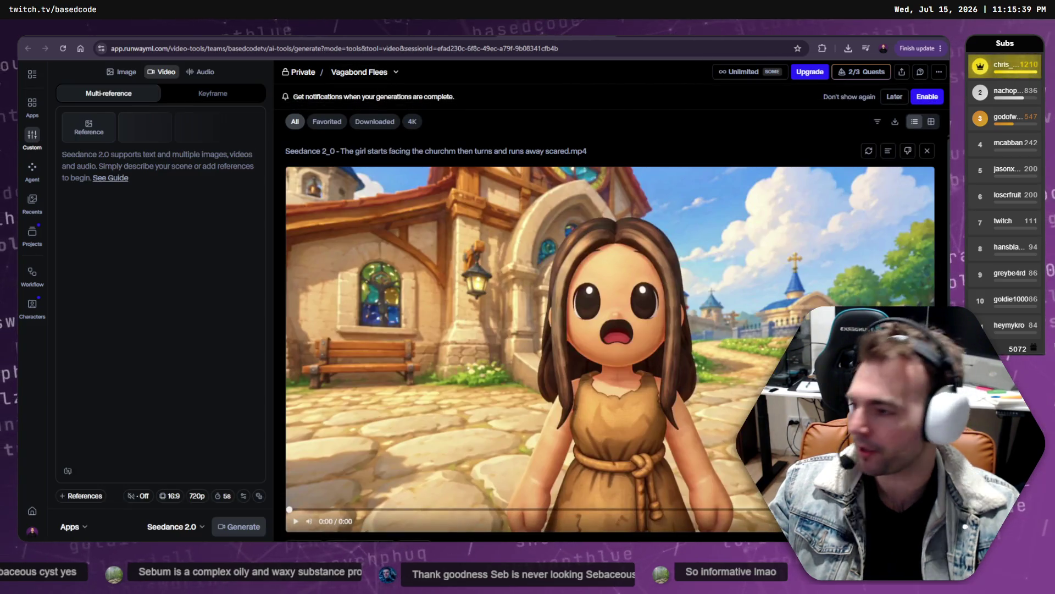
{"action": "key", "text": "alt+Tab"}
- Check the Priest Sinister and Priest Accuses shot labels on the storyboard, then bring up Runway's recent sessions
{"action": "scroll", "coordinate": [318, 251], "scroll_direction": "down", "scroll_amount": 10}
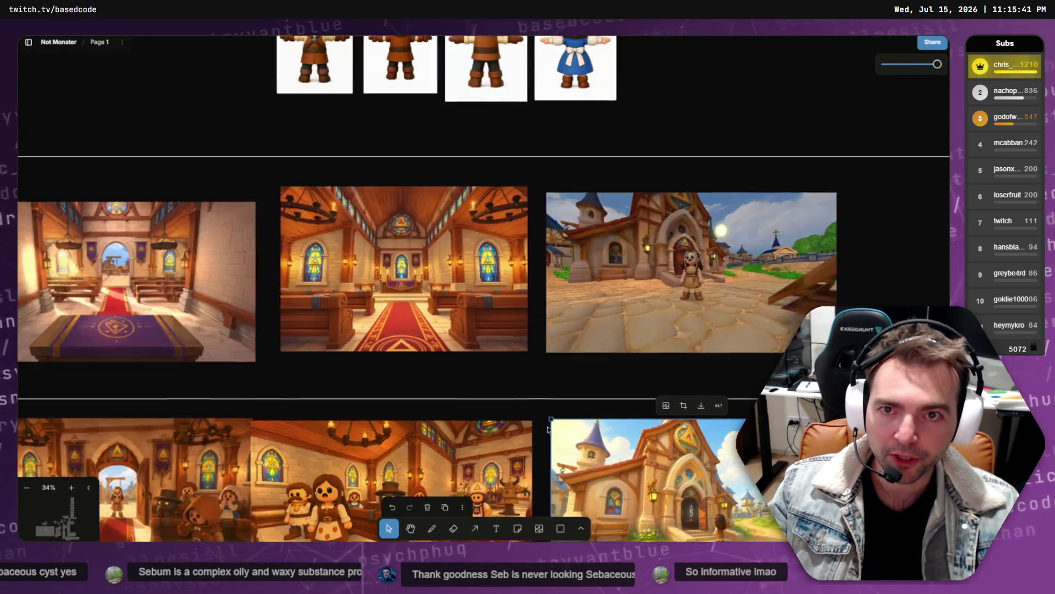
{"action": "scroll", "coordinate": [468, 320], "scroll_direction": "down", "scroll_amount": 1}
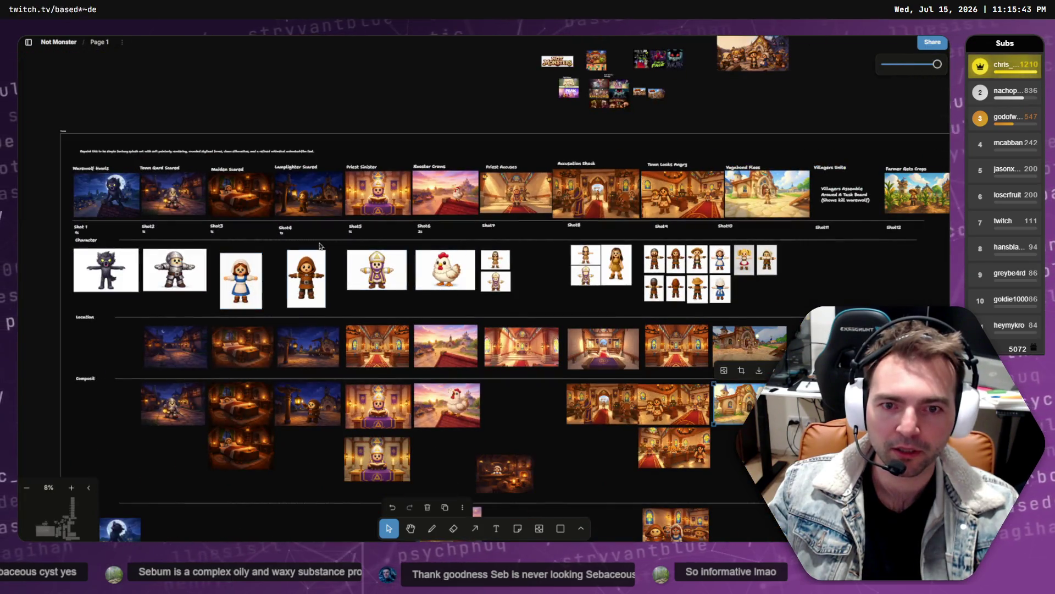
{"action": "left_click", "coordinate": [366, 167]}
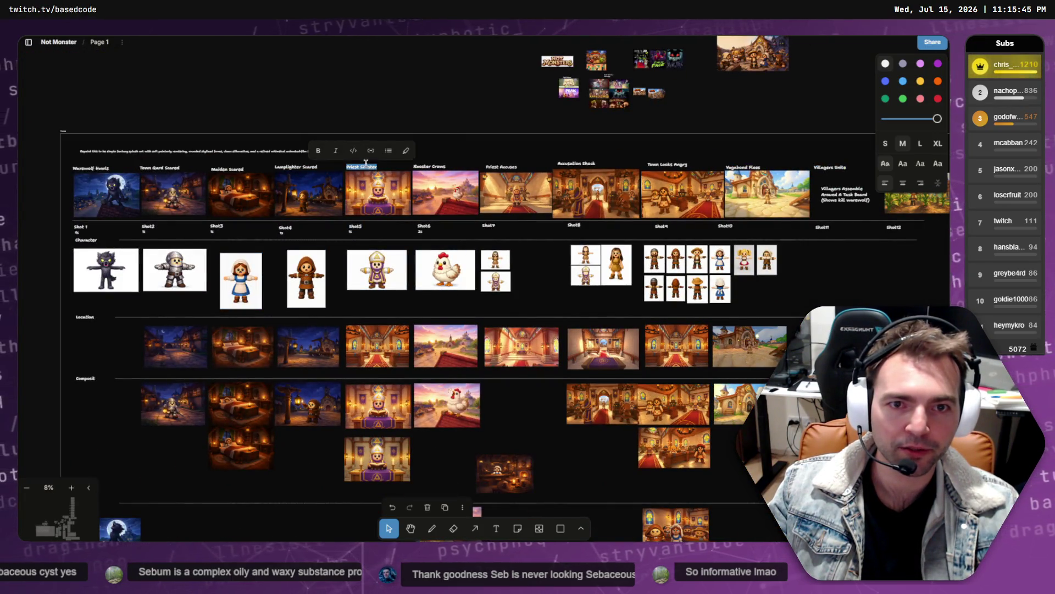
{"action": "left_click", "coordinate": [506, 165]}
{"action": "key", "text": "ctrl+a"}
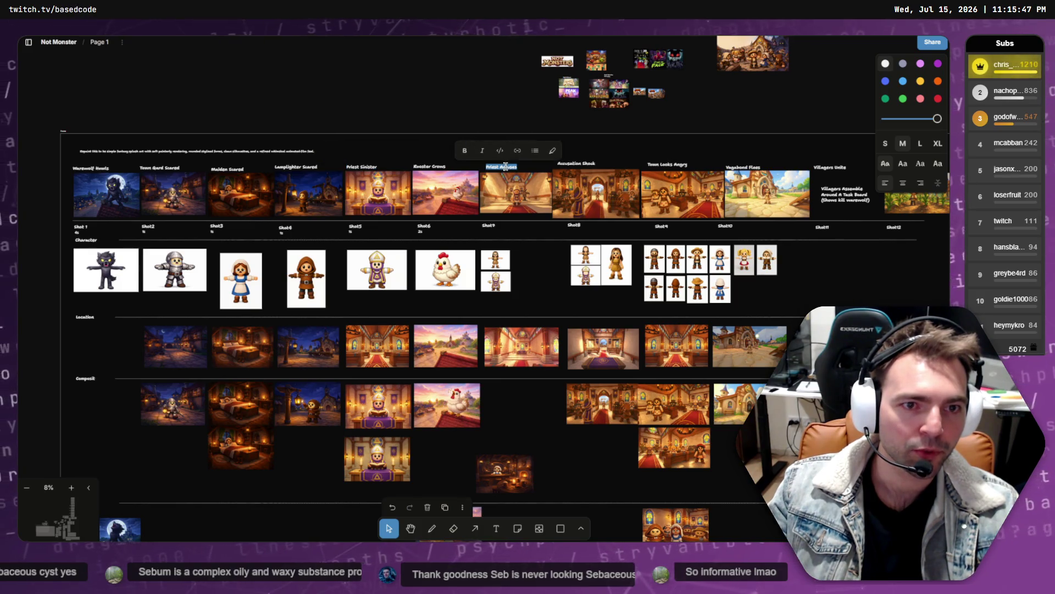
{"action": "key", "text": "alt+Tab"}
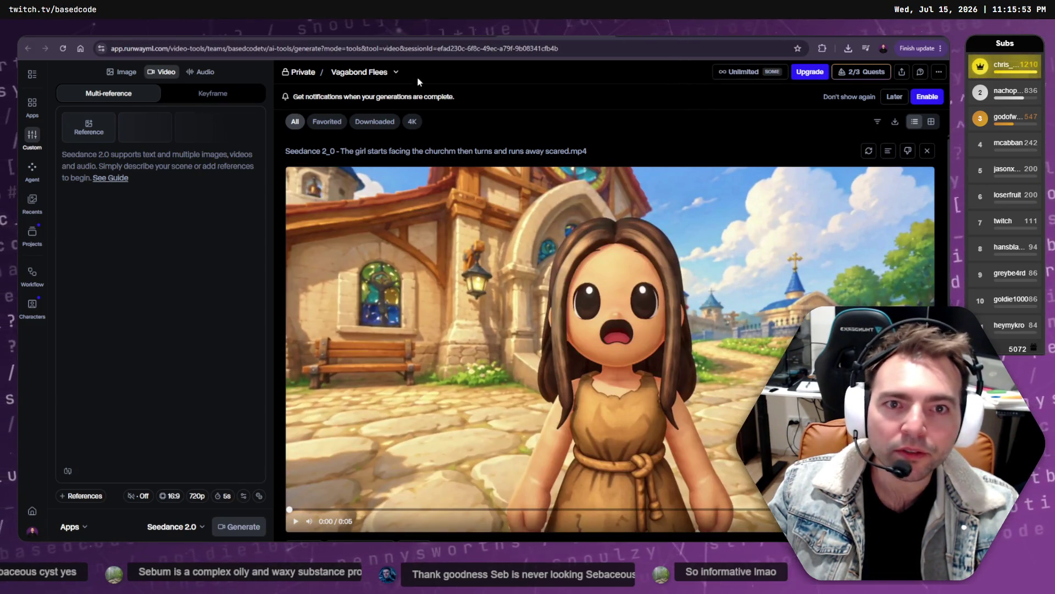
{"action": "left_click", "coordinate": [396, 72]}
- Start a new blank Runway session and open the reference upload picker
{"action": "left_click", "coordinate": [534, 98]}
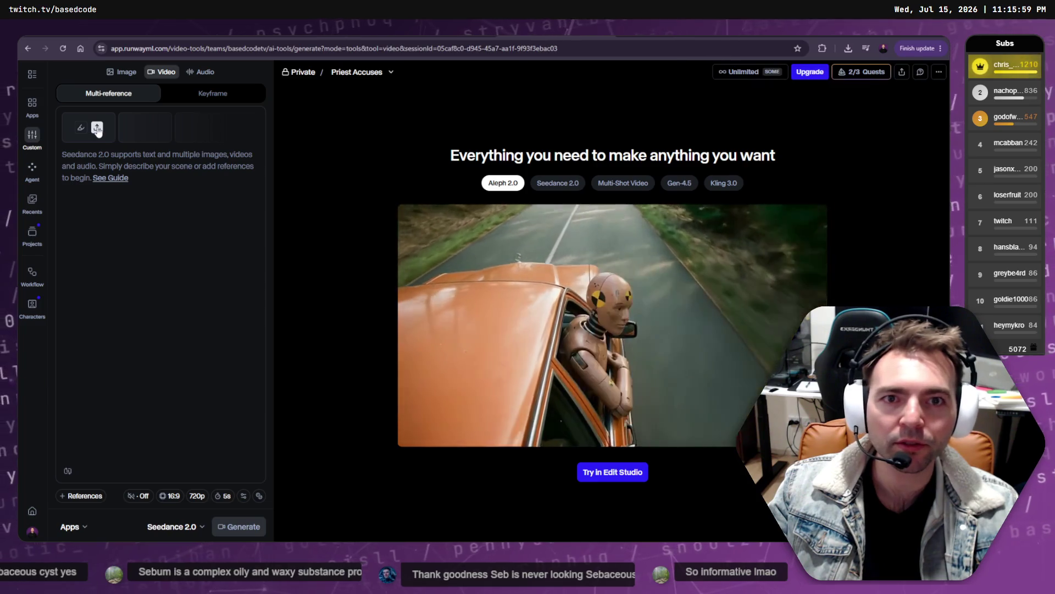
{"action": "left_click", "coordinate": [98, 132]}
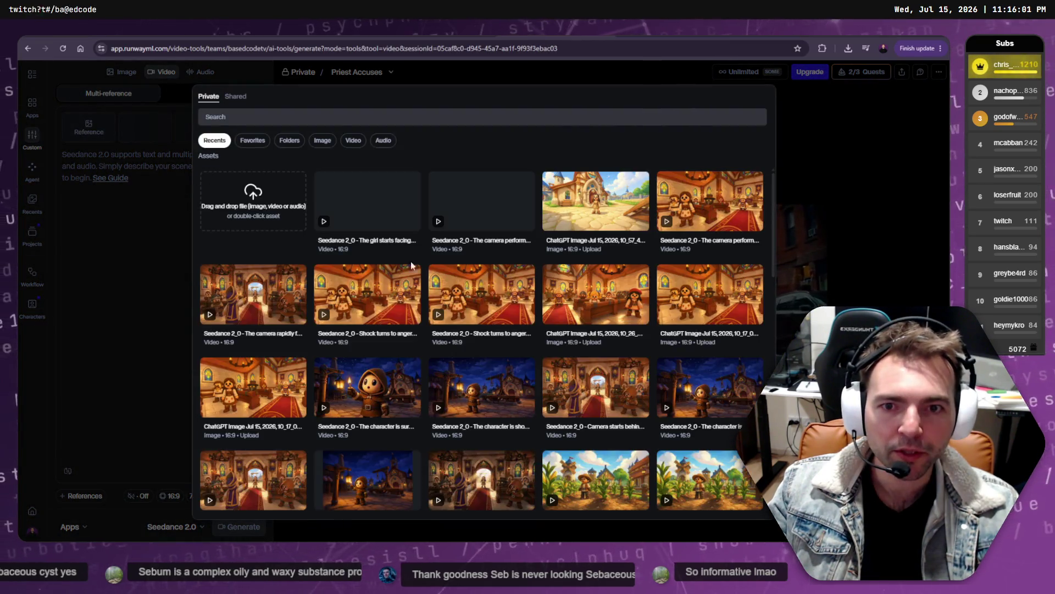
{"action": "left_click", "coordinate": [208, 189]}
{"action": "scroll", "coordinate": [292, 170], "scroll_direction": "down", "scroll_amount": 10}
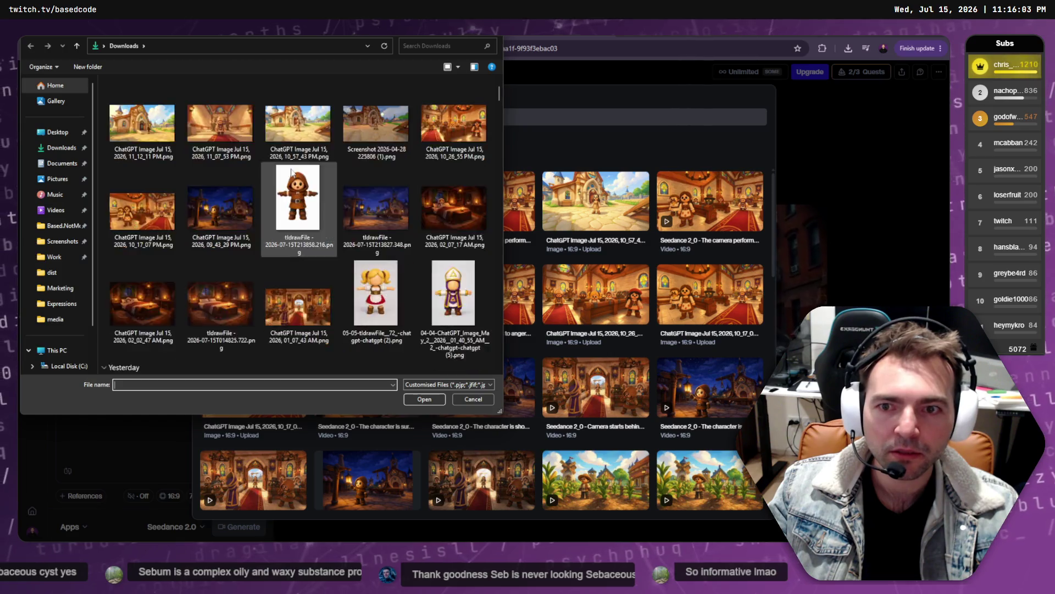
{"action": "scroll", "coordinate": [294, 174], "scroll_direction": "up", "scroll_amount": 2}
{"action": "scroll", "coordinate": [294, 174], "scroll_direction": "up", "scroll_amount": 3}
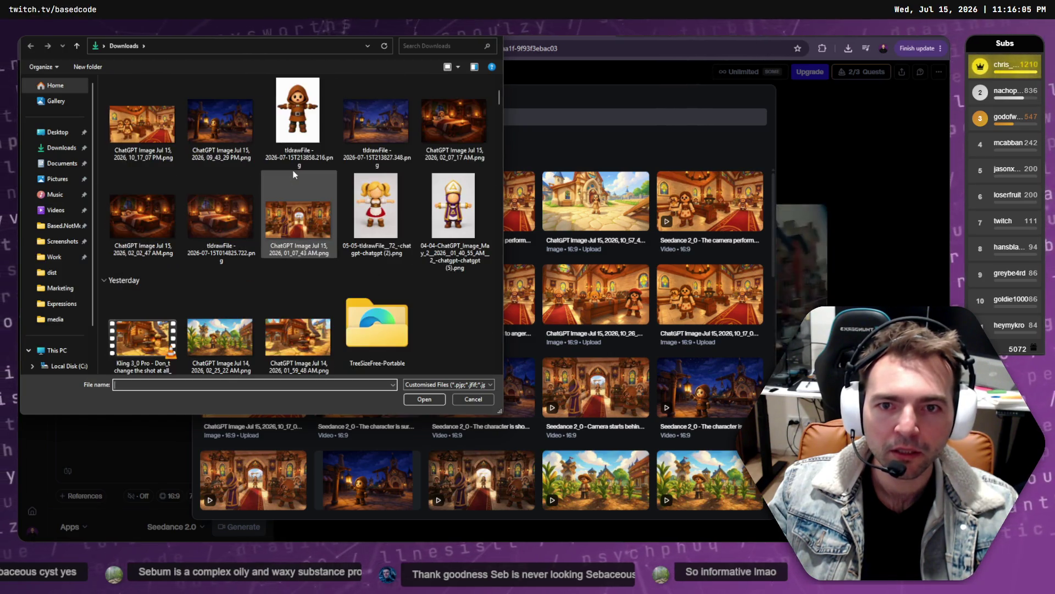
{"action": "key", "text": "Escape"}
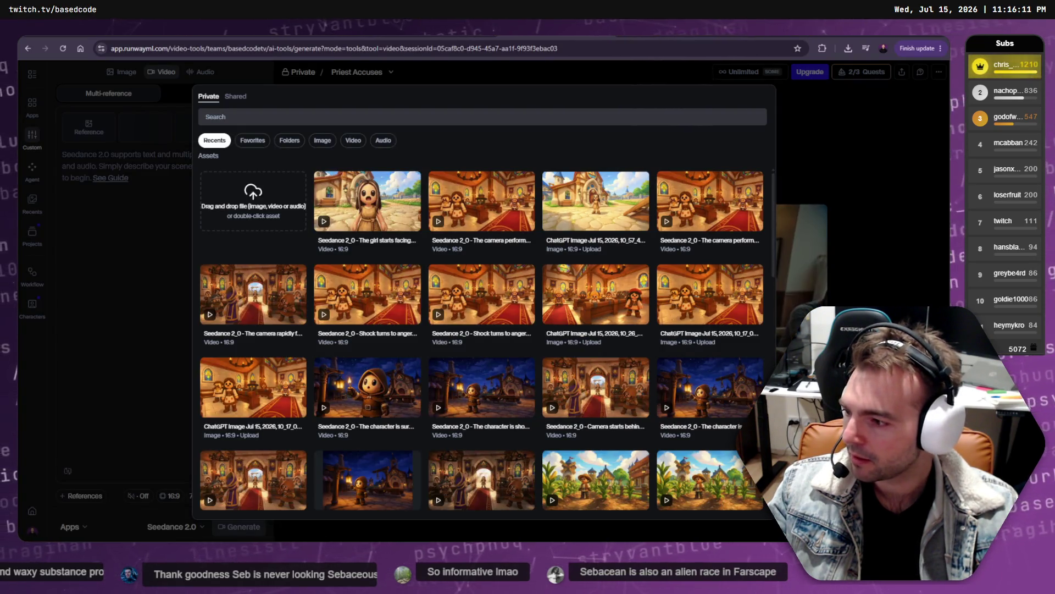
- Download the cathedral priest image from ChatGPT and reopen Runway's reference upload
{"action": "key", "text": "alt+Tab"}
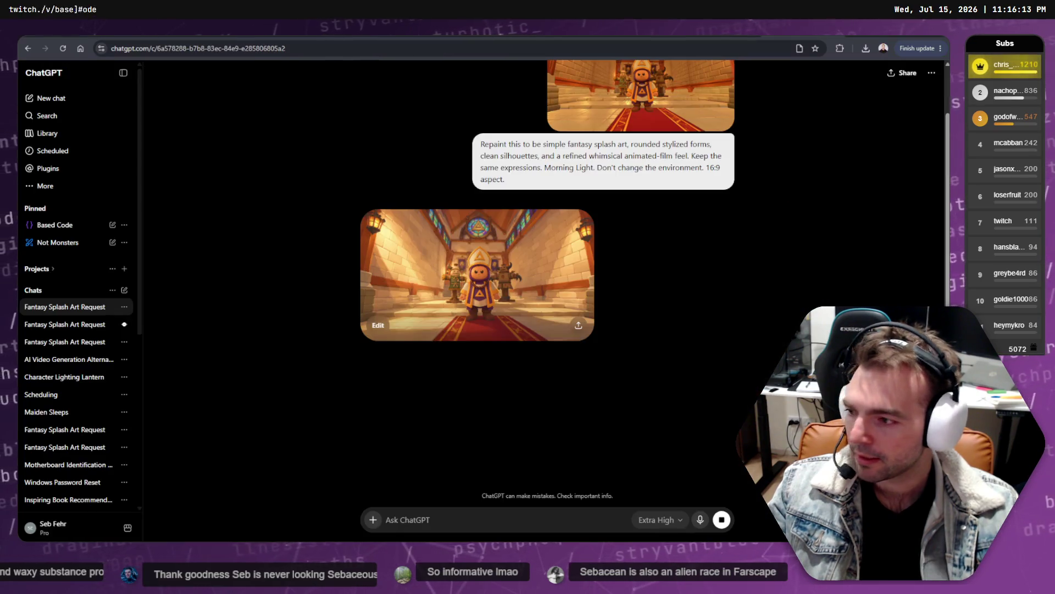
{"action": "left_click", "coordinate": [517, 272]}
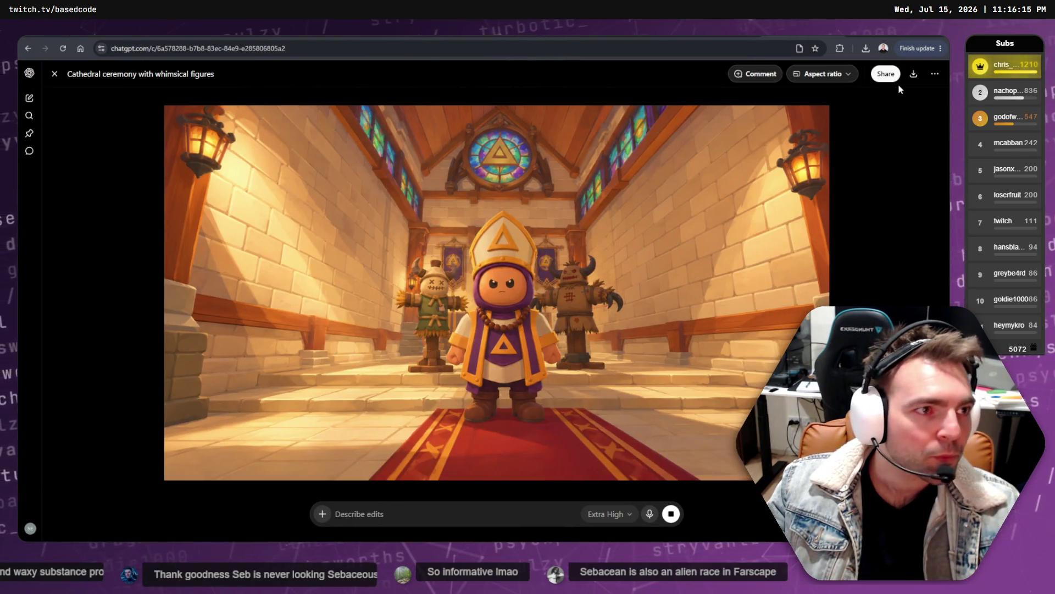
{"action": "left_click", "coordinate": [914, 74]}
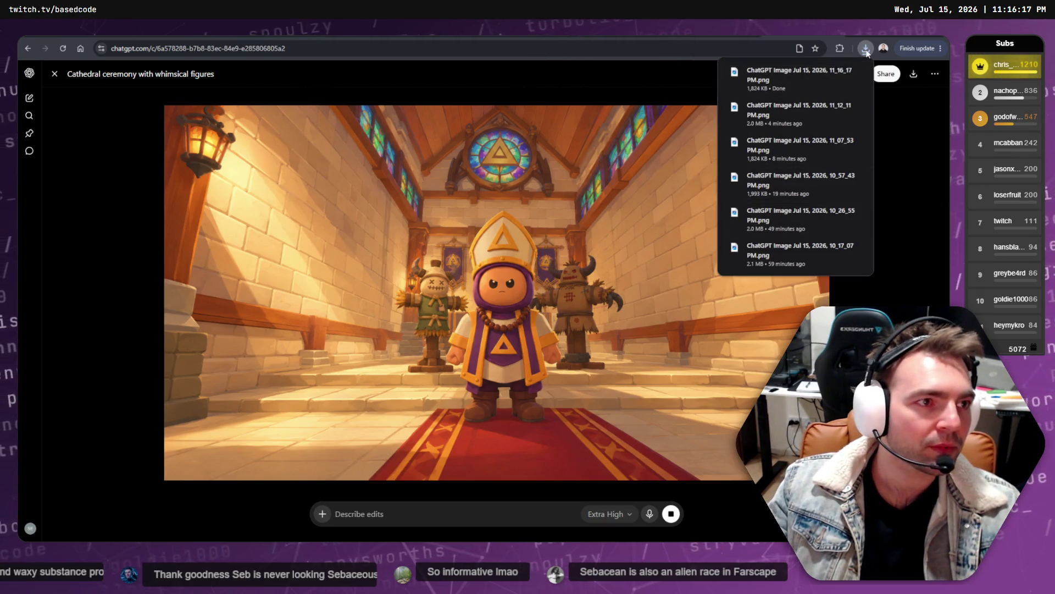
{"action": "key", "text": "alt+Tab"}
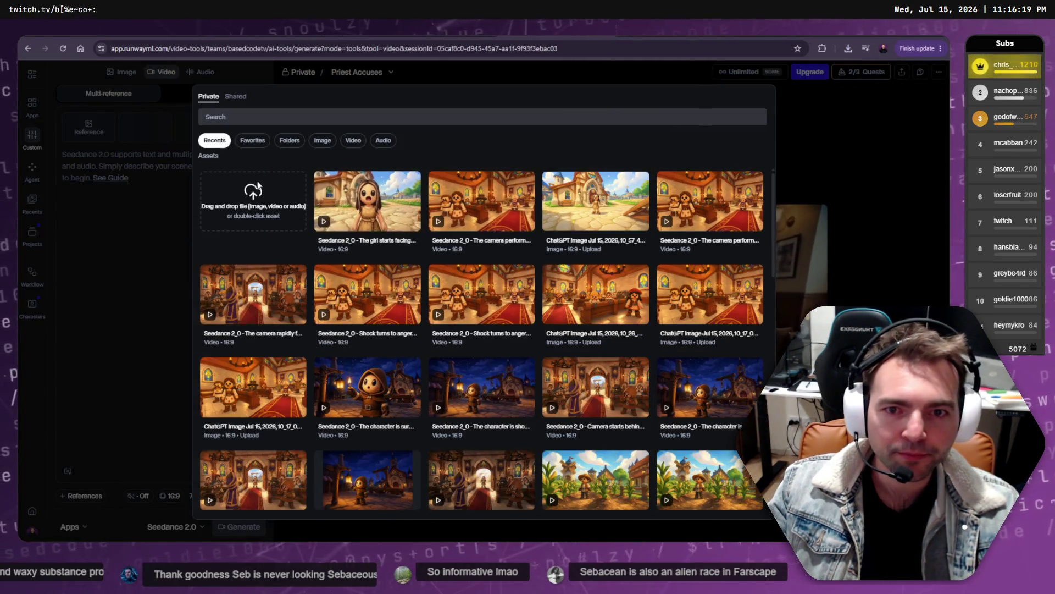
{"action": "left_click", "coordinate": [264, 201]}
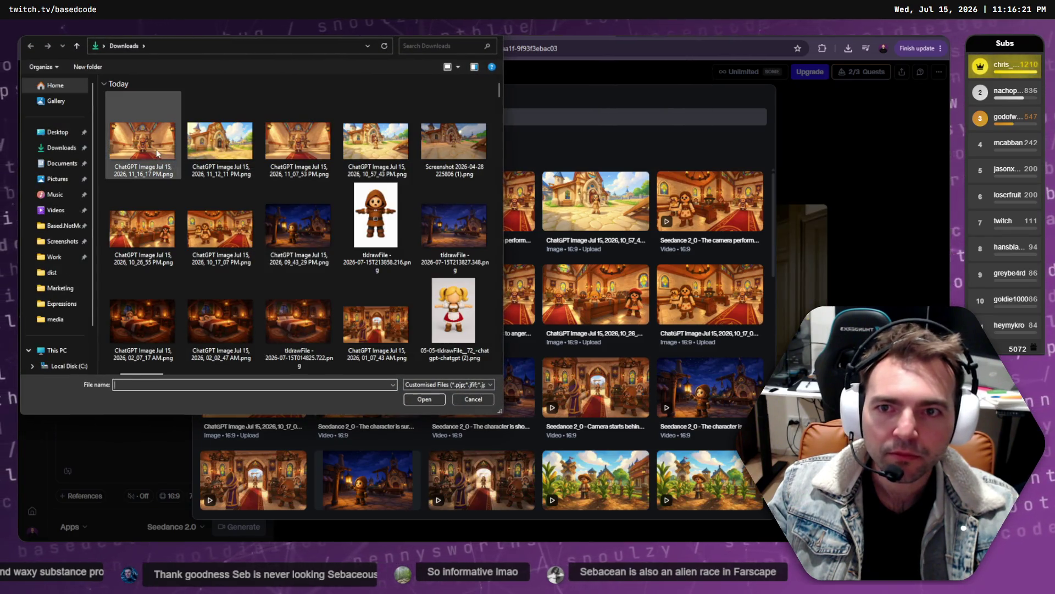
- Upload the newest ChatGPT priest image as Image 1 and begin the prompt 'The character is dramatically orating'
{"action": "left_click", "coordinate": [147, 146]}
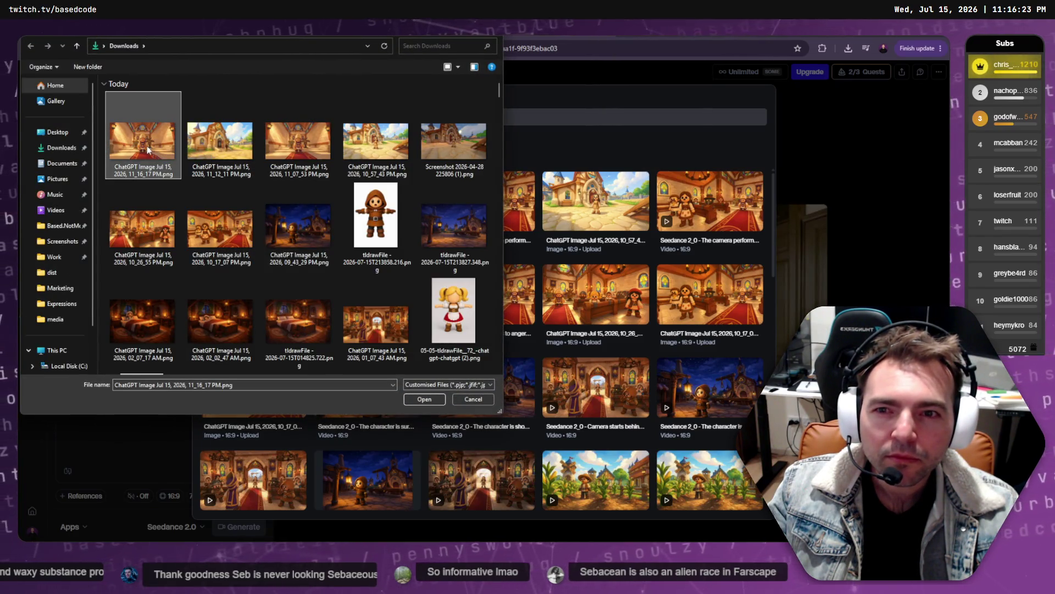
{"action": "double_click", "coordinate": [150, 139]}
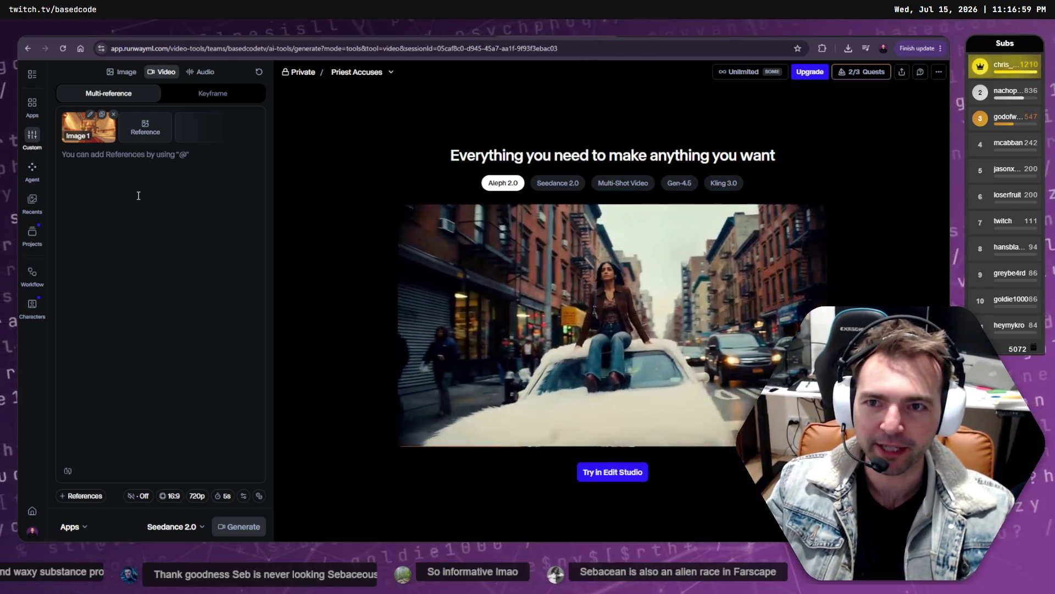
{"action": "type", "text": "T"}
{"action": "type", "text": "je"}
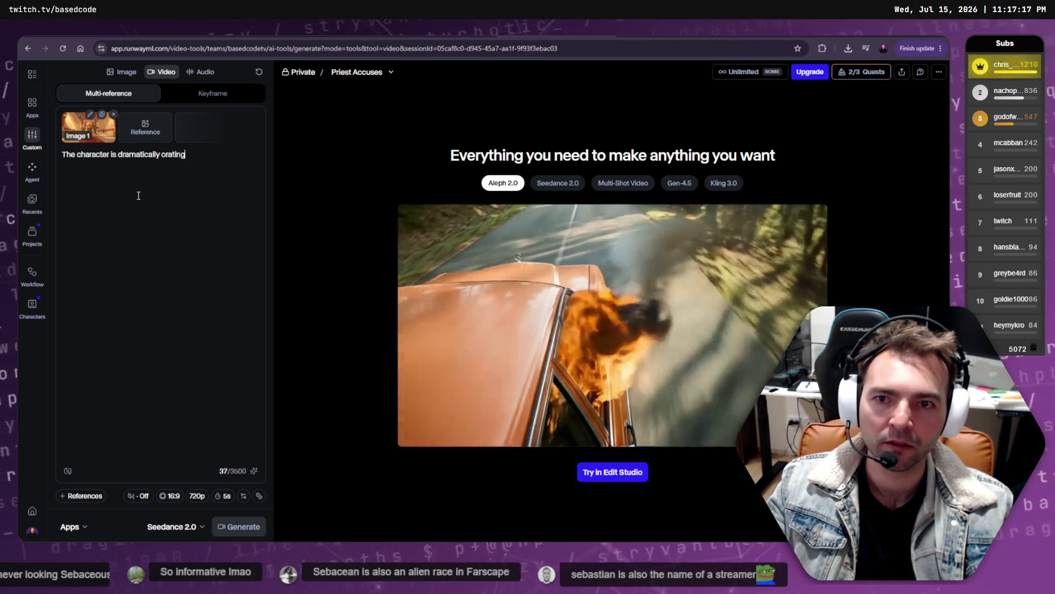
- Open a new browser tab to look up a word
{"action": "key", "text": "ctrl+t"}
- Search 'define: orating', then end the prompt with 'then stops and points toward the camera accusingly.'
{"action": "type", "text": "define: orating"}
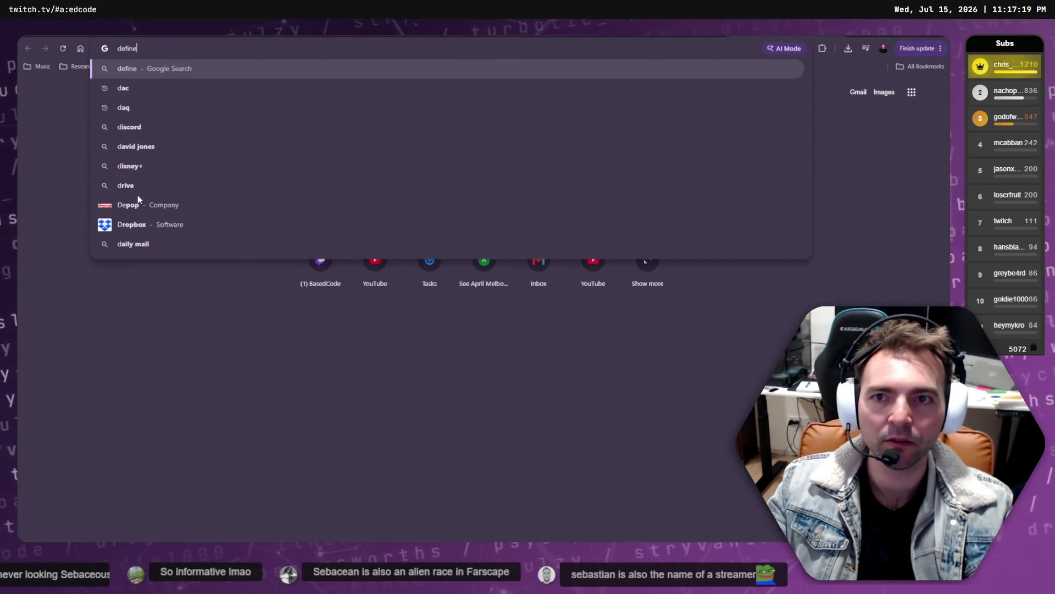
{"action": "key", "text": "Return"}
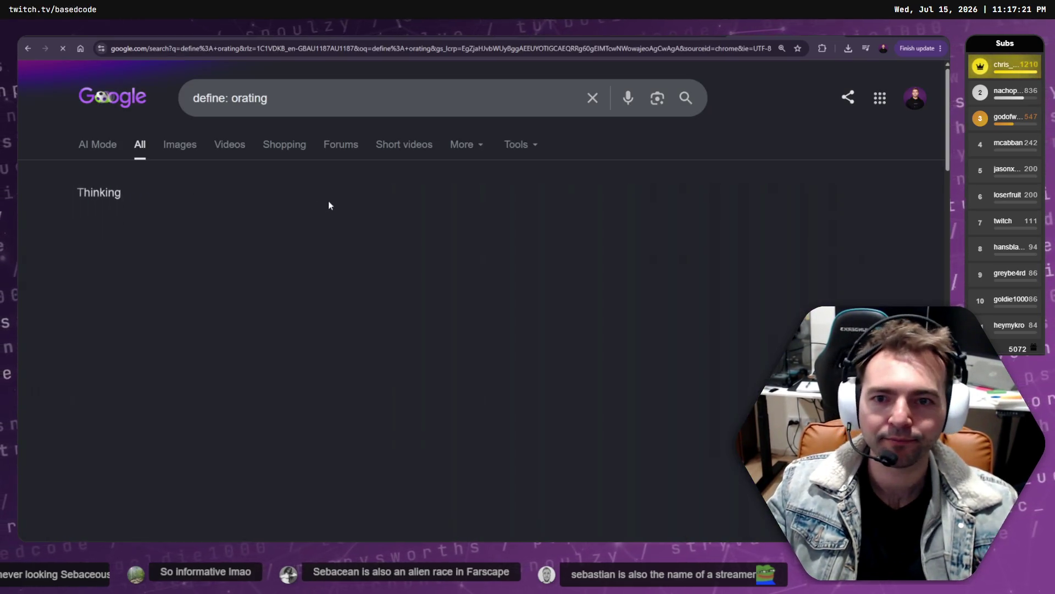
{"action": "double_click", "coordinate": [150, 226]}
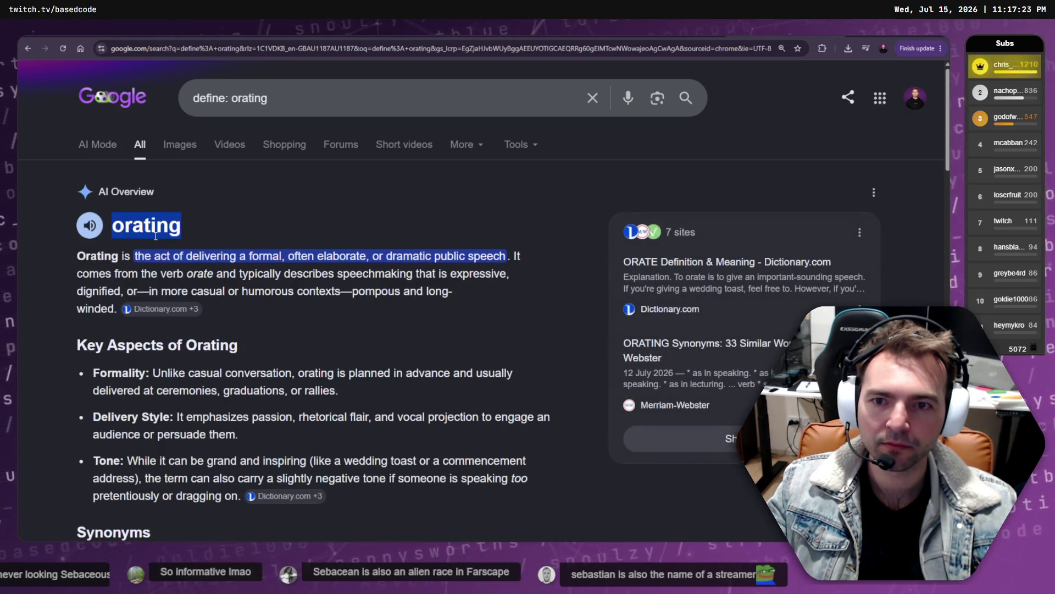
{"action": "key", "text": "ctrl+w"}
{"action": "double_click", "coordinate": [173, 155]}
{"action": "left_click", "coordinate": [185, 174]}
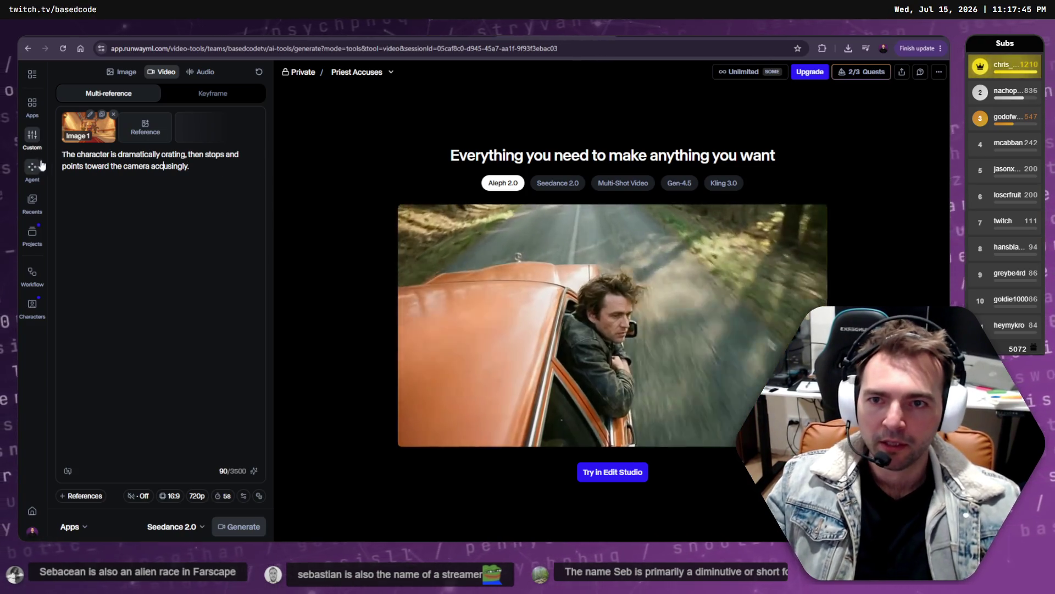
- Generate the Priest Accuses video in Credits Mode, then check the other sessions and Vagabond Flees
{"action": "left_click", "coordinate": [239, 526]}
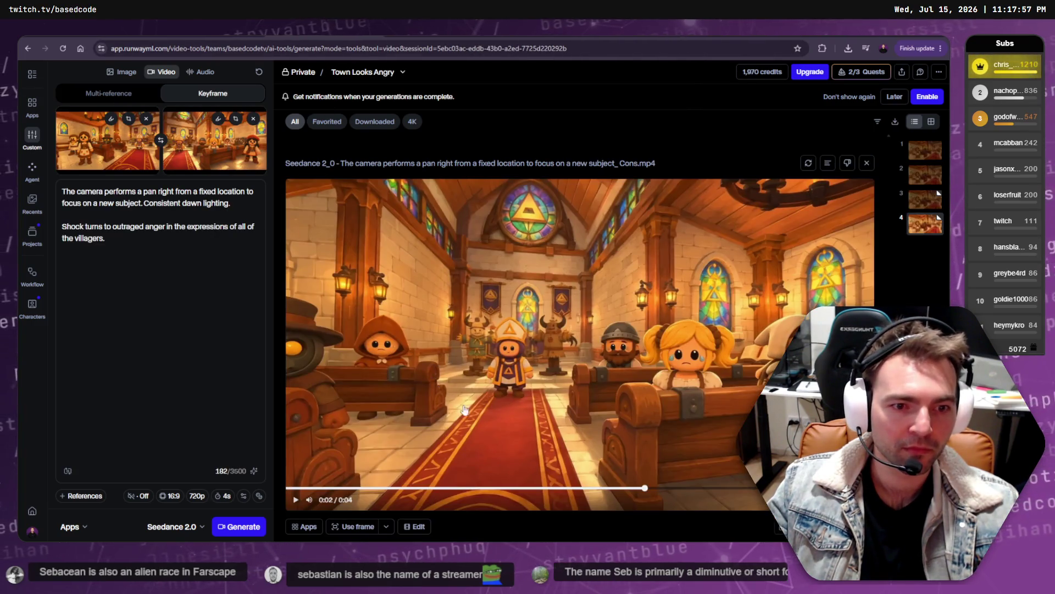
{"action": "left_click", "coordinate": [315, 488]}
{"action": "left_click", "coordinate": [295, 499]}
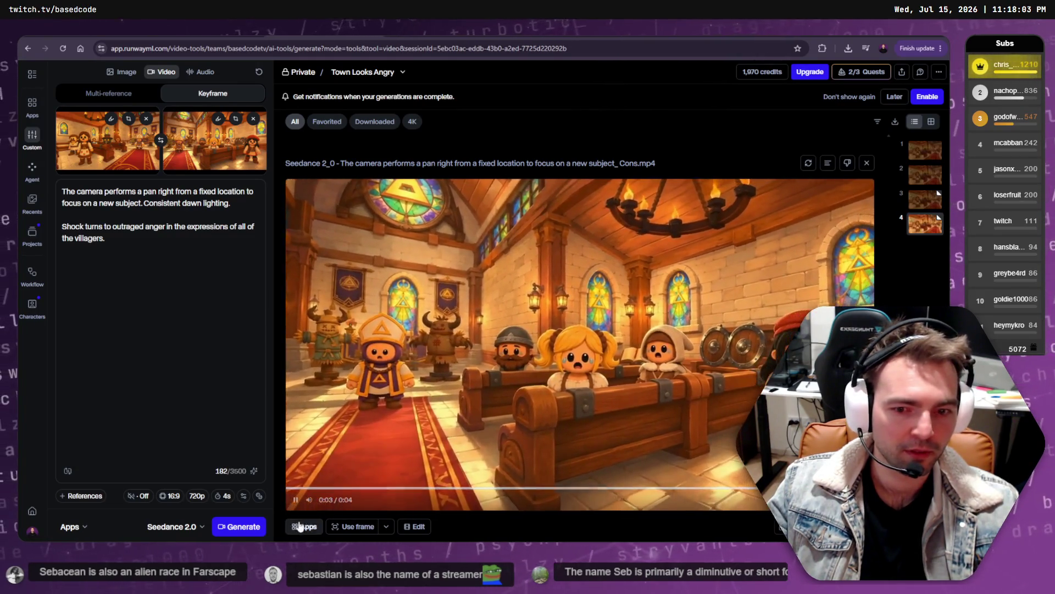
{"action": "left_click", "coordinate": [225, 35]}
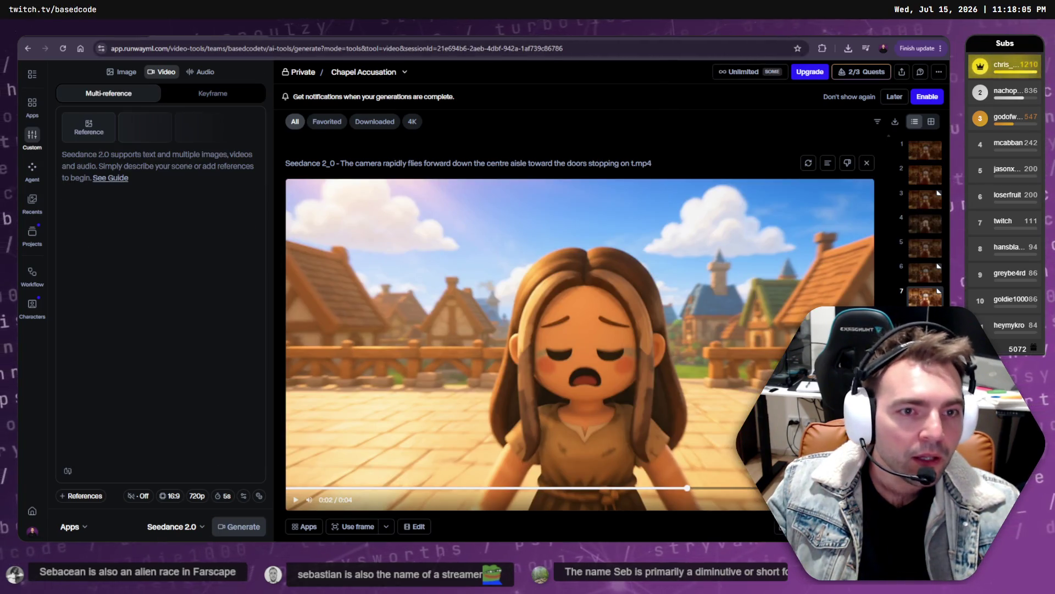
{"action": "left_click", "coordinate": [225, 35]}
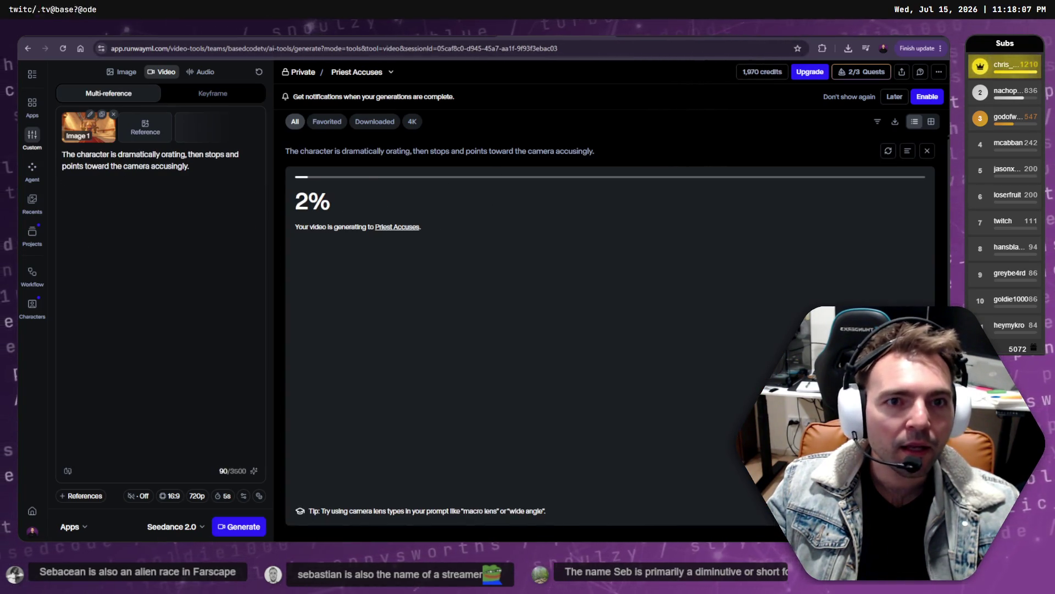
{"action": "key", "text": "ctrl+Tab"}
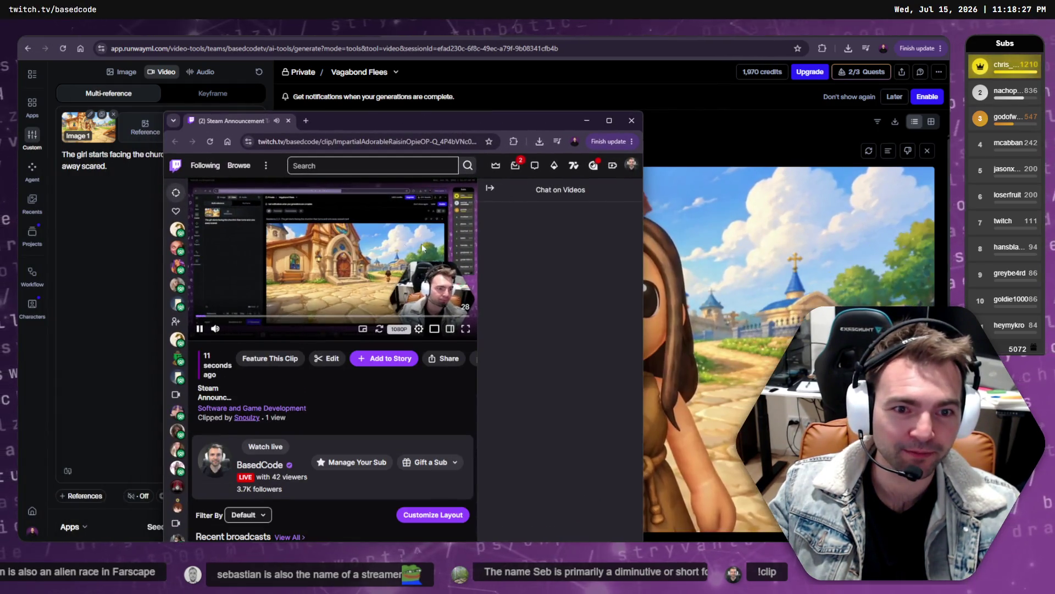
- Enlarge the Twitch clip, scrub to the girl facing the camera around 00:00:20, and play it
{"action": "double_click", "coordinate": [457, 117]}
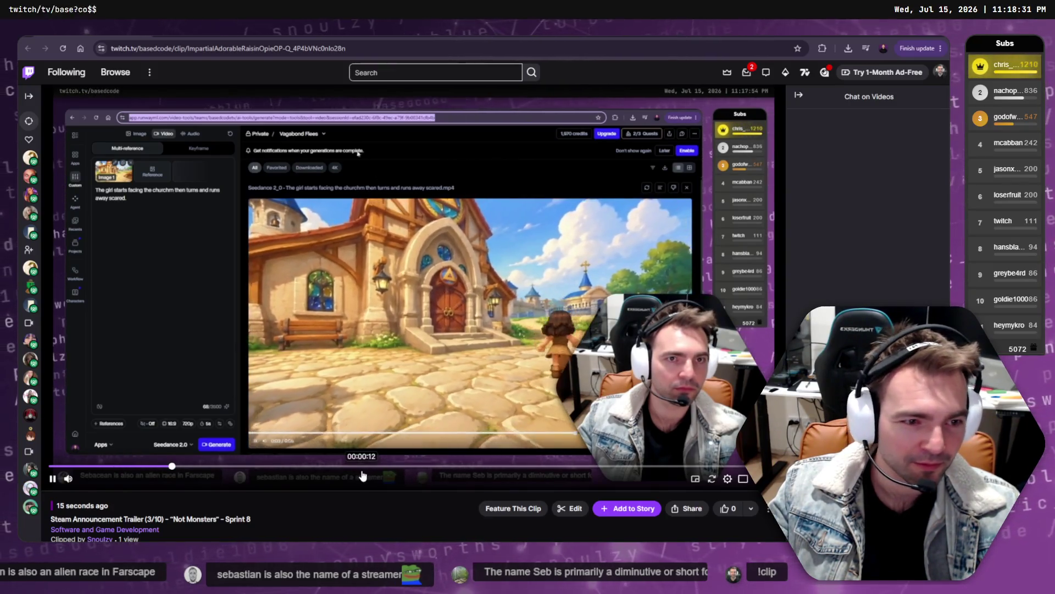
{"action": "left_click", "coordinate": [400, 466]}
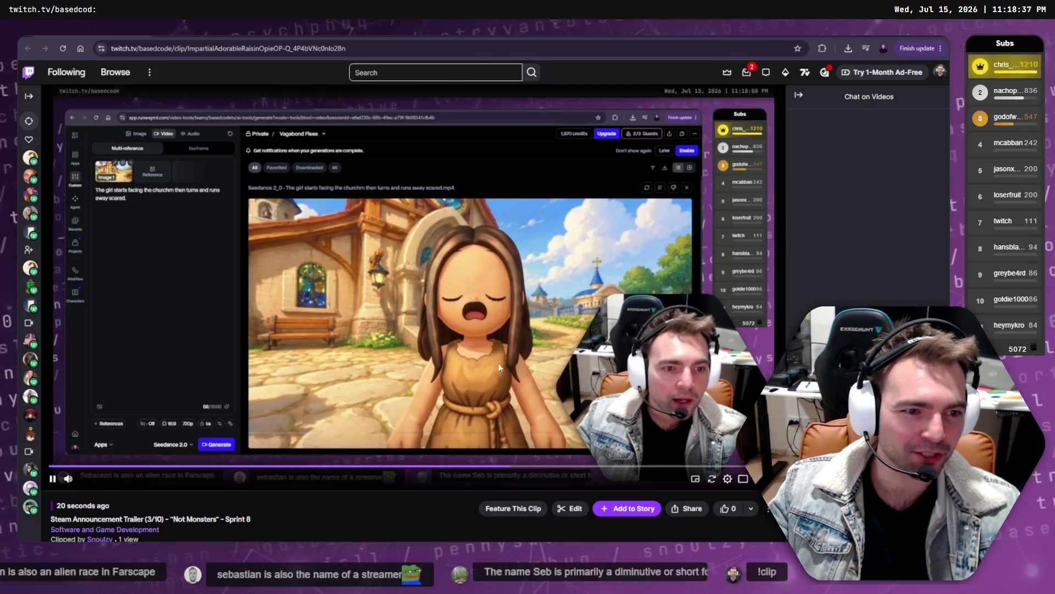
{"action": "left_click", "coordinate": [496, 361]}
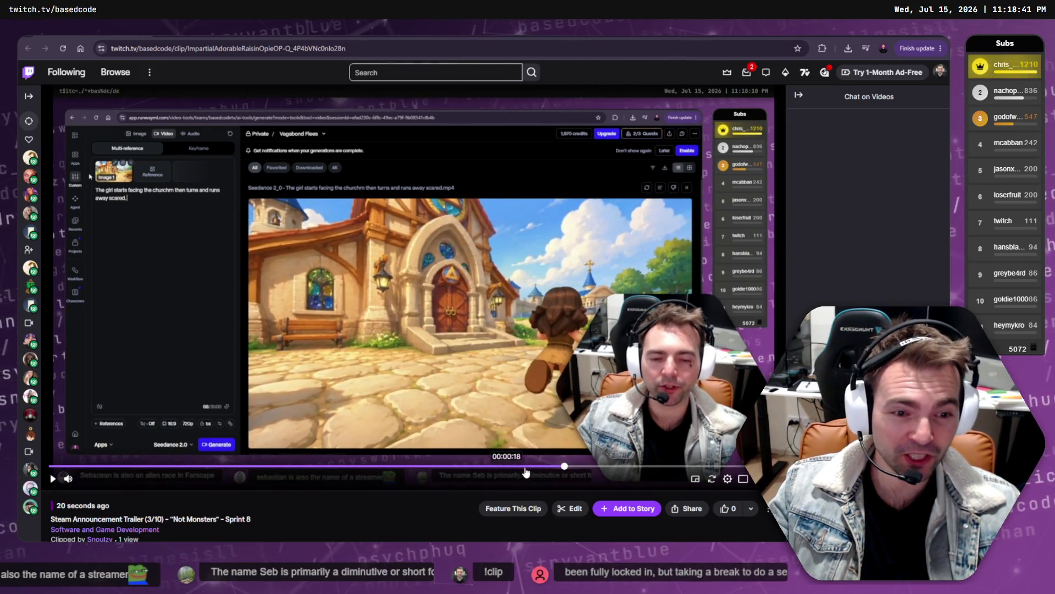
{"action": "left_click_drag", "start_coordinate": [536, 474], "coordinate": [539, 473]}
{"action": "key", "text": "space"}
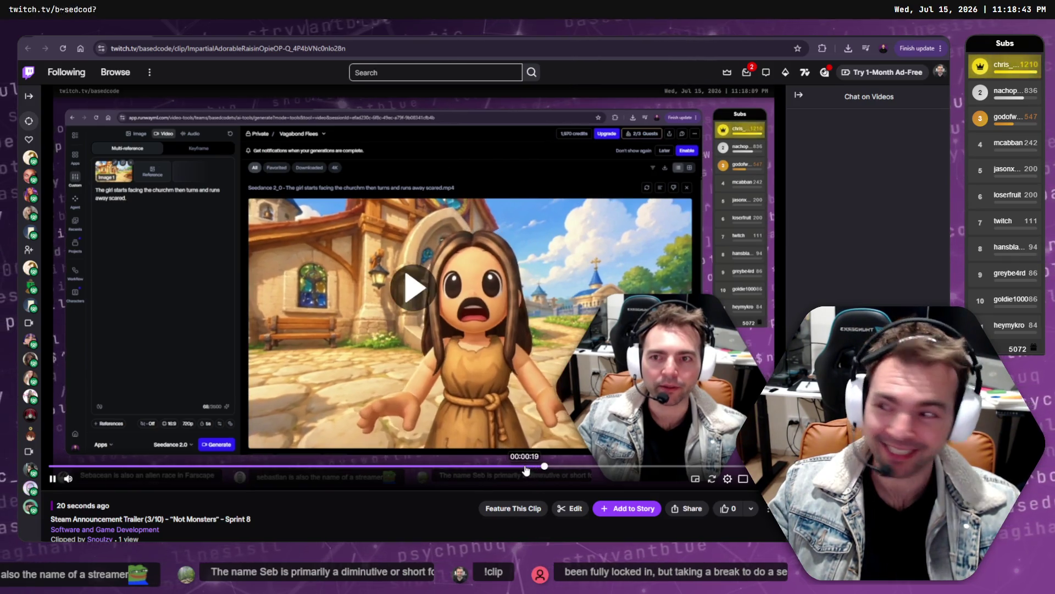
{"action": "key", "text": "space"}
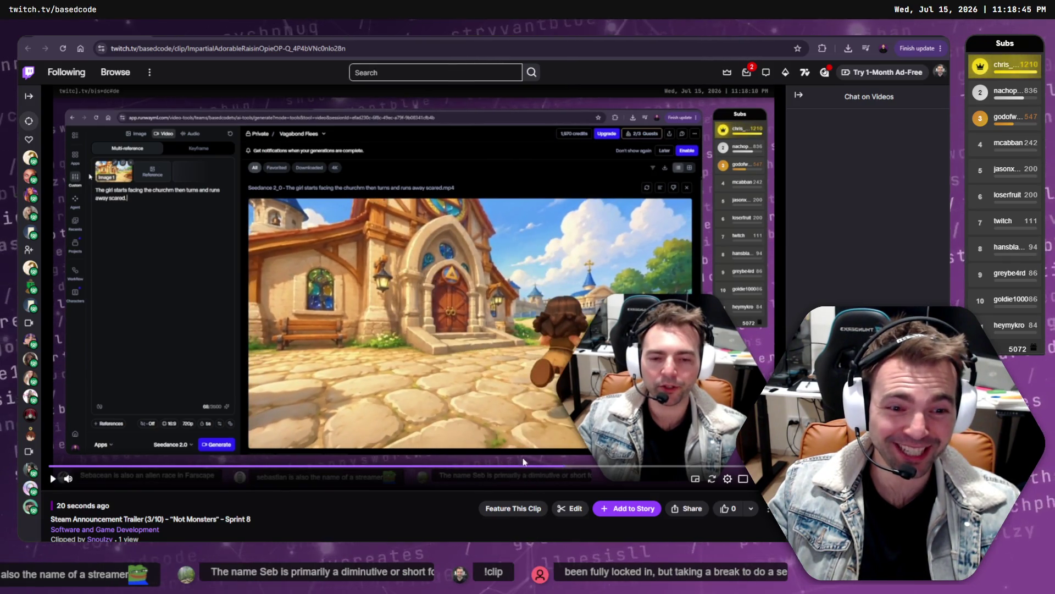
{"action": "left_click", "coordinate": [529, 467]}
{"action": "left_click_drag", "start_coordinate": [533, 470], "coordinate": [554, 471]}
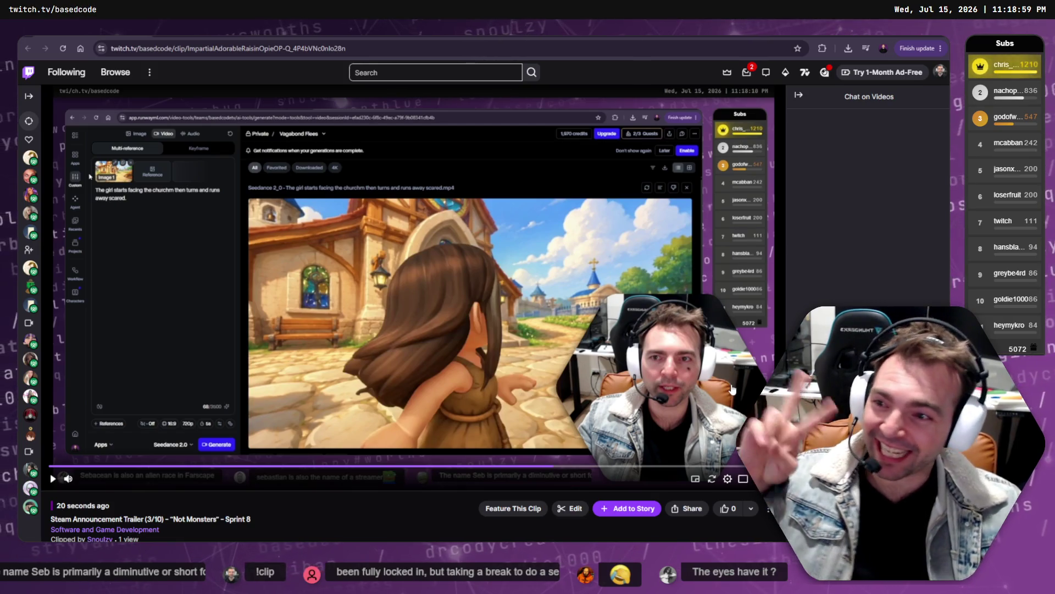
{"action": "left_click", "coordinate": [509, 307]}
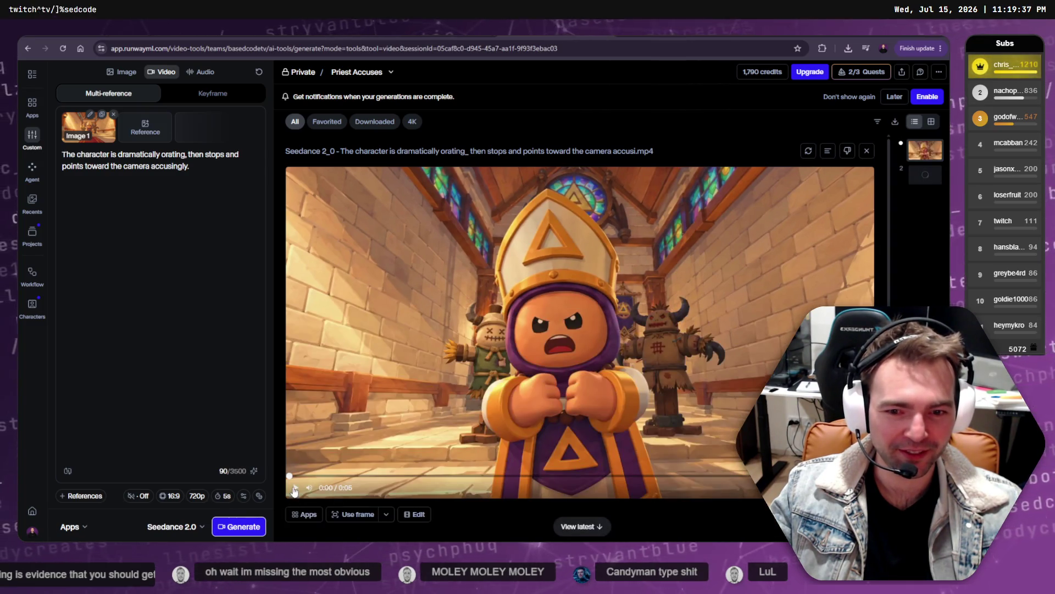
- Play the finished accusing-priest video, then show the downloaded file in its Downloads folder
{"action": "left_click", "coordinate": [294, 488]}
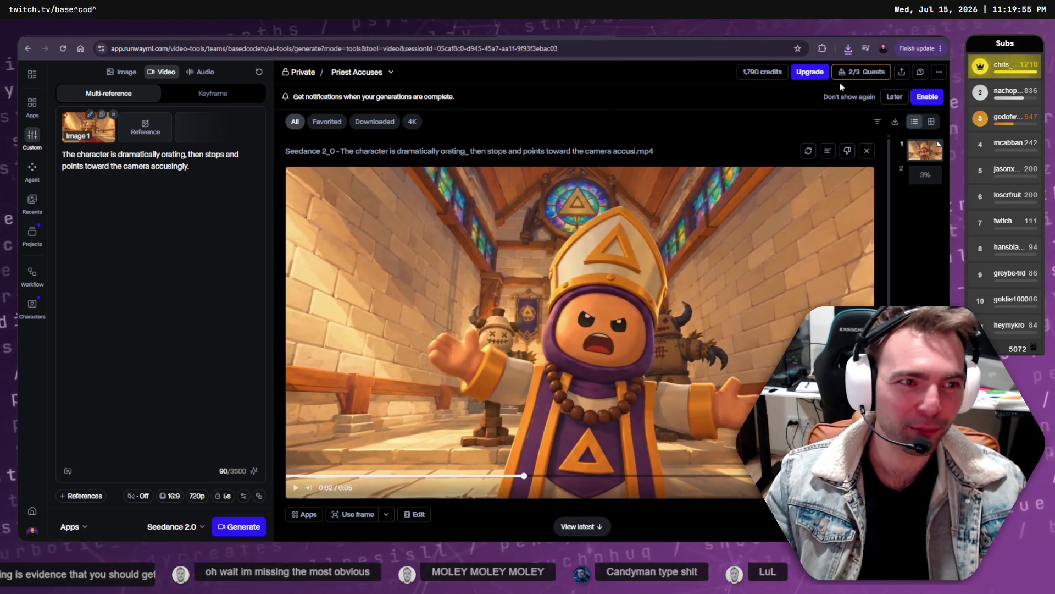
{"action": "left_click", "coordinate": [849, 49]}
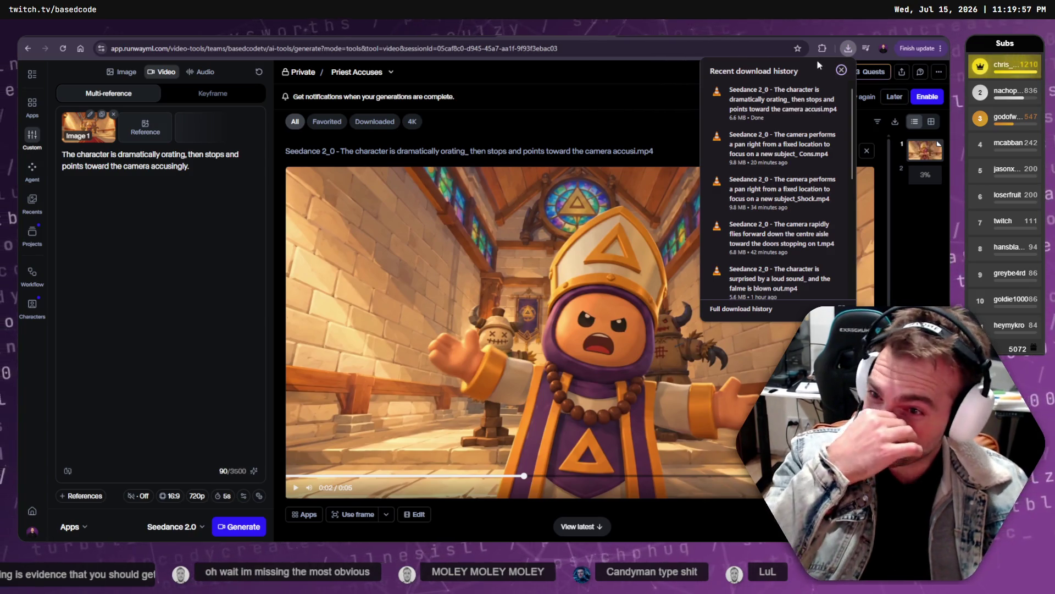
{"action": "left_click", "coordinate": [814, 91]}
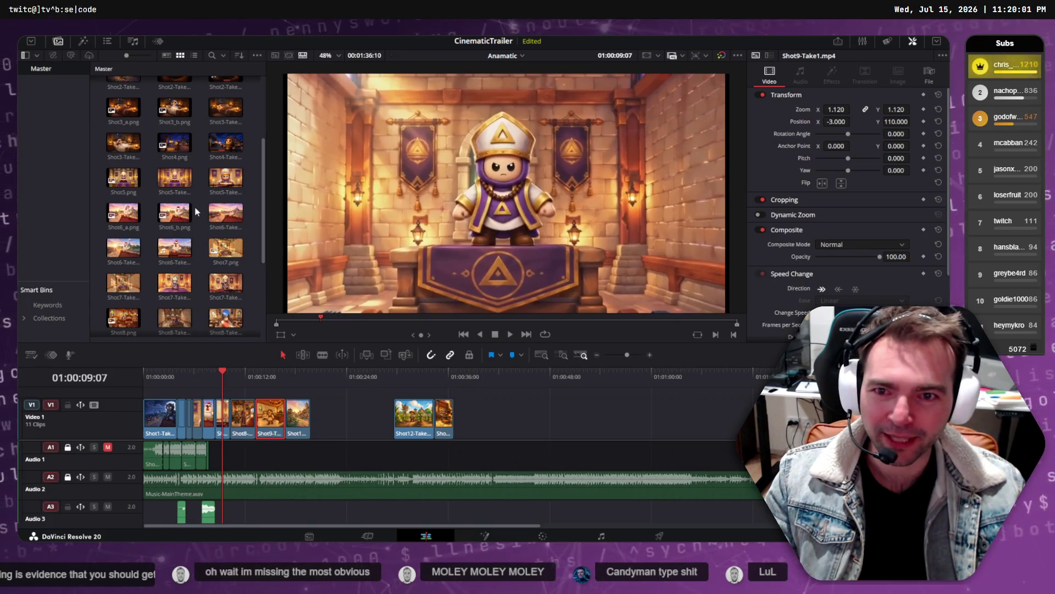
- Preview the Shot7 takes, then open Shot7-Take3's file location in File Explorer
{"action": "scroll", "coordinate": [196, 205], "scroll_direction": "down", "scroll_amount": 3}
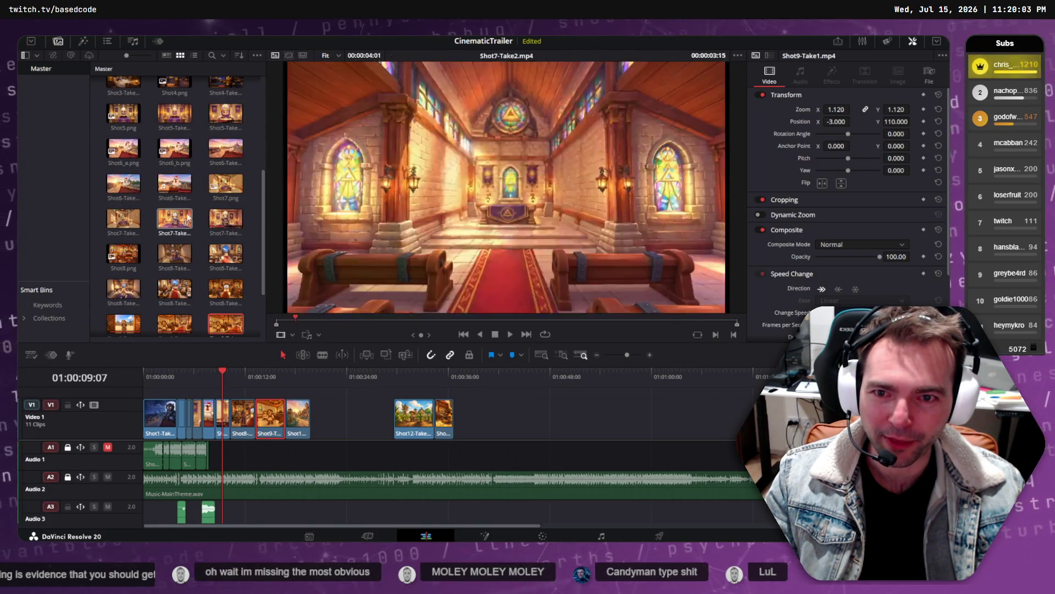
{"action": "left_click", "coordinate": [171, 218]}
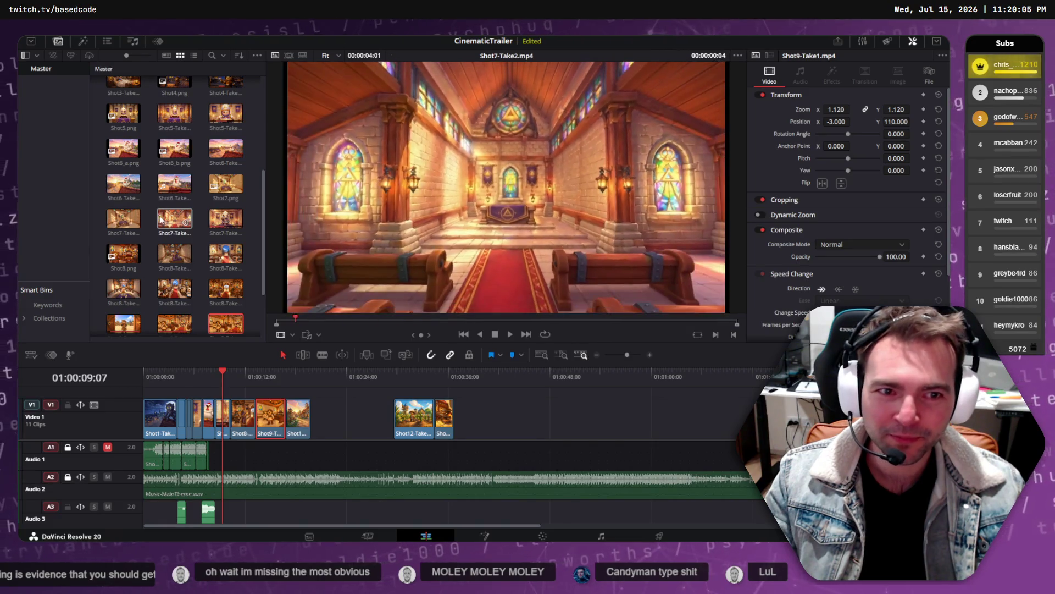
{"action": "left_click", "coordinate": [216, 225]}
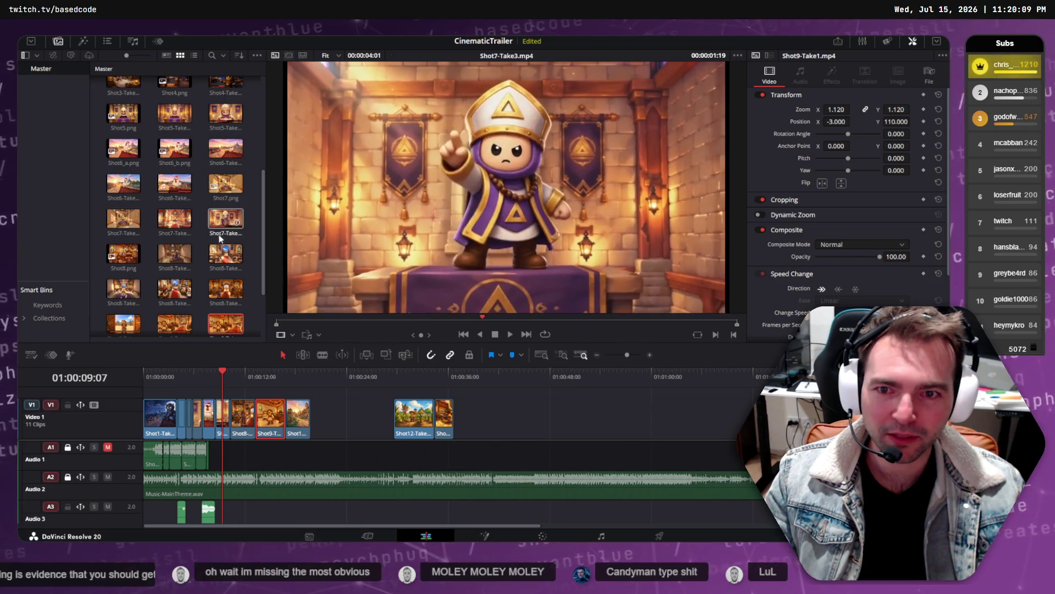
{"action": "left_click", "coordinate": [134, 222]}
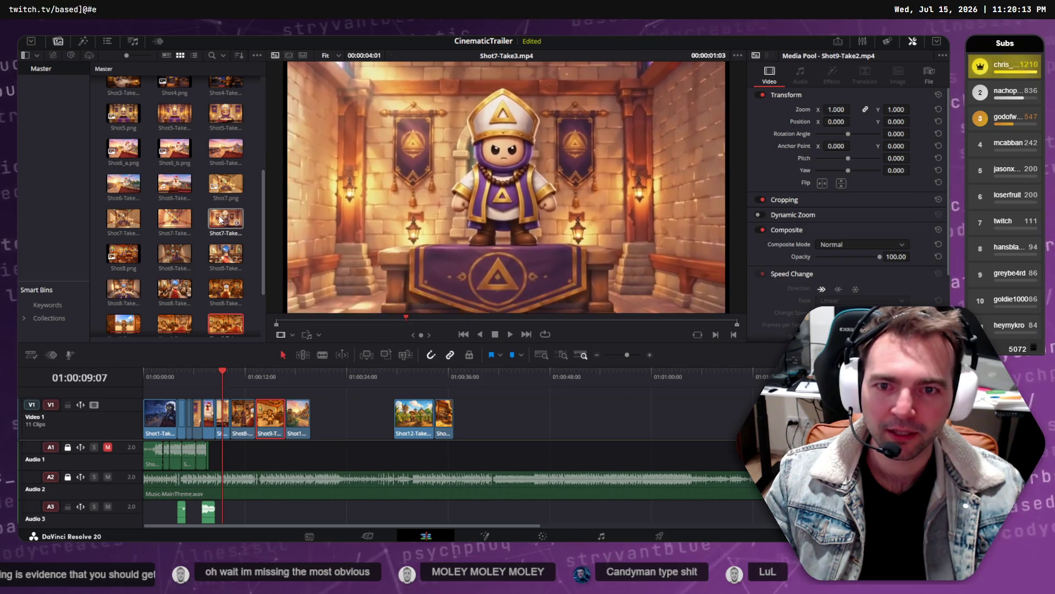
{"action": "right_click", "coordinate": [220, 217]}
{"action": "left_click", "coordinate": [274, 434]}
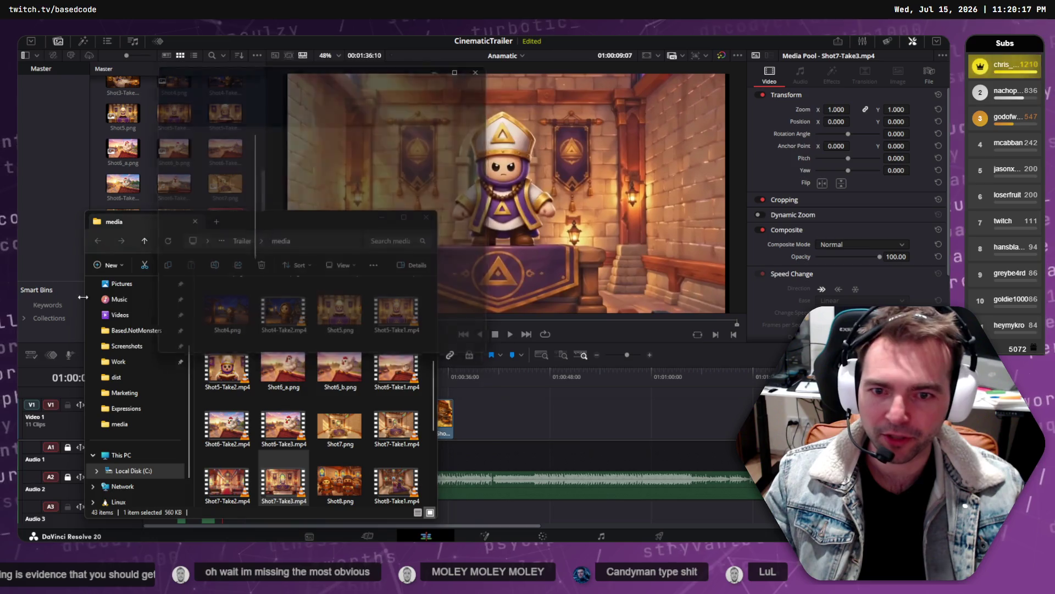
- Move the downloaded priest video into the trailer media folder and rename it Shot7-Take4.mp4
{"action": "left_click", "coordinate": [189, 195]}
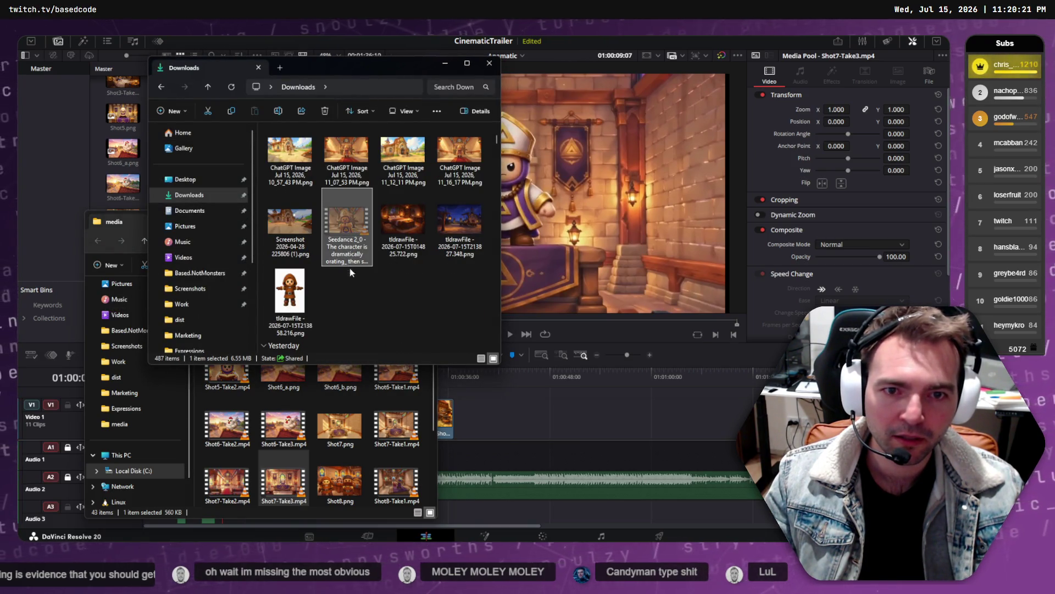
{"action": "key", "text": "ctrl+w"}
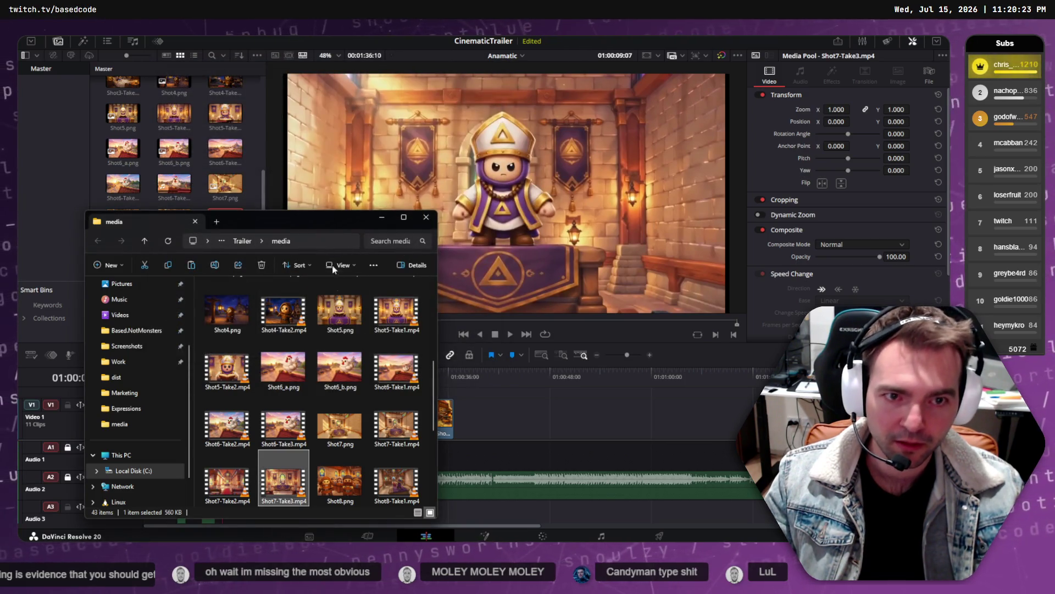
{"action": "scroll", "coordinate": [328, 428], "scroll_direction": "down", "scroll_amount": 3}
{"action": "left_click", "coordinate": [395, 464]}
{"action": "key", "text": "F2"}
{"action": "type", "text": "Shot7-Take4.mp4"}
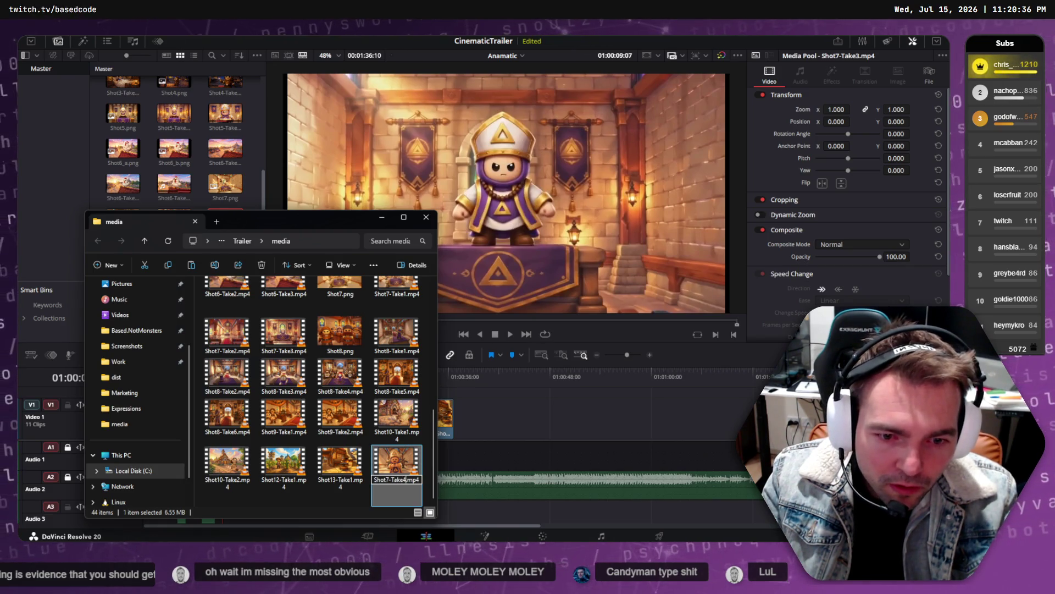
{"action": "key", "text": "Return"}
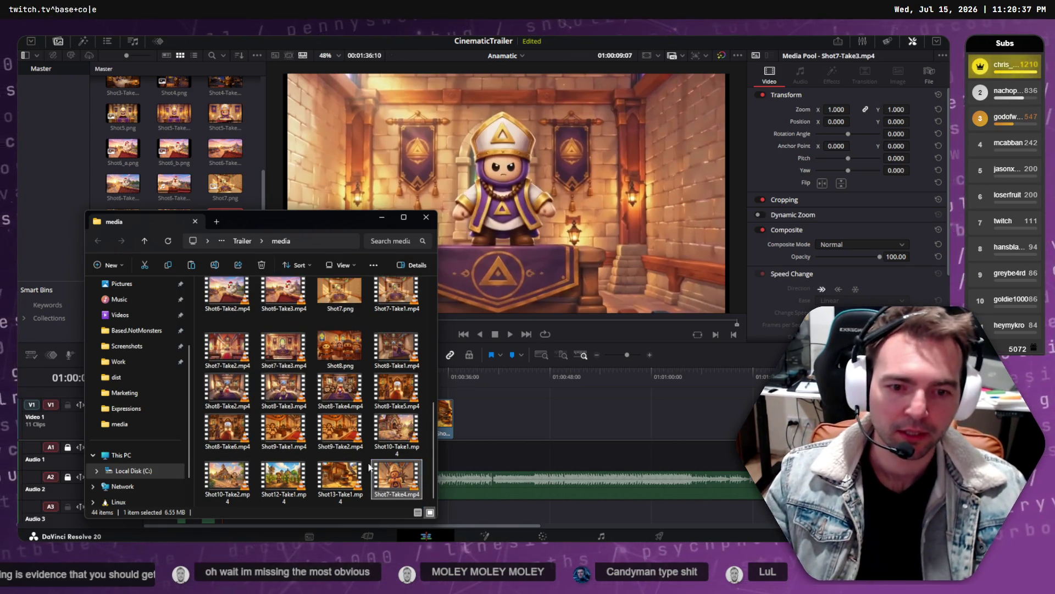
- Import Shot7-Take4.mp4 into the Media Pool, preview it, and place it on V1 after Shot12
{"action": "mouse_move", "coordinate": [394, 483]}
{"action": "left_mouse_down"}
{"action": "mouse_move", "coordinate": [231, 167]}
{"action": "mouse_move", "coordinate": [200, 154]}
{"action": "mouse_move", "coordinate": [200, 162]}
{"action": "left_mouse_up"}
{"action": "scroll", "coordinate": [189, 256], "scroll_direction": "down", "scroll_amount": 3}
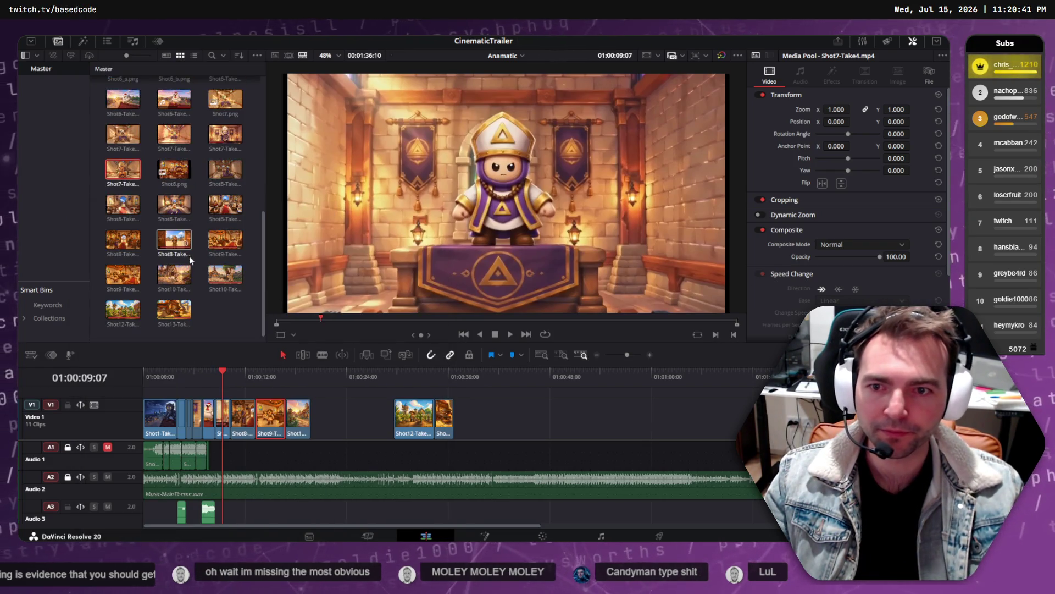
{"action": "double_click", "coordinate": [127, 177]}
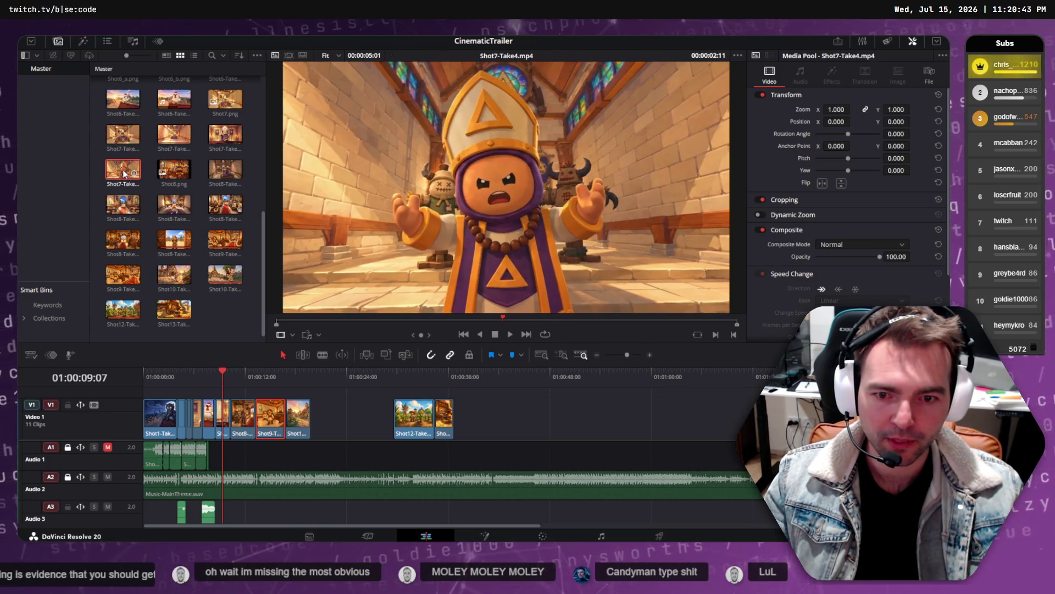
{"action": "mouse_move", "coordinate": [124, 173]}
{"action": "left_mouse_down"}
{"action": "mouse_move", "coordinate": [471, 389]}
{"action": "mouse_move", "coordinate": [487, 423]}
{"action": "left_mouse_up"}
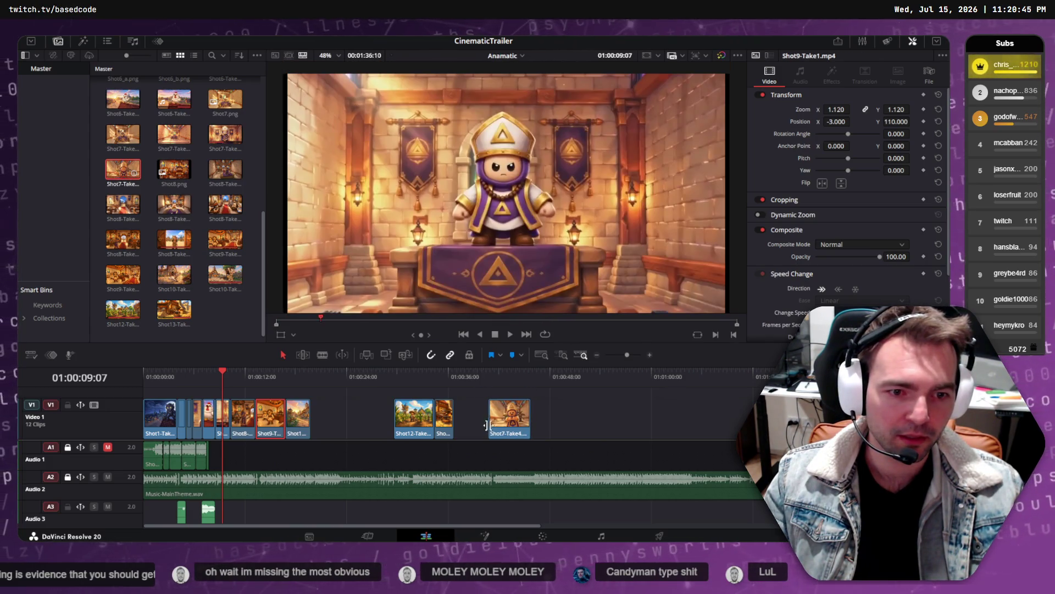
- Play back the new Shot7-Take4 clip at the end of the timeline
{"action": "left_click", "coordinate": [500, 378]}
{"action": "left_click", "coordinate": [491, 377]}
{"action": "key", "text": "space"}
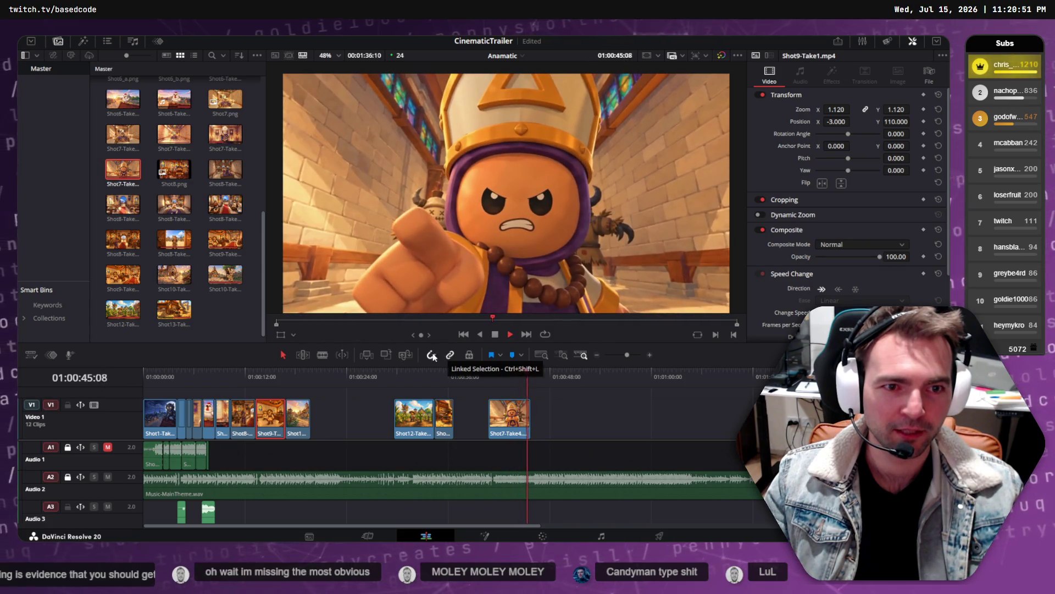
- Move Shot7-Take4 into the church sequence and delete the short Shot7-Take3 clip before it
{"action": "left_click_drag", "start_coordinate": [275, 429], "coordinate": [301, 426]}
{"action": "left_click_drag", "start_coordinate": [225, 377], "coordinate": [223, 378]}
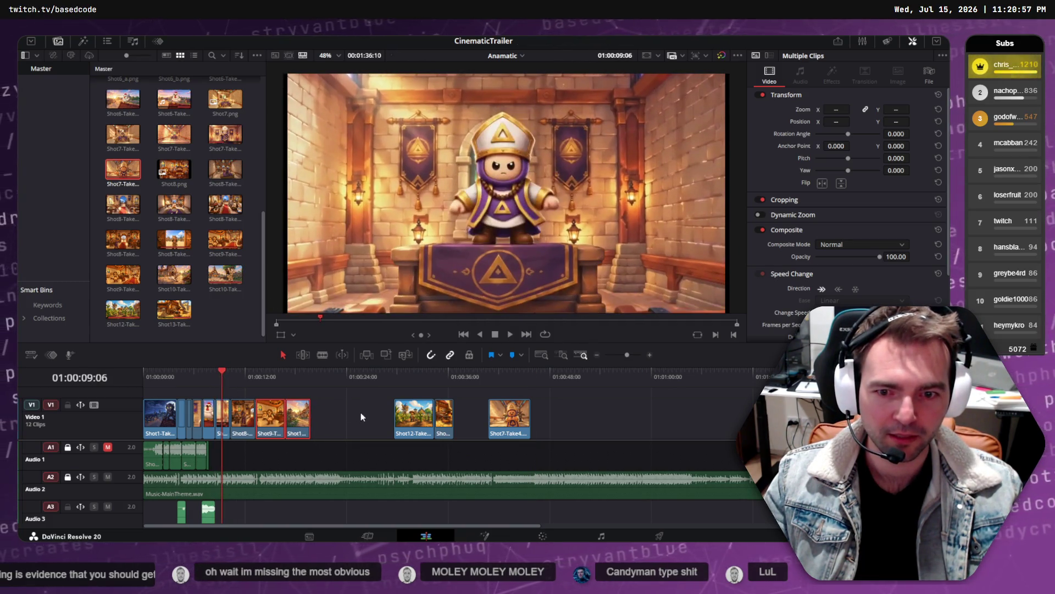
{"action": "left_click_drag", "start_coordinate": [260, 428], "coordinate": [295, 419]}
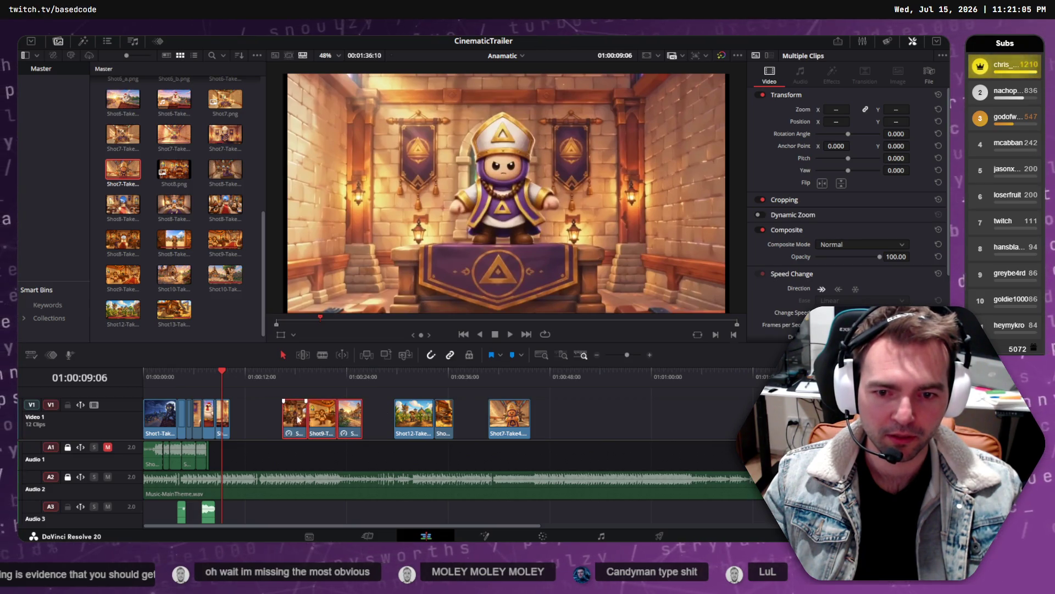
{"action": "left_click_drag", "start_coordinate": [510, 418], "coordinate": [259, 413]}
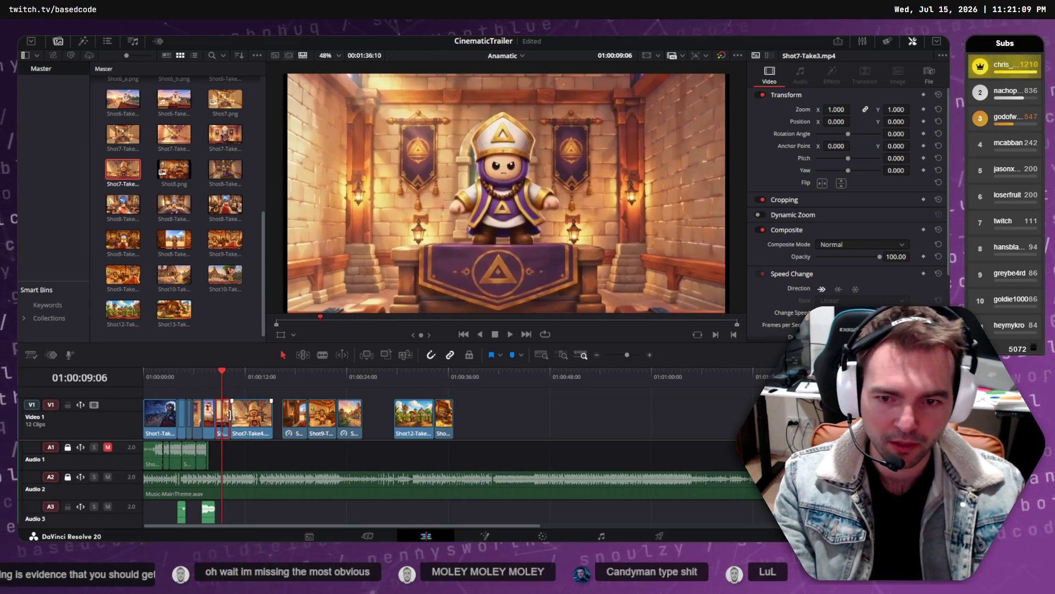
{"action": "key", "text": "Delete"}
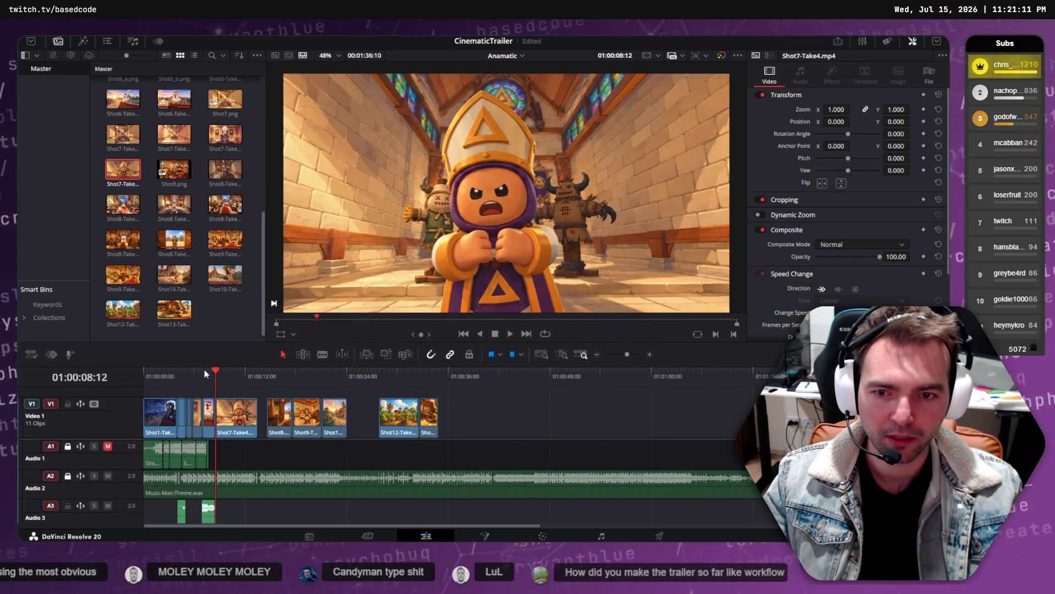
- Play the church sequence with the new shot, then select clips Shot9 through Shot13
{"action": "left_click", "coordinate": [204, 373]}
{"action": "key", "text": "space"}
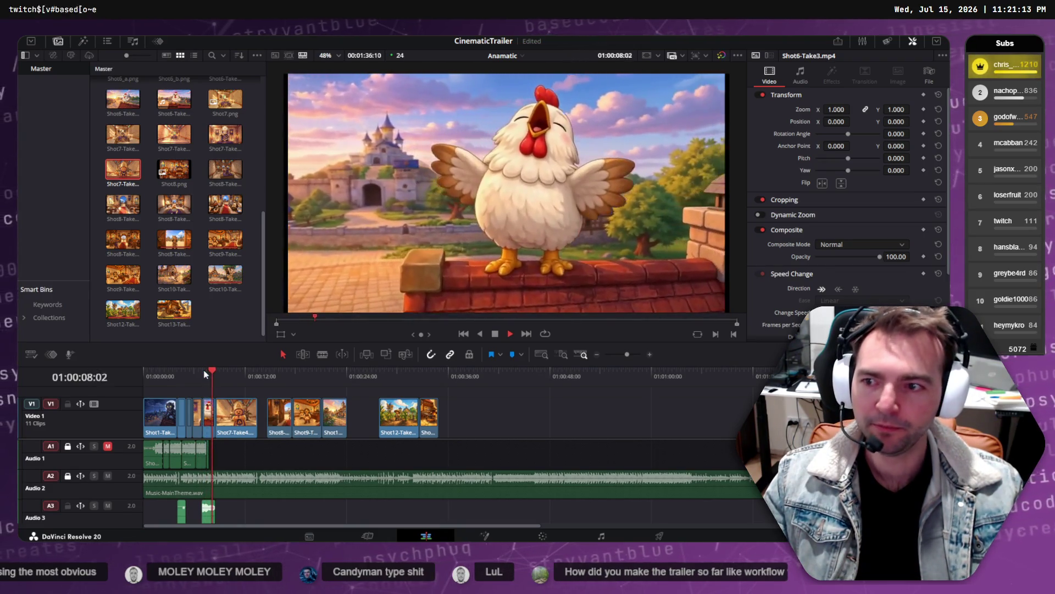
{"action": "key", "text": "space"}
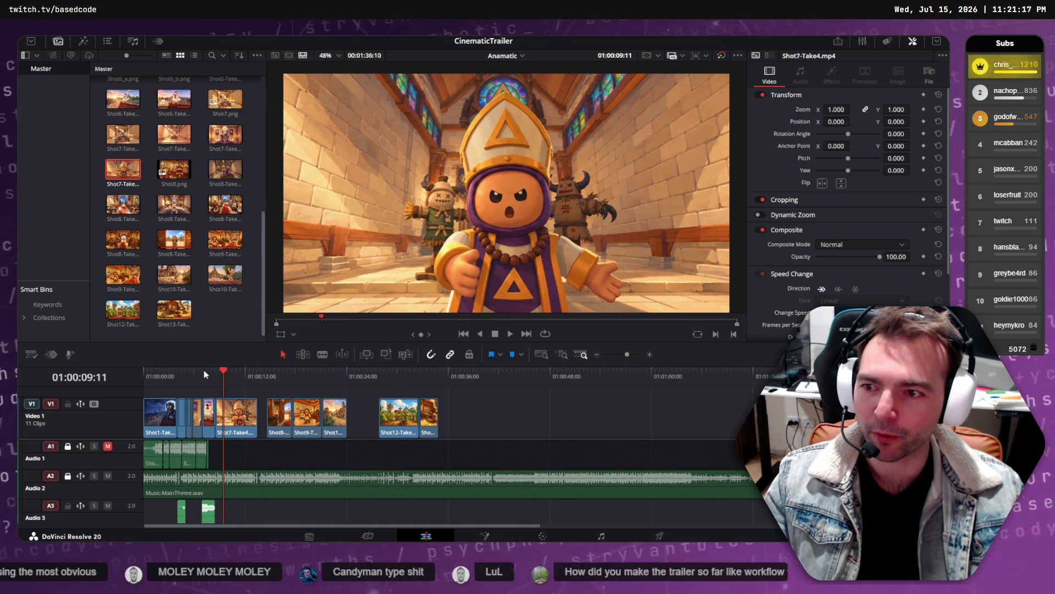
{"action": "left_click_drag", "start_coordinate": [483, 411], "coordinate": [271, 419]}
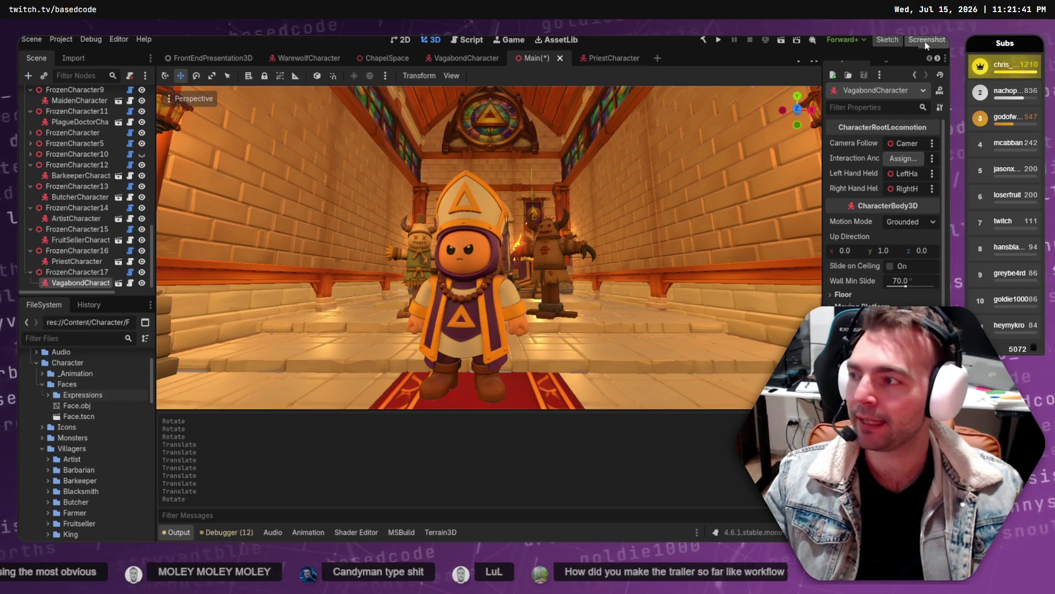
{"action": "key", "text": "alt+Tab"}
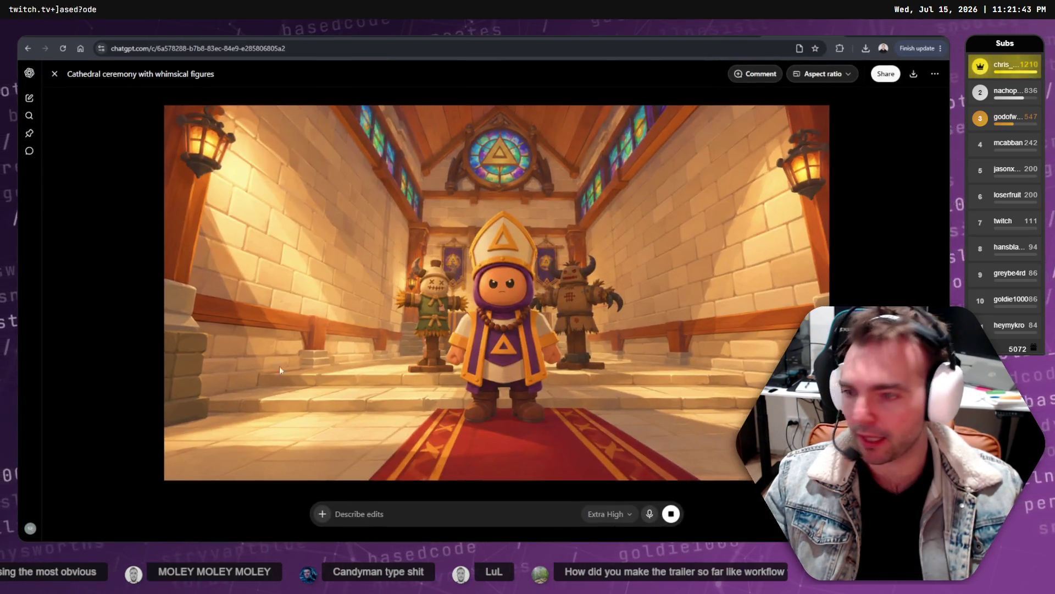
{"action": "left_click", "coordinate": [852, 136]}
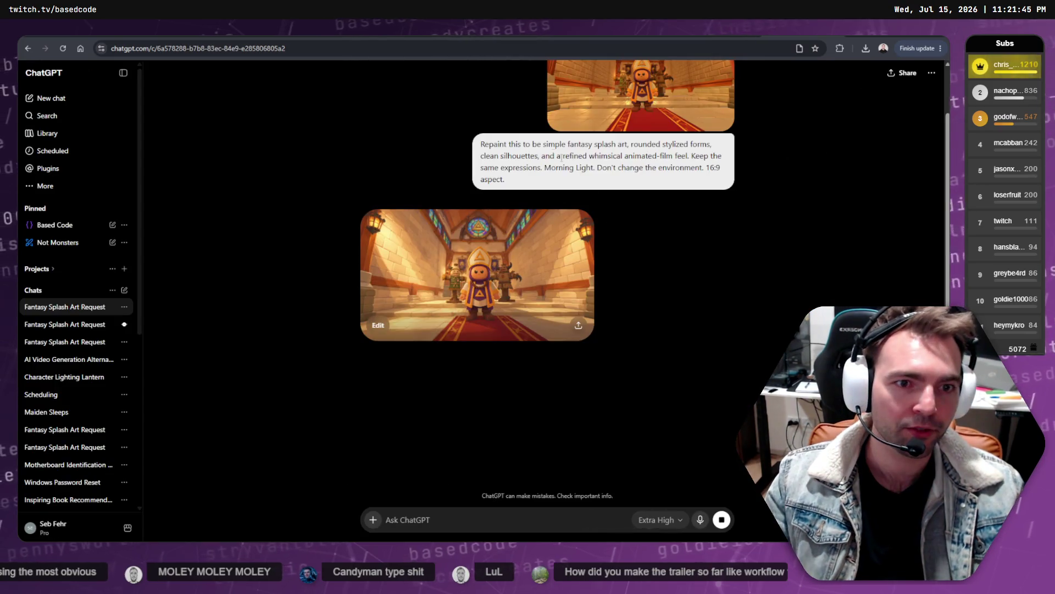
{"action": "mouse_move", "coordinate": [482, 144]}
{"action": "left_mouse_down"}
{"action": "mouse_move", "coordinate": [511, 180]}
{"action": "mouse_move", "coordinate": [657, 158]}
{"action": "left_mouse_up"}
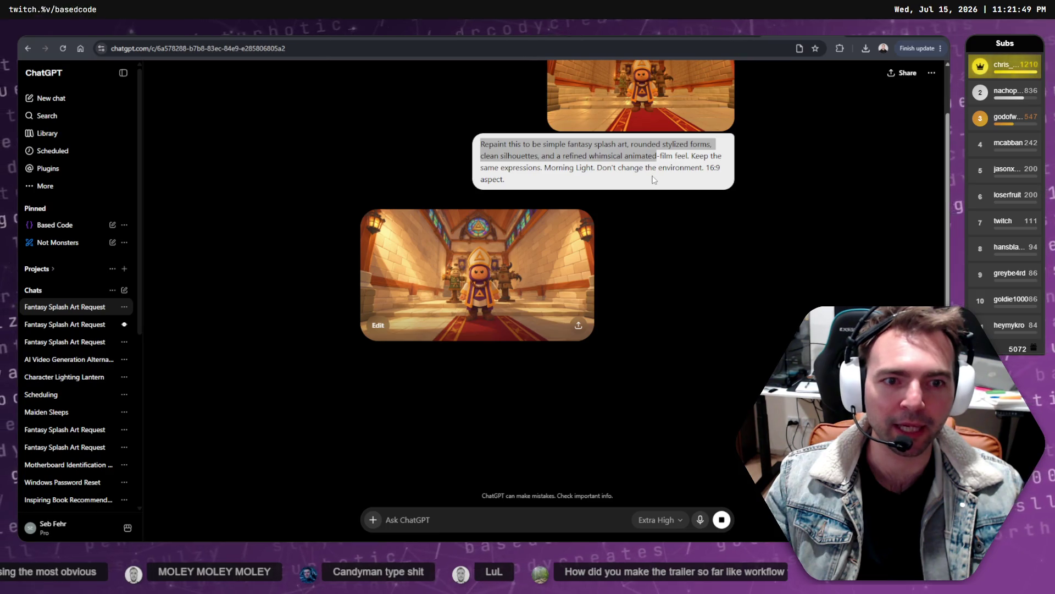
{"action": "left_click", "coordinate": [659, 180]}
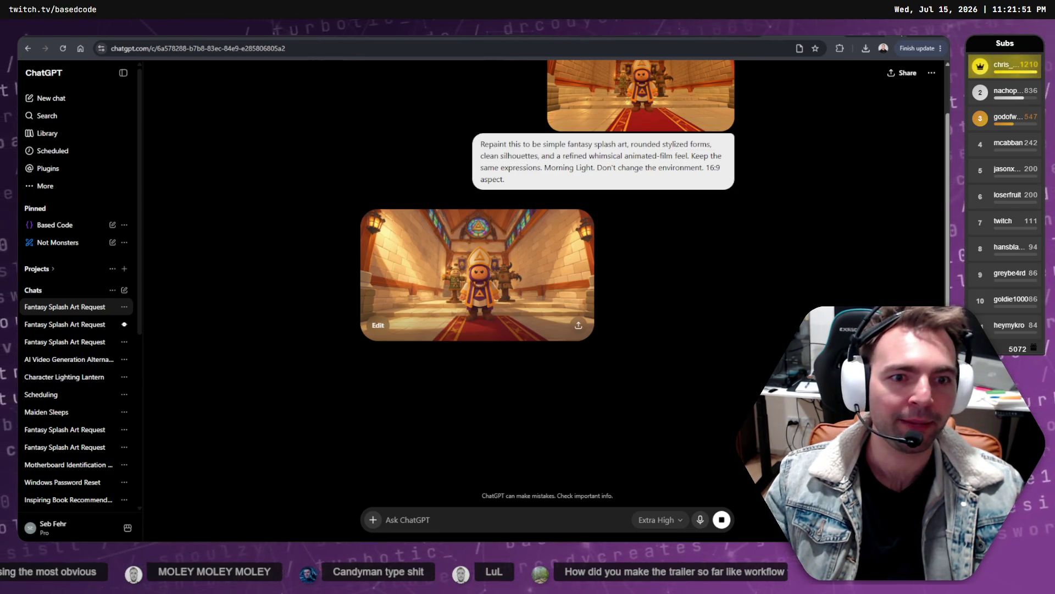
{"action": "key", "text": "alt+Tab"}
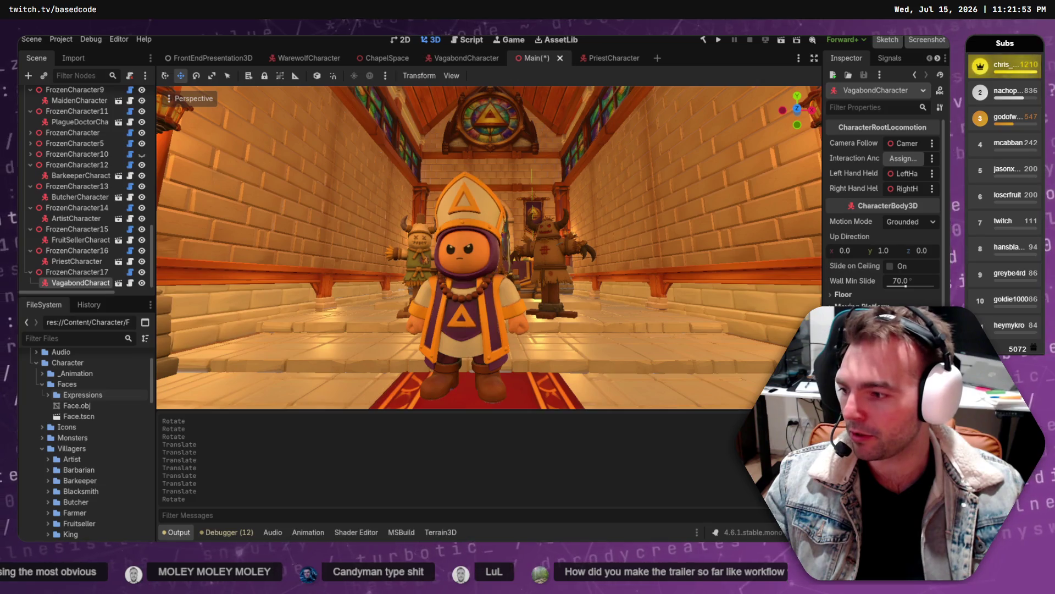
{"action": "key", "text": "alt+Tab"}
{"action": "key", "text": "alt+Tab"}
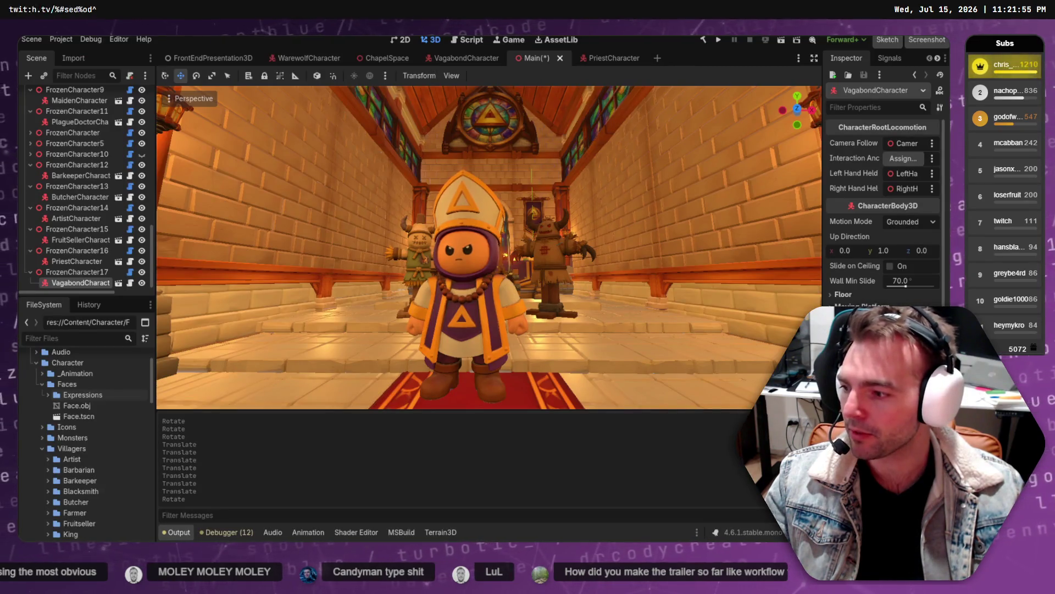
{"action": "key", "text": "alt+Tab"}
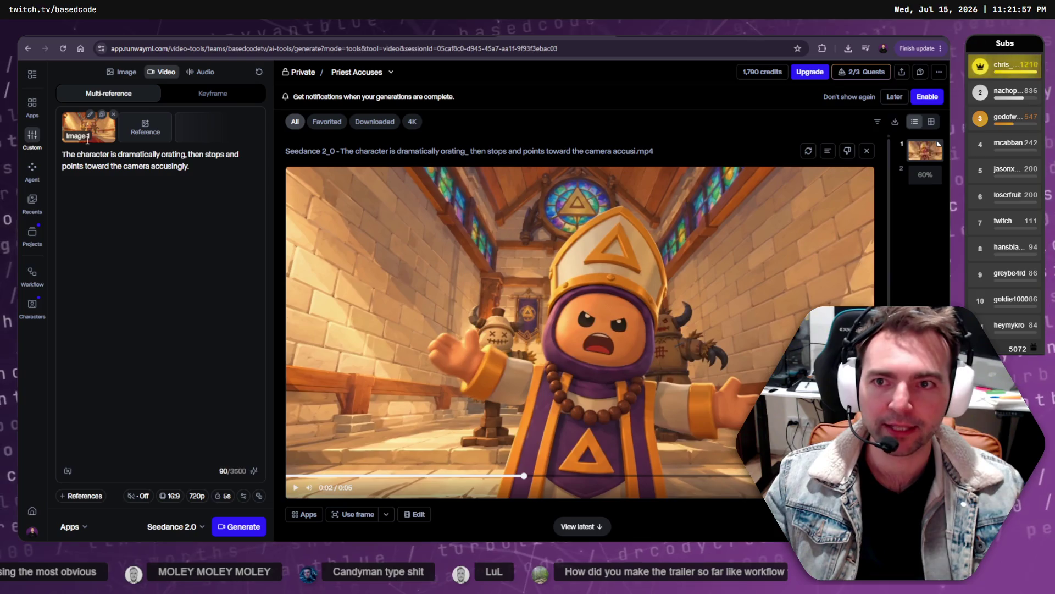
- Highlight the priest video prompt in ChatGPT, then Alt+Tab past Godot back to DaVinci Resolve
{"action": "left_click_drag", "start_coordinate": [225, 195], "coordinate": [79, 144]}
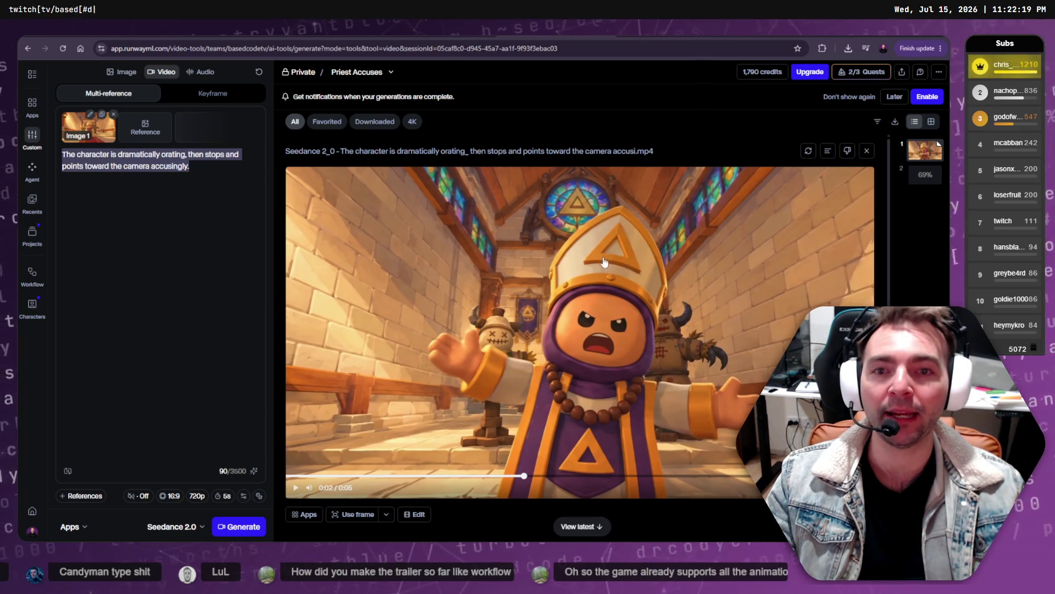
{"action": "key", "text": "alt+Tab"}
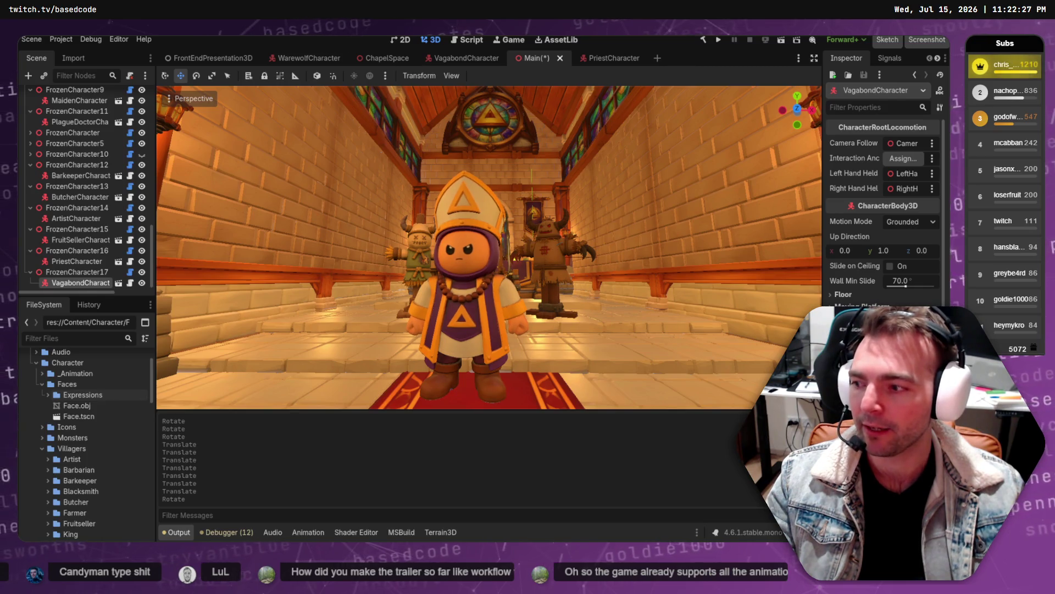
{"action": "key", "text": "alt+Tab"}
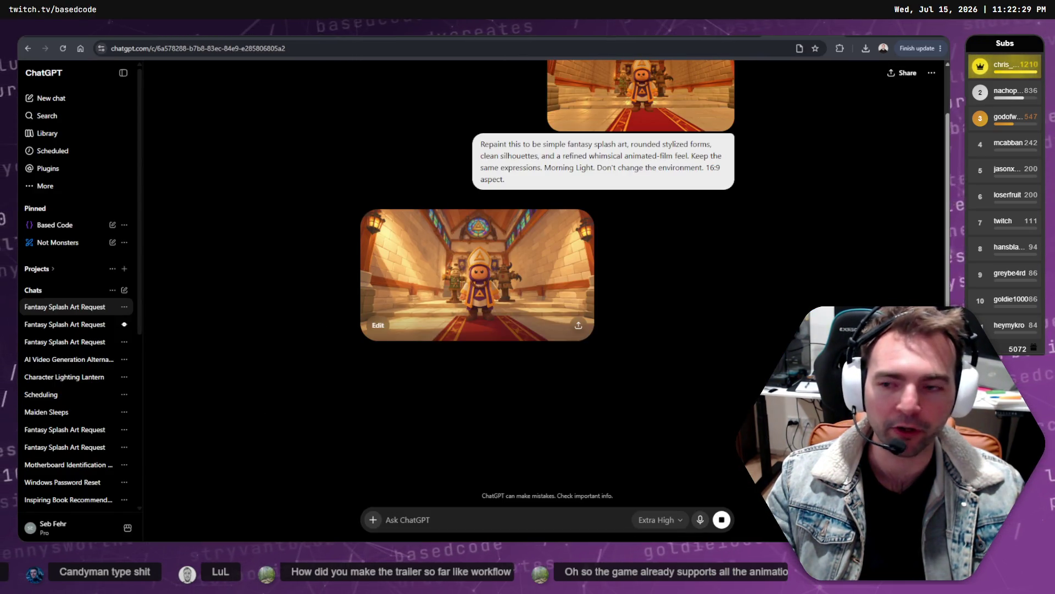
{"action": "key", "text": "alt+Tab"}
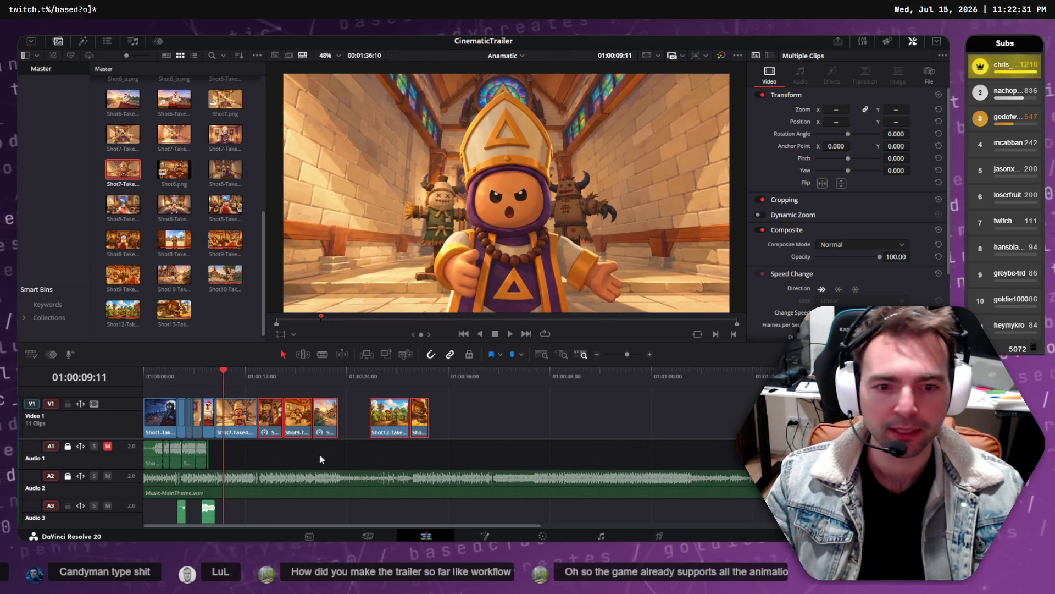
- Play the trailer from the start to the church door shot, then trim six frames off Shot7-Take4's end
{"action": "left_click_drag", "start_coordinate": [229, 375], "coordinate": [145, 375]}
{"action": "key", "text": "space"}
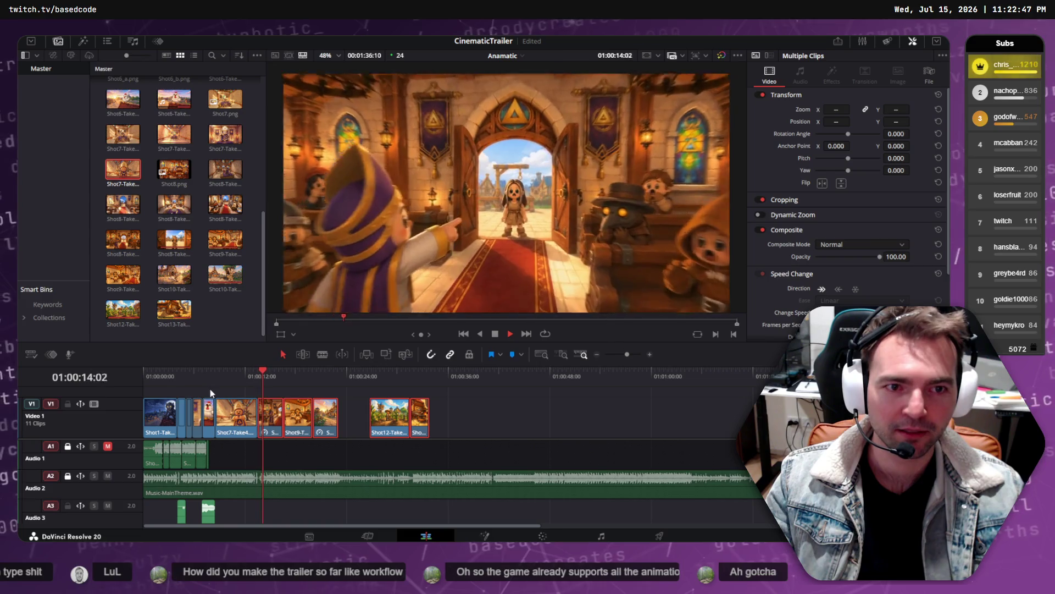
{"action": "key", "text": "space"}
{"action": "left_click_drag", "start_coordinate": [254, 415], "coordinate": [254, 415]}
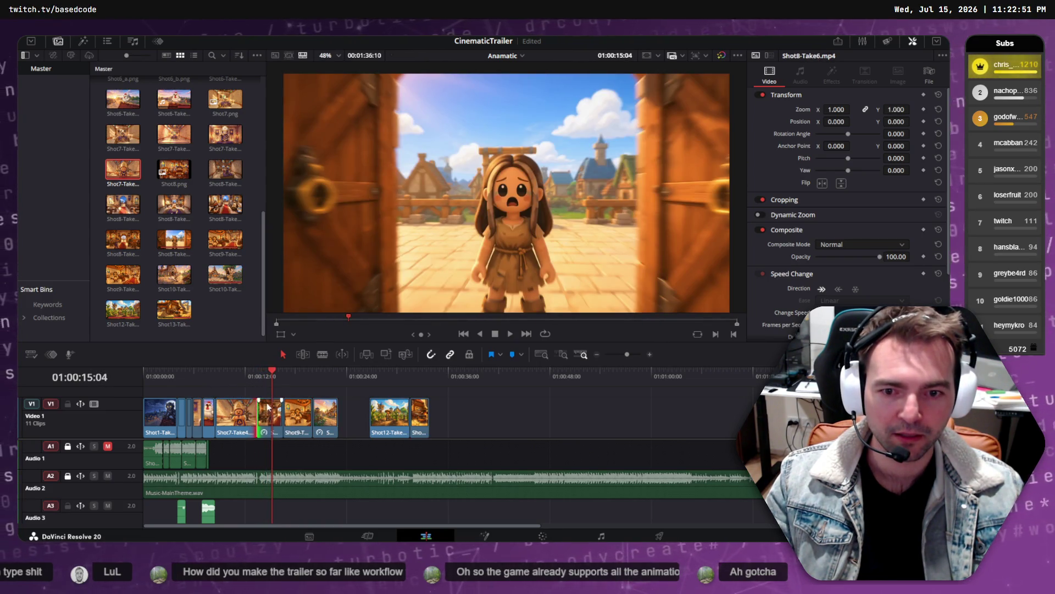
{"action": "left_click", "coordinate": [241, 419]}
{"action": "scroll", "coordinate": [241, 420], "scroll_direction": "up", "scroll_amount": 5}
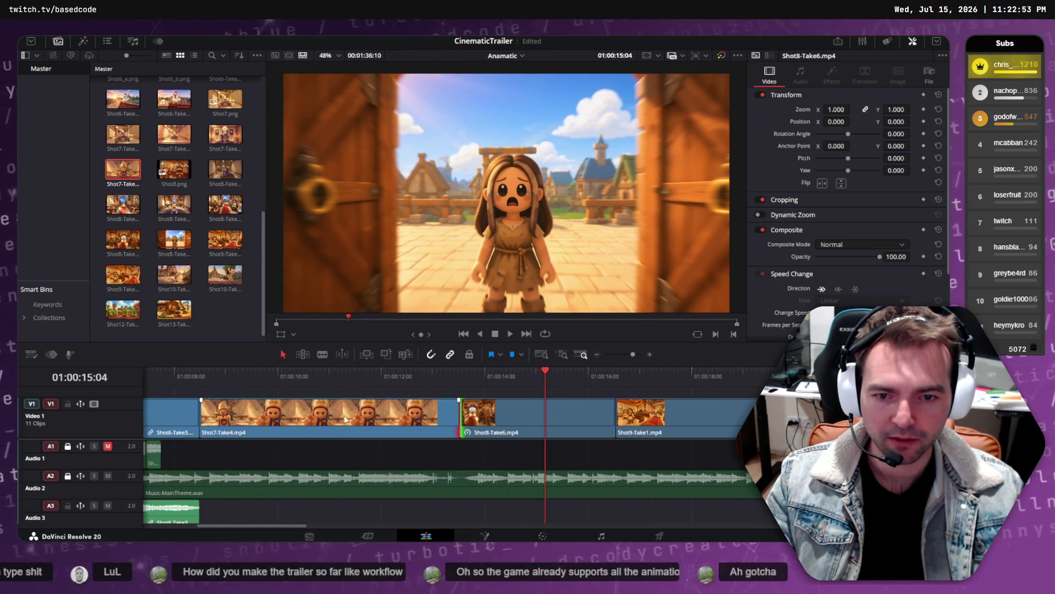
- Shorten Shot7-Take4's end and slide Shot8-Take6 left into the gap
{"action": "left_click", "coordinate": [436, 383]}
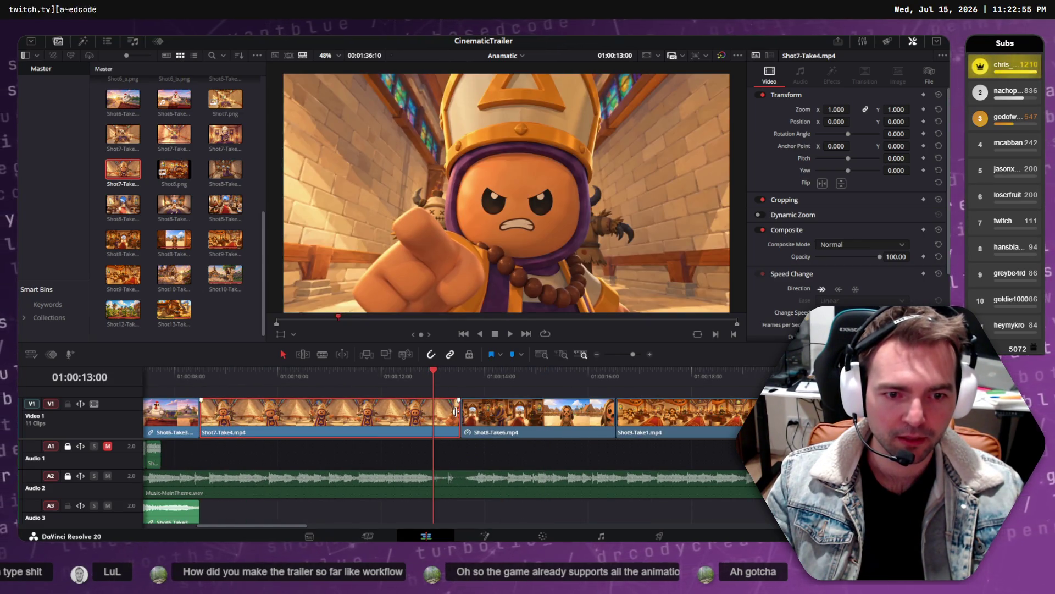
{"action": "left_click_drag", "start_coordinate": [455, 411], "coordinate": [432, 411]}
{"action": "left_click_drag", "start_coordinate": [515, 413], "coordinate": [489, 416]}
{"action": "mouse_move", "coordinate": [401, 372]}
{"action": "left_mouse_down"}
{"action": "mouse_move", "coordinate": [442, 372]}
{"action": "mouse_move", "coordinate": [424, 374]}
{"action": "left_mouse_up"}
{"action": "left_click", "coordinate": [426, 414]}
{"action": "left_click_drag", "start_coordinate": [428, 415], "coordinate": [412, 414]}
{"action": "mouse_move", "coordinate": [389, 374]}
{"action": "left_mouse_down"}
{"action": "mouse_move", "coordinate": [351, 383]}
{"action": "mouse_move", "coordinate": [436, 374]}
{"action": "mouse_move", "coordinate": [455, 384]}
{"action": "left_mouse_up"}
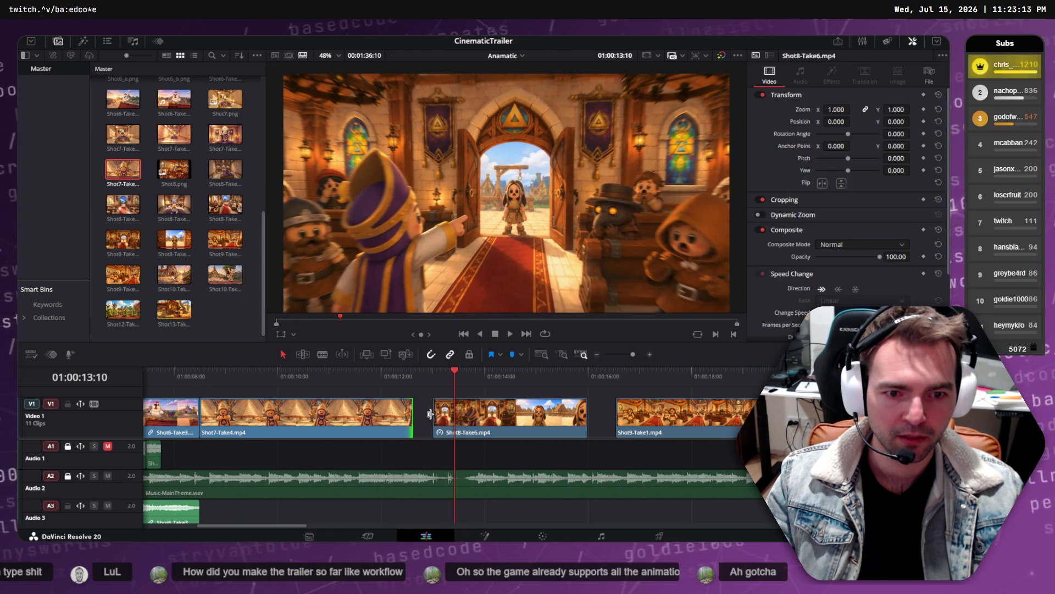
- Trim Shot8-Take6's head to the playhead and move Shot9-Take1 left against it
{"action": "mouse_move", "coordinate": [432, 413]}
{"action": "left_mouse_down"}
{"action": "mouse_move", "coordinate": [472, 408]}
{"action": "mouse_move", "coordinate": [463, 408]}
{"action": "left_mouse_up"}
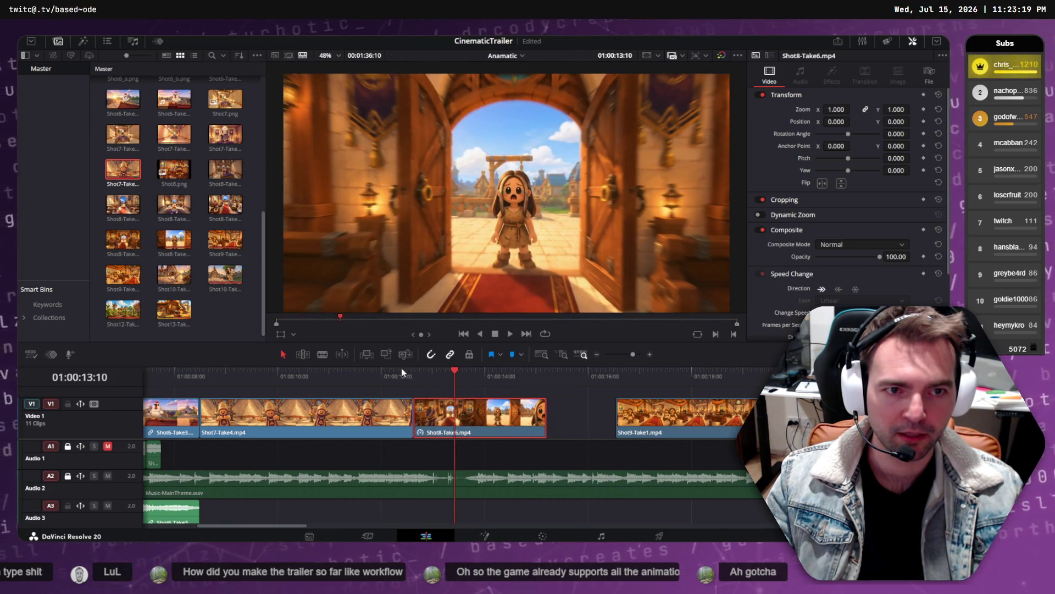
{"action": "left_click_drag", "start_coordinate": [406, 374], "coordinate": [282, 374]}
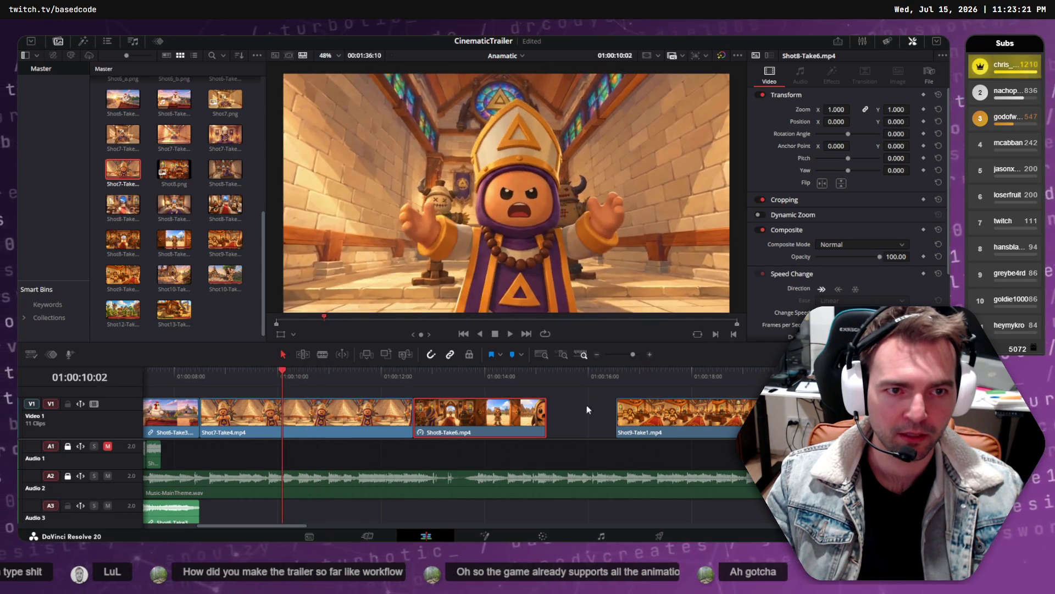
{"action": "left_click", "coordinate": [648, 412]}
{"action": "left_click_drag", "start_coordinate": [648, 412], "coordinate": [564, 412]}
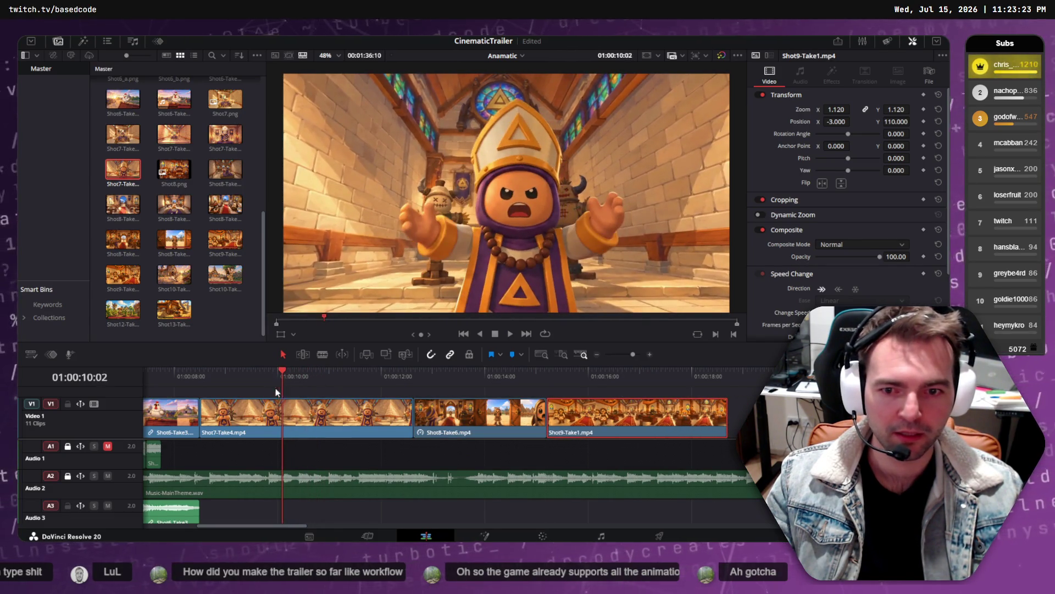
- Replay the cut and trim Shot7-Take4's end slightly shorter
{"action": "left_click", "coordinate": [159, 384]}
{"action": "key", "text": "space"}
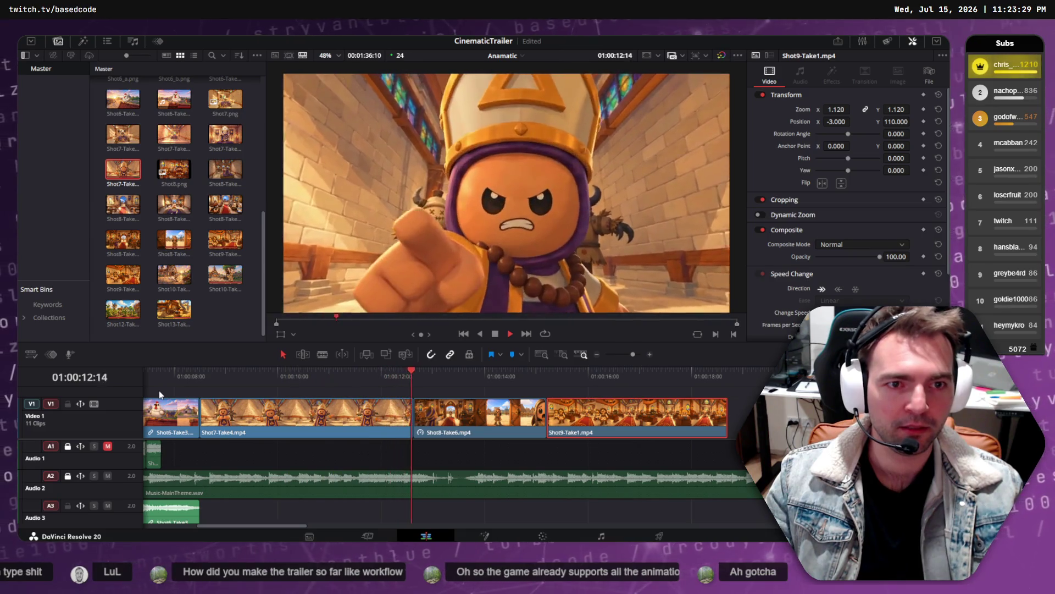
{"action": "key", "text": "space"}
{"action": "left_click", "coordinate": [379, 375]}
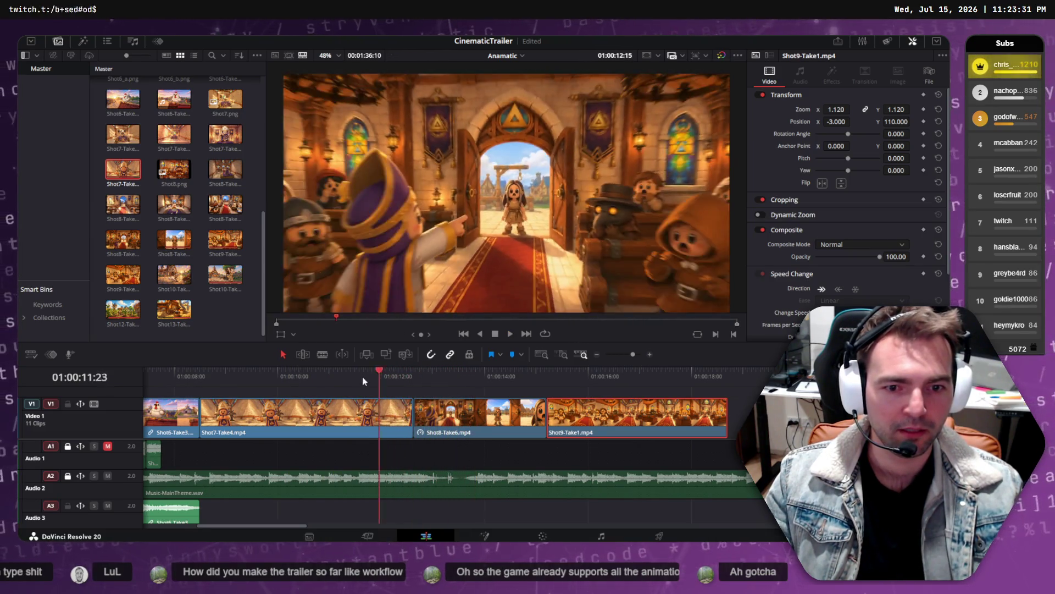
{"action": "left_click", "coordinate": [337, 378]}
{"action": "key", "text": "space"}
{"action": "key", "text": "space"}
{"action": "left_click", "coordinate": [381, 408]}
{"action": "mouse_move", "coordinate": [407, 415]}
{"action": "left_mouse_down"}
{"action": "mouse_move", "coordinate": [352, 381]}
{"action": "mouse_move", "coordinate": [394, 384]}
{"action": "mouse_move", "coordinate": [379, 384]}
{"action": "mouse_move", "coordinate": [400, 414]}
{"action": "mouse_move", "coordinate": [347, 382]}
{"action": "mouse_move", "coordinate": [417, 384]}
{"action": "mouse_move", "coordinate": [374, 382]}
{"action": "left_mouse_up"}
- Butt Shot8-Take6 against Shot7-Take4 and Shot9-Take1 against Shot8-Take6, replaying the church sequence
{"action": "key", "text": "space"}
{"action": "key", "text": "space"}
{"action": "left_click", "coordinate": [424, 416]}
{"action": "left_click_drag", "start_coordinate": [423, 416], "coordinate": [413, 416]}
{"action": "left_click", "coordinate": [362, 374]}
{"action": "key", "text": "space"}
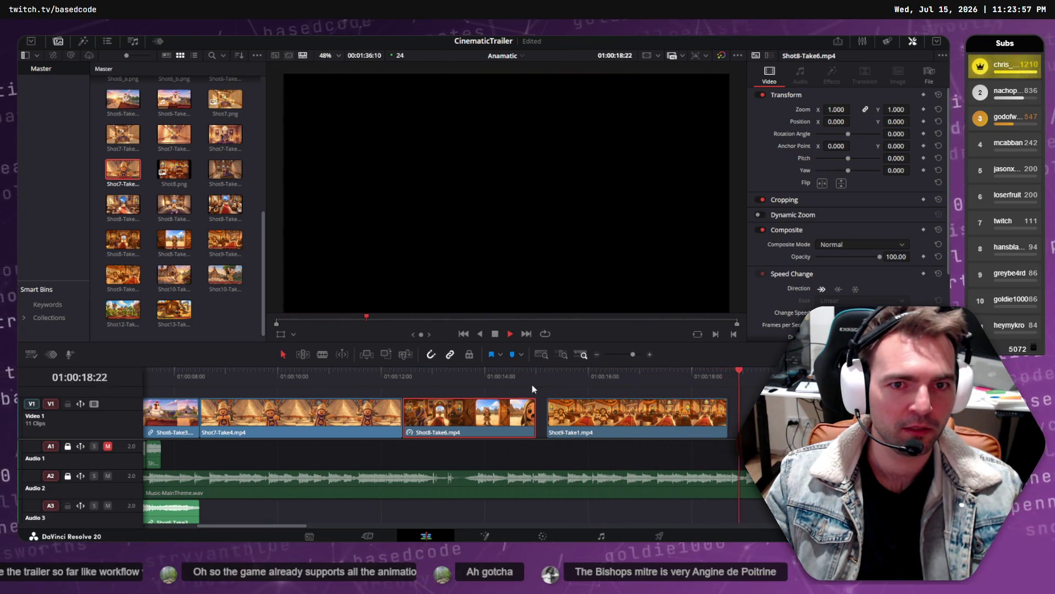
{"action": "mouse_move", "coordinate": [519, 376]}
{"action": "left_mouse_down"}
{"action": "mouse_move", "coordinate": [320, 378]}
{"action": "mouse_move", "coordinate": [579, 372]}
{"action": "left_mouse_up"}
{"action": "key", "text": "space"}
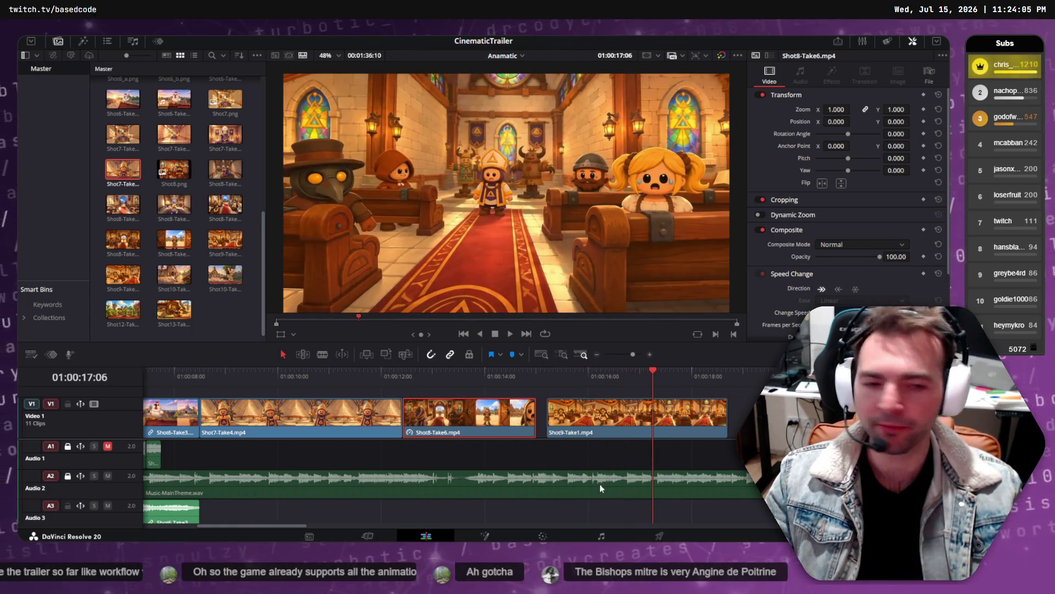
{"action": "left_click_drag", "start_coordinate": [614, 407], "coordinate": [609, 416]}
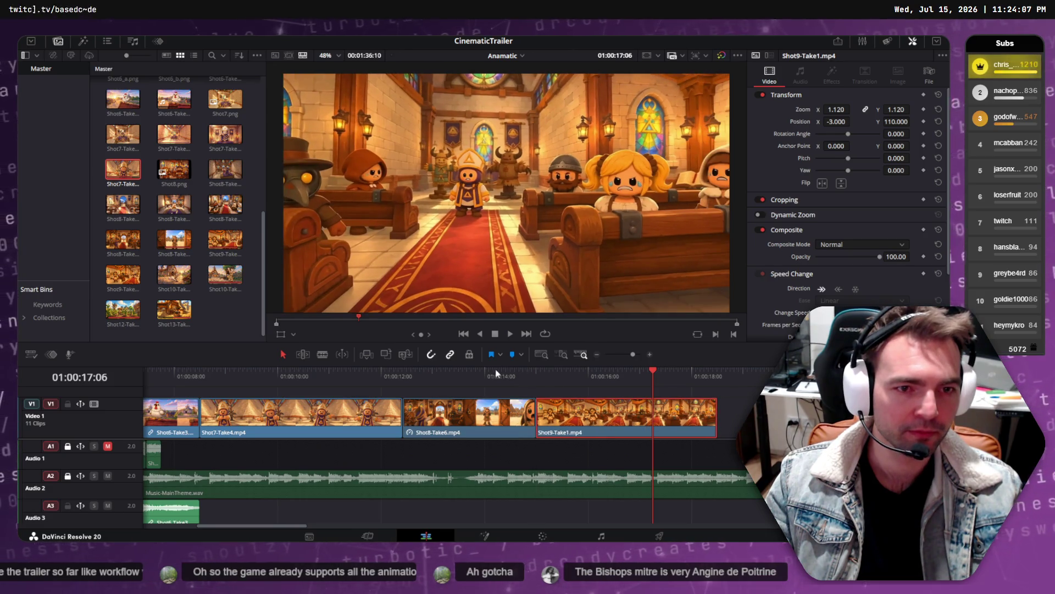
{"action": "left_click_drag", "start_coordinate": [467, 379], "coordinate": [124, 381]}
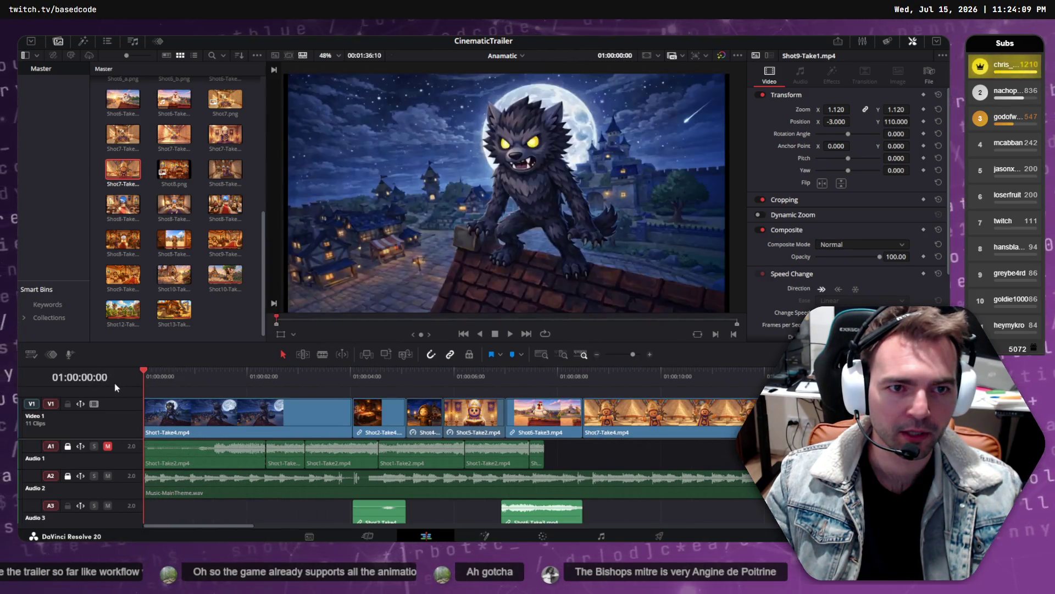
- Play the trailer through the church sequence up to the girl's close-up
{"action": "key", "text": "space"}
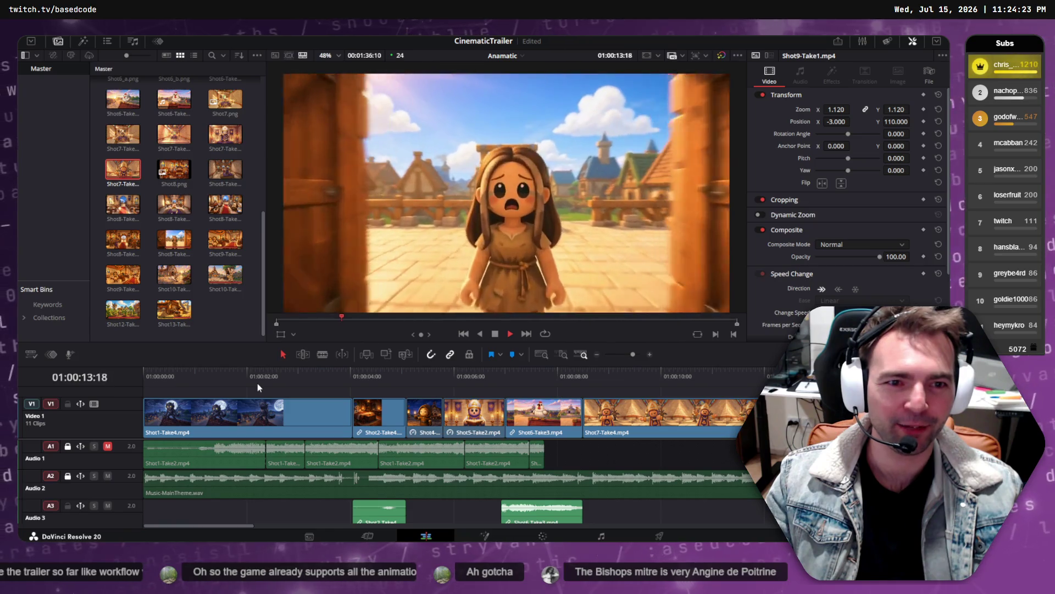
{"action": "scroll", "coordinate": [337, 406], "scroll_direction": "right", "scroll_amount": 4}
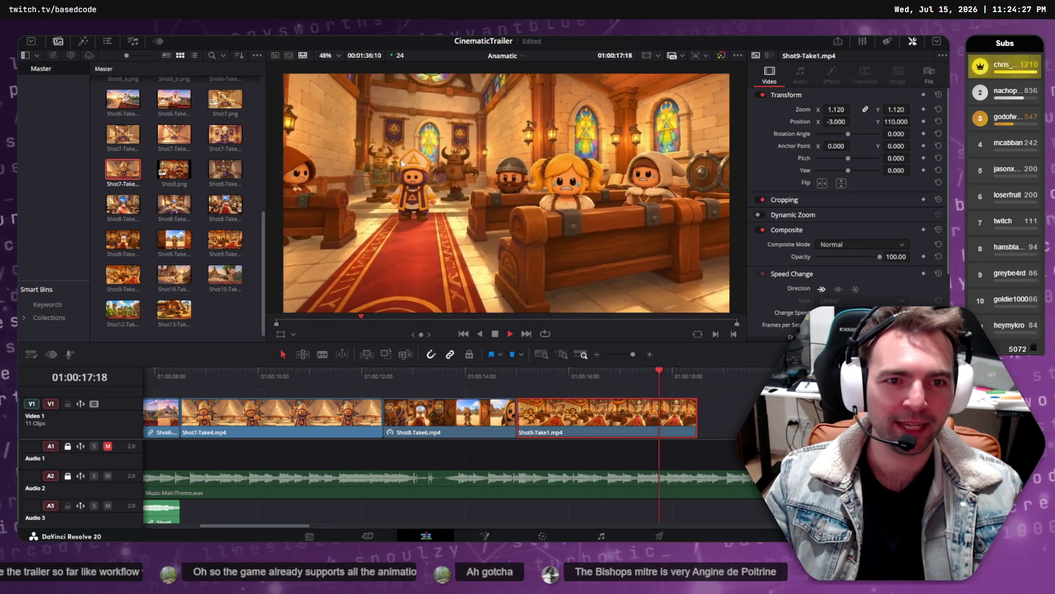
{"action": "mouse_move", "coordinate": [634, 379]}
{"action": "left_mouse_down"}
{"action": "mouse_move", "coordinate": [215, 375]}
{"action": "mouse_move", "coordinate": [868, 374]}
{"action": "mouse_move", "coordinate": [533, 374]}
{"action": "mouse_move", "coordinate": [629, 370]}
{"action": "left_mouse_up"}
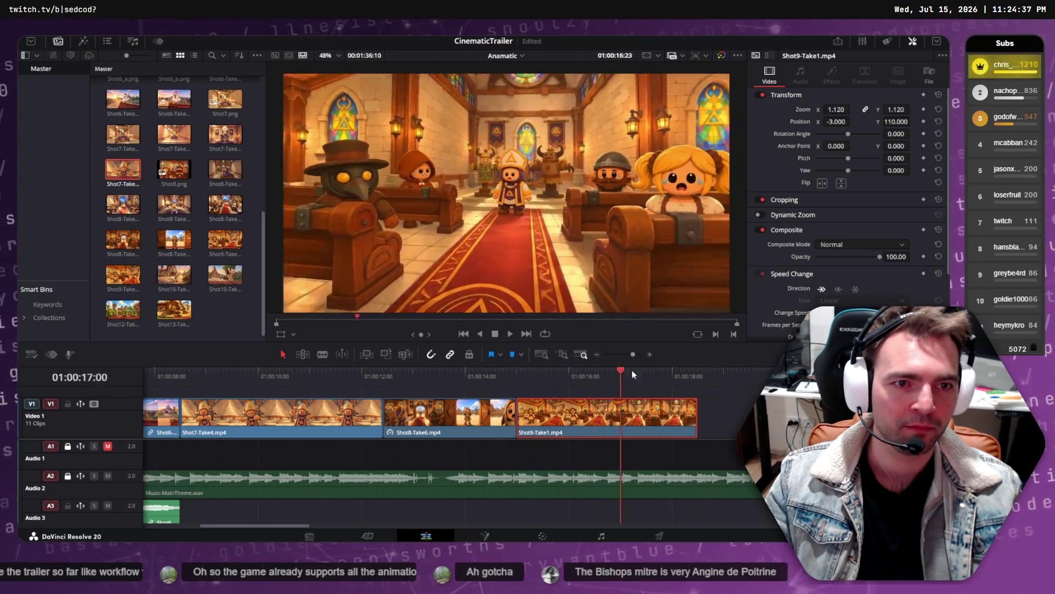
{"action": "key", "text": "space"}
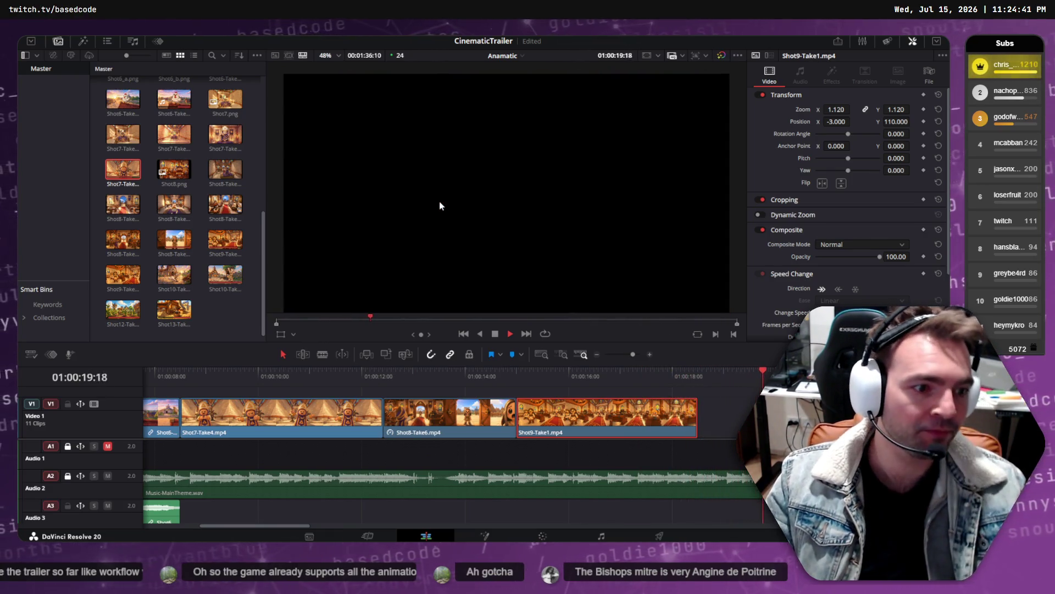
{"action": "key", "text": "space"}
{"action": "mouse_move", "coordinate": [671, 371]}
{"action": "left_mouse_down"}
{"action": "mouse_move", "coordinate": [730, 375]}
{"action": "mouse_move", "coordinate": [517, 371]}
{"action": "mouse_move", "coordinate": [731, 367]}
{"action": "left_mouse_up"}
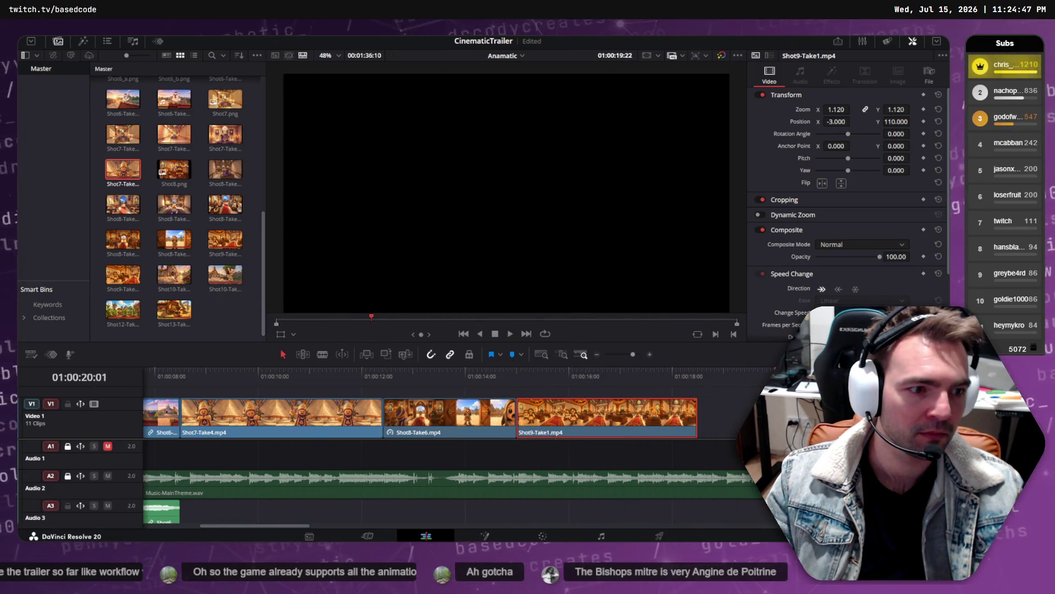
- Close the gap so Shot10-Take2 follows Shot9-Take1, then return to the trailer start
{"action": "key", "text": "ctrl+z"}
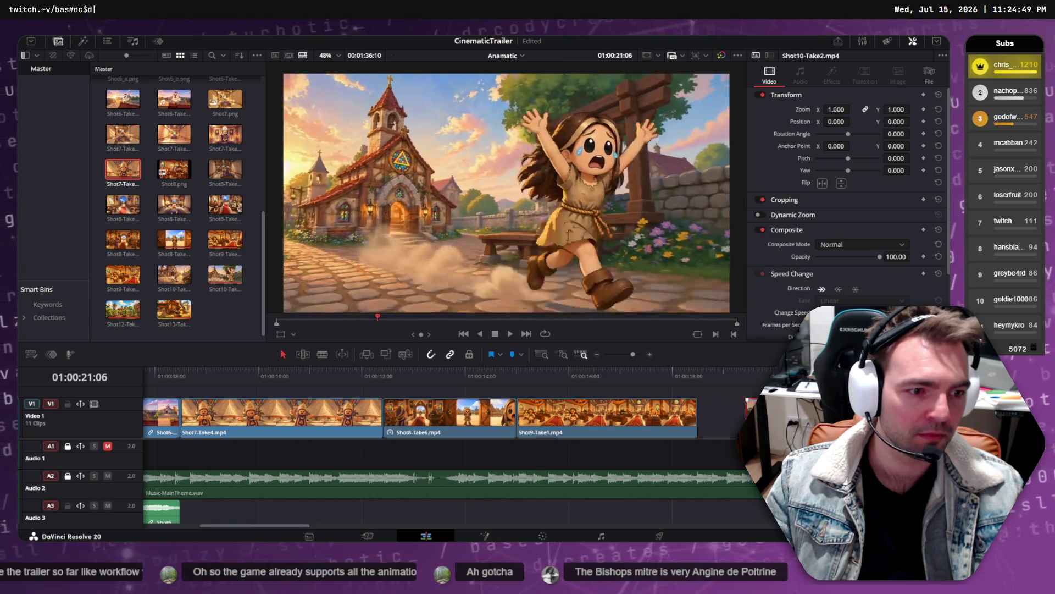
{"action": "scroll", "coordinate": [230, 409], "scroll_direction": "right", "scroll_amount": 5}
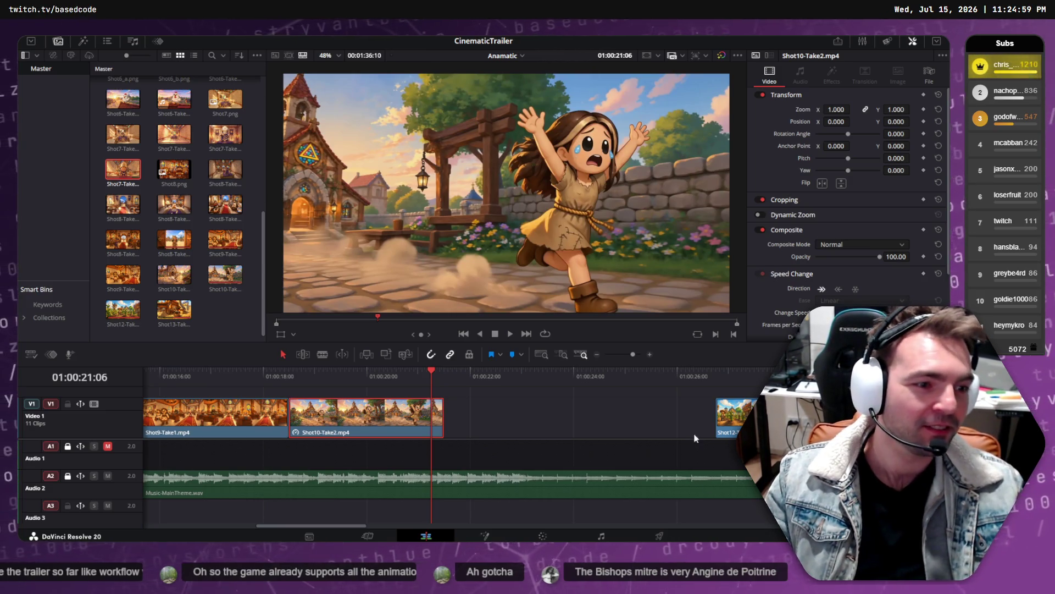
{"action": "left_click_drag", "start_coordinate": [205, 378], "coordinate": [20, 378]}
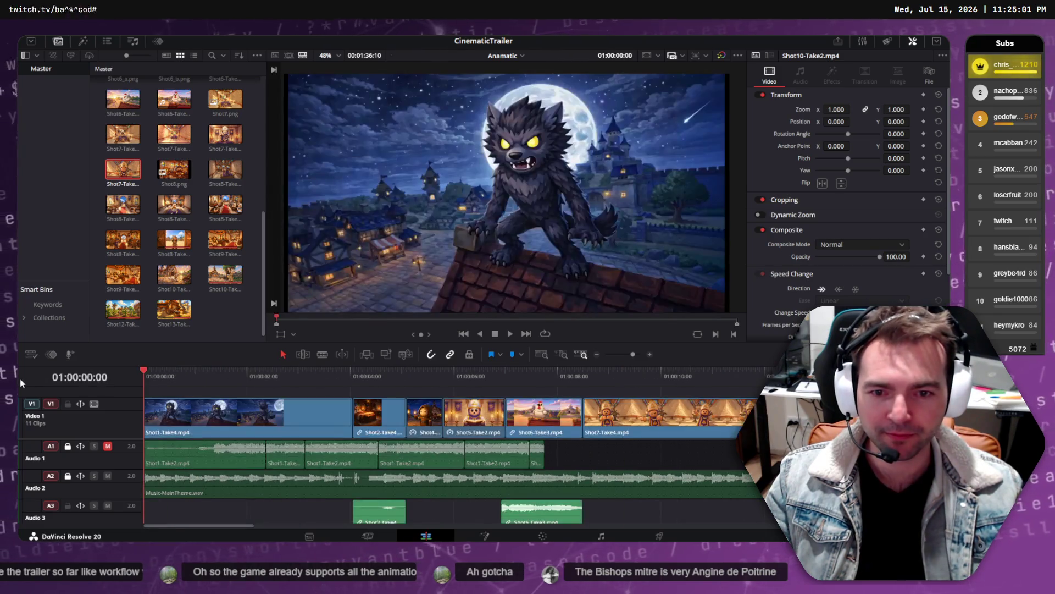
{"action": "key", "text": "space"}
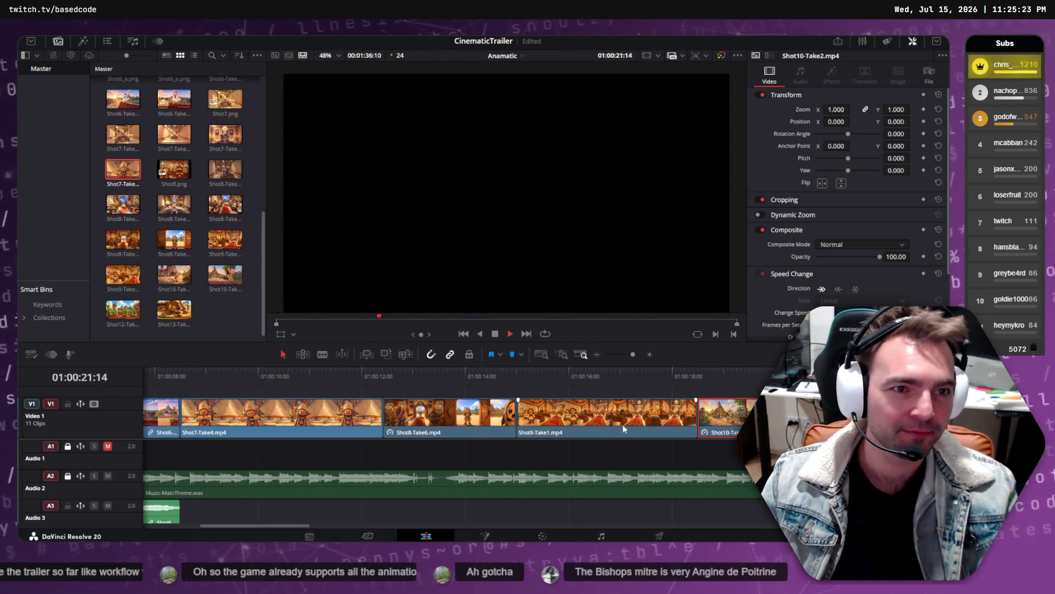
{"action": "scroll", "coordinate": [626, 426], "scroll_direction": "down", "scroll_amount": 5}
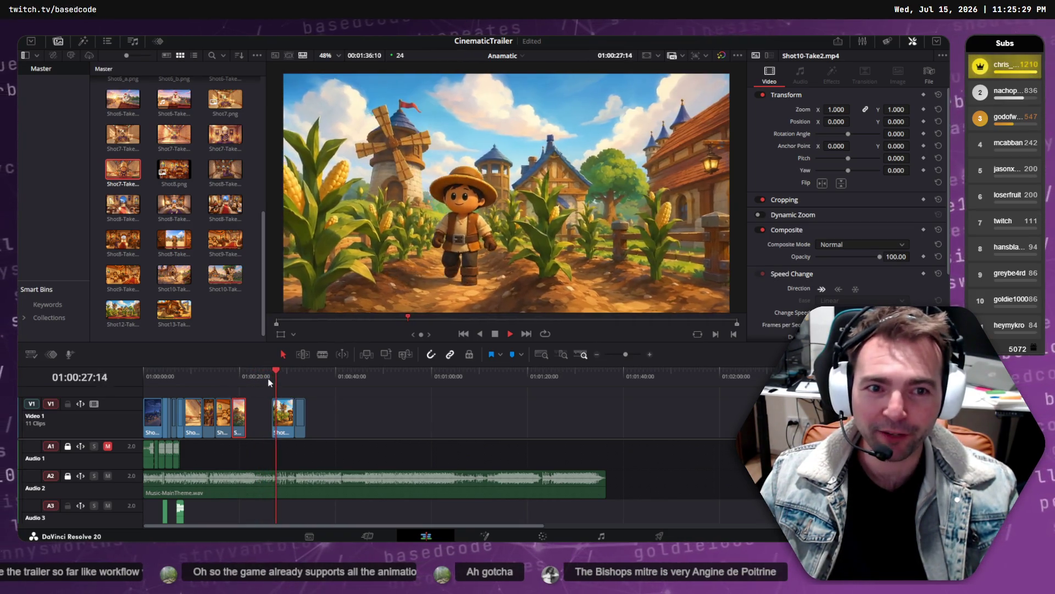
{"action": "left_click_drag", "start_coordinate": [241, 376], "coordinate": [144, 381]}
{"action": "key", "text": "space"}
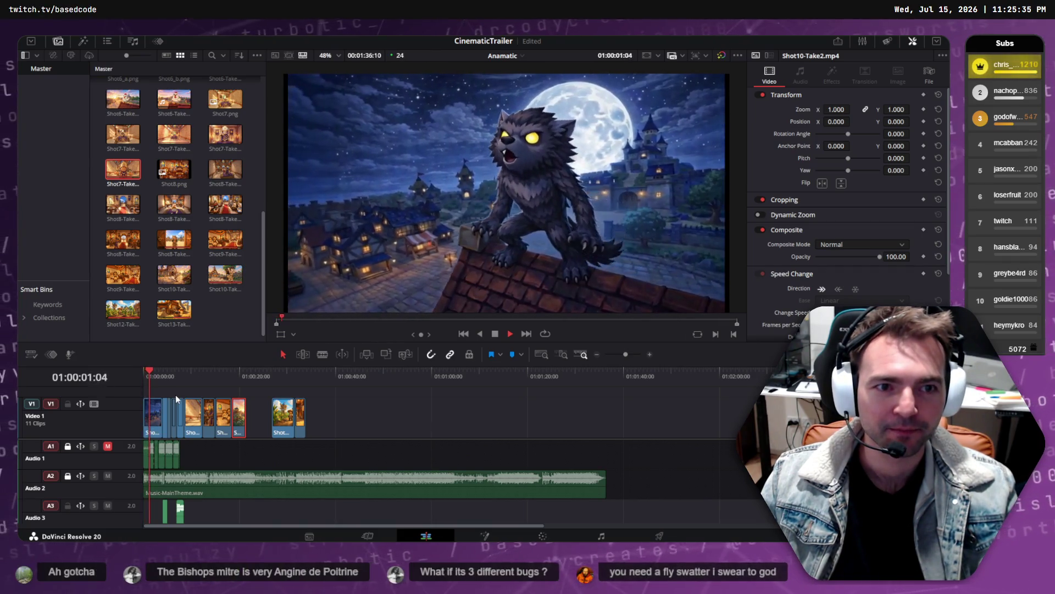
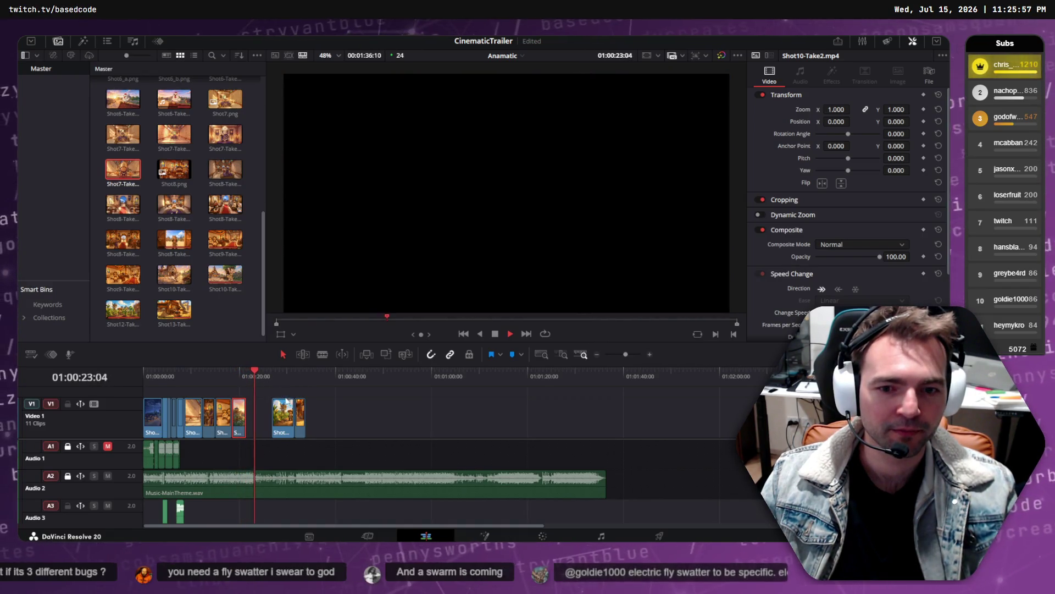
- Slide Shot12 and the clip after it left on V1 to butt against the earlier shots
{"action": "mouse_move", "coordinate": [302, 416]}
{"action": "left_mouse_down"}
{"action": "mouse_move", "coordinate": [261, 418]}
{"action": "mouse_move", "coordinate": [283, 416]}
{"action": "left_mouse_up"}
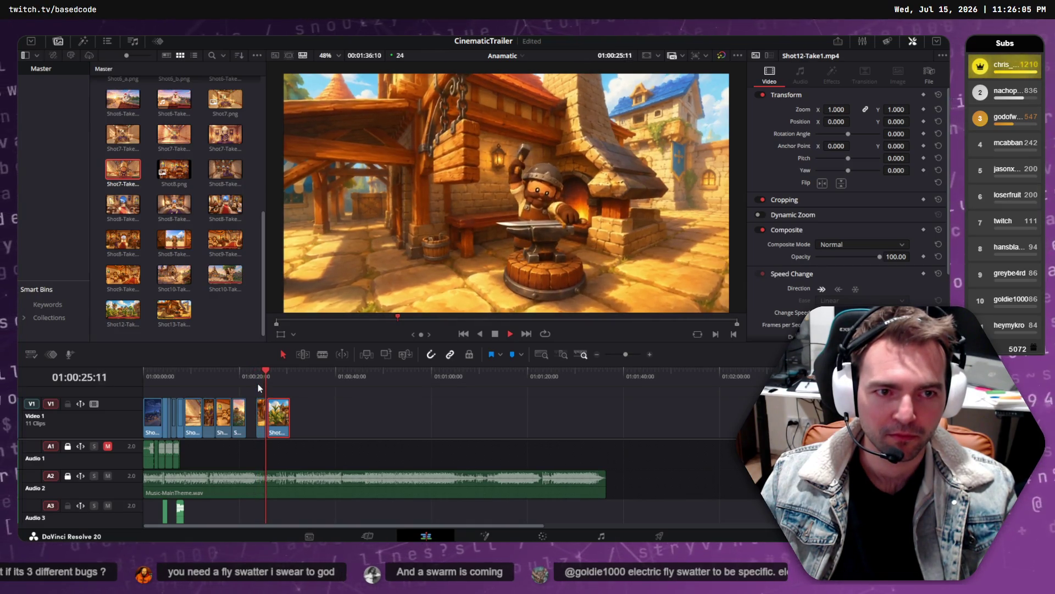
{"action": "key", "text": "space"}
{"action": "key", "text": "ctrl+z"}
{"action": "key", "text": "ctrl+z"}
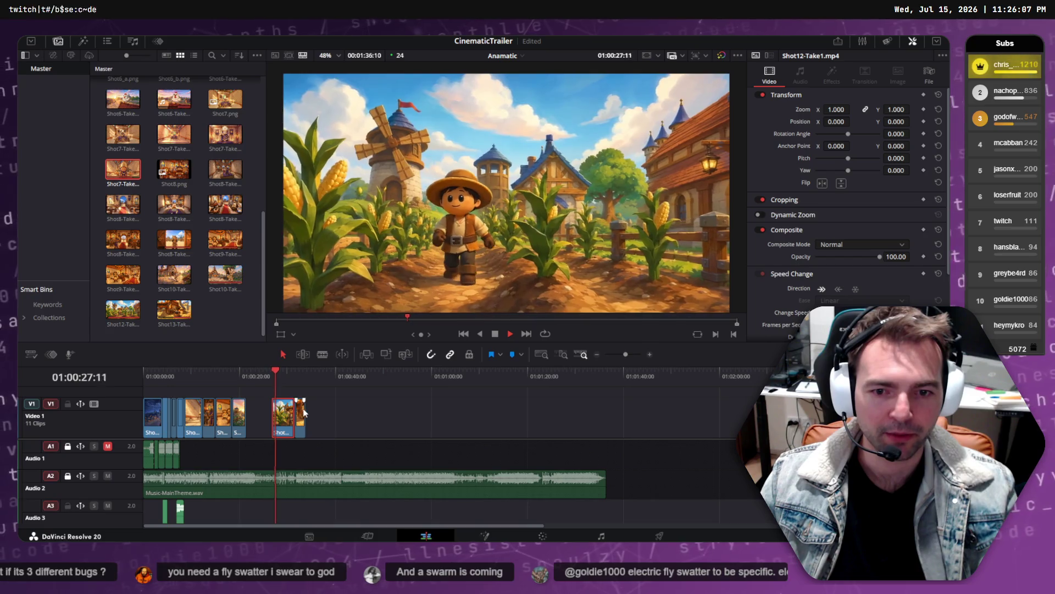
{"action": "mouse_move", "coordinate": [354, 406]}
{"action": "left_mouse_down"}
{"action": "mouse_move", "coordinate": [292, 426]}
{"action": "mouse_move", "coordinate": [260, 416]}
{"action": "left_mouse_up"}
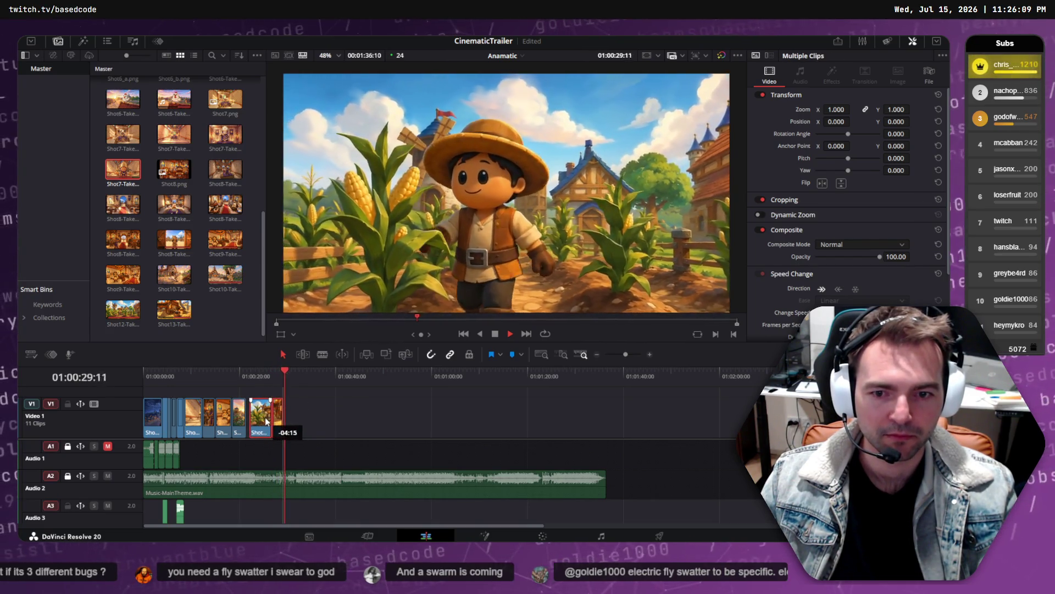
{"action": "left_click", "coordinate": [231, 377]}
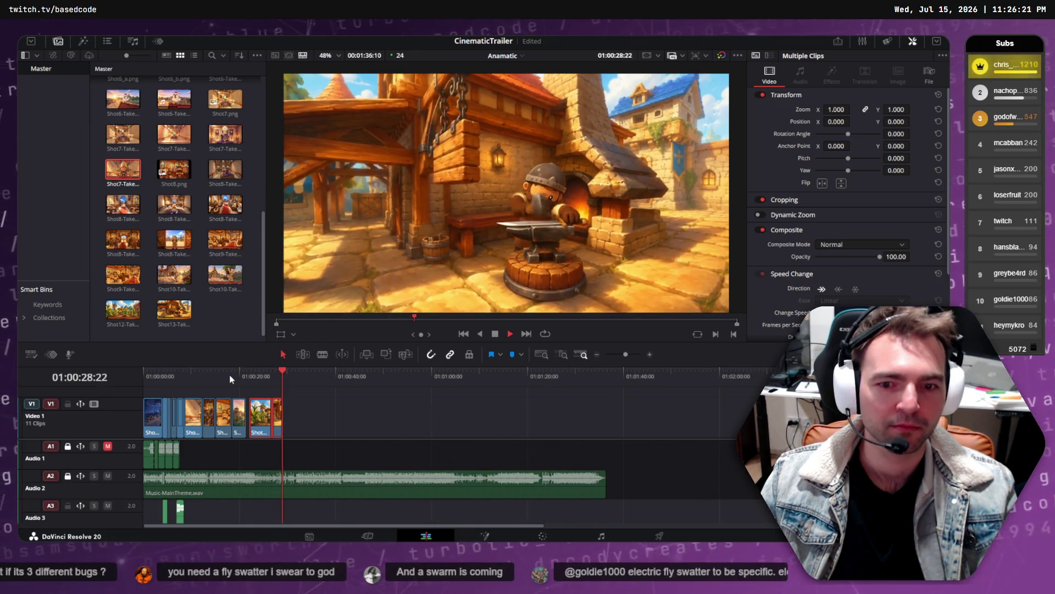
{"action": "left_click_drag", "start_coordinate": [155, 372], "coordinate": [144, 370]}
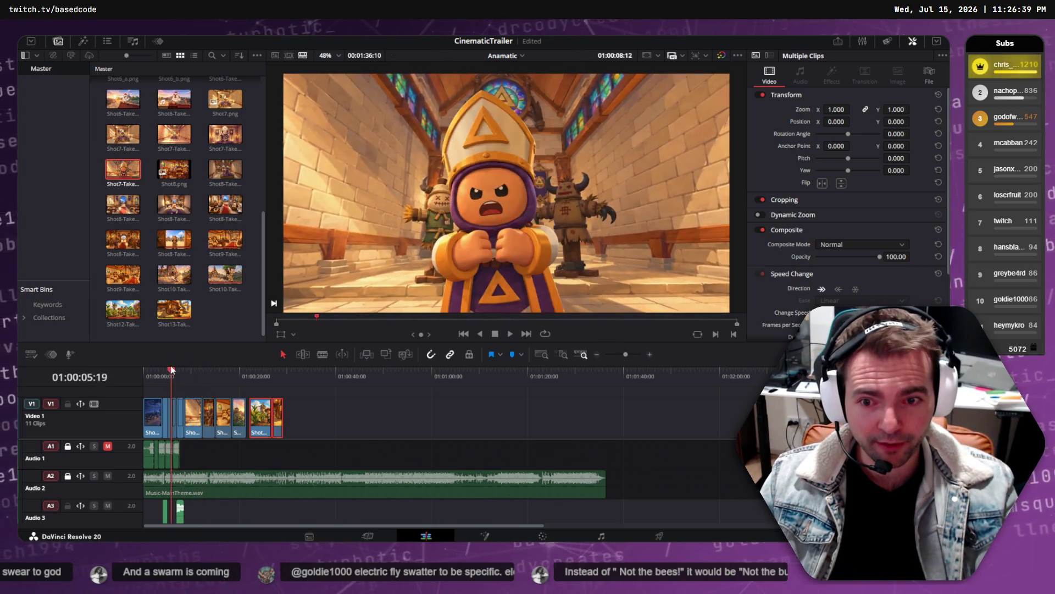
{"action": "left_click_drag", "start_coordinate": [163, 370], "coordinate": [171, 371]}
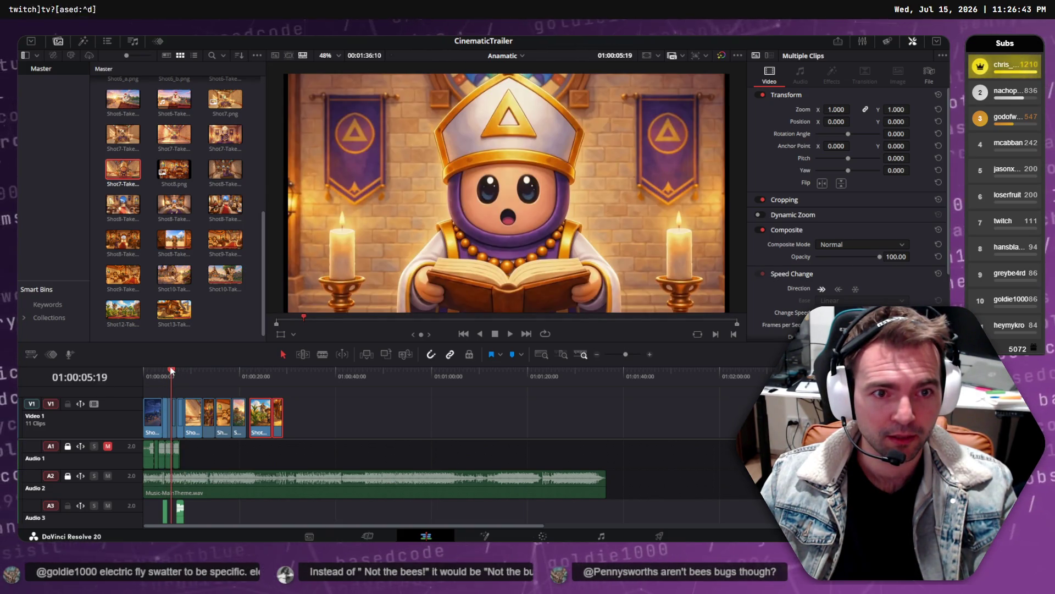
{"action": "mouse_move", "coordinate": [185, 370]}
{"action": "left_mouse_down"}
{"action": "mouse_move", "coordinate": [193, 368]}
{"action": "mouse_move", "coordinate": [167, 369]}
{"action": "mouse_move", "coordinate": [219, 368]}
{"action": "mouse_move", "coordinate": [162, 384]}
{"action": "mouse_move", "coordinate": [172, 388]}
{"action": "left_mouse_up"}
{"action": "key", "text": "space"}
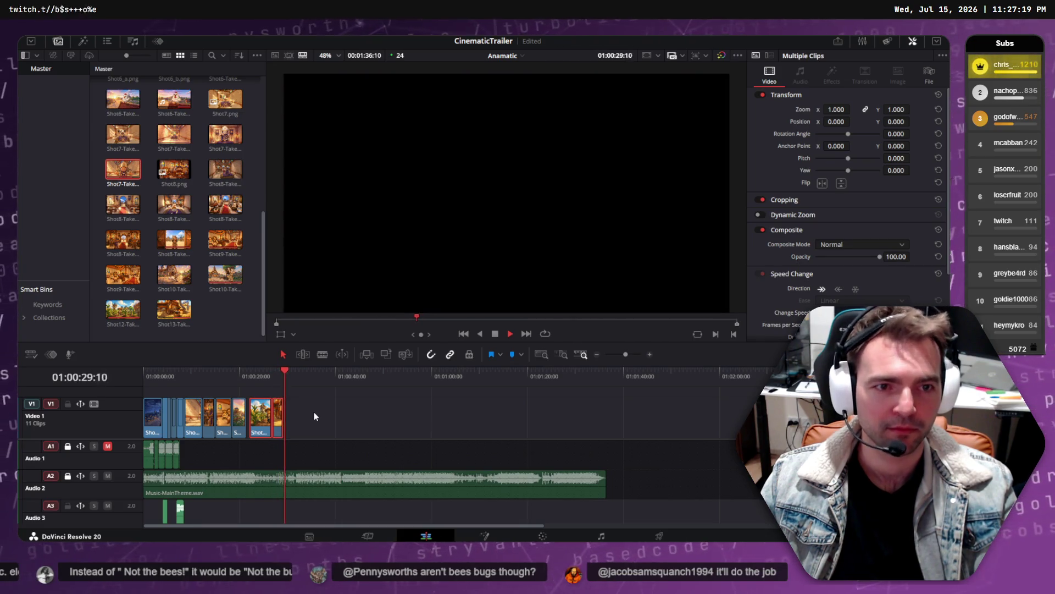
{"action": "left_click_drag", "start_coordinate": [258, 376], "coordinate": [247, 378]}
{"action": "key", "text": "space"}
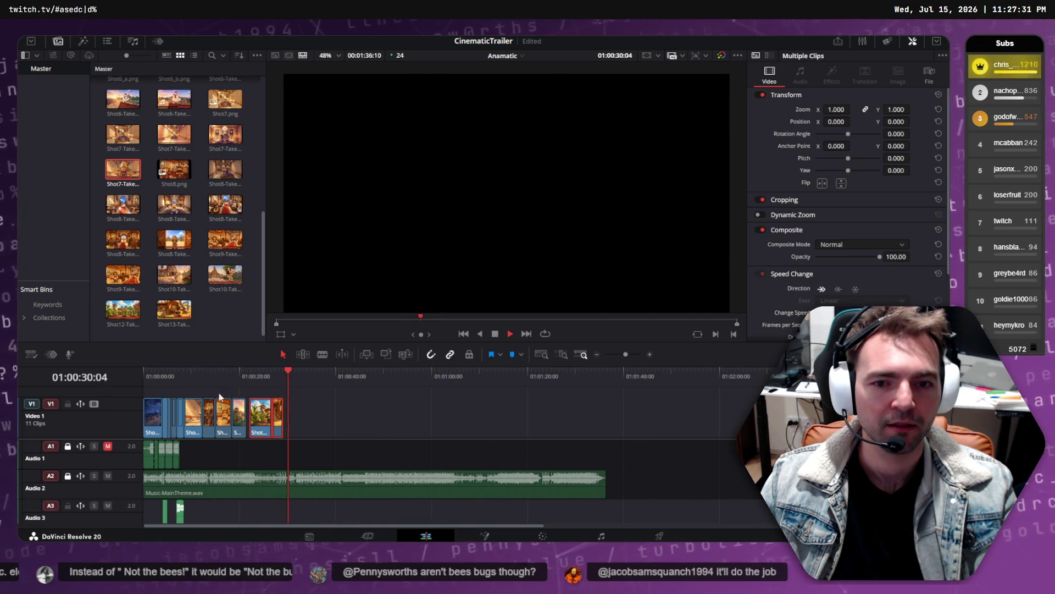
{"action": "left_click_drag", "start_coordinate": [255, 387], "coordinate": [266, 381]}
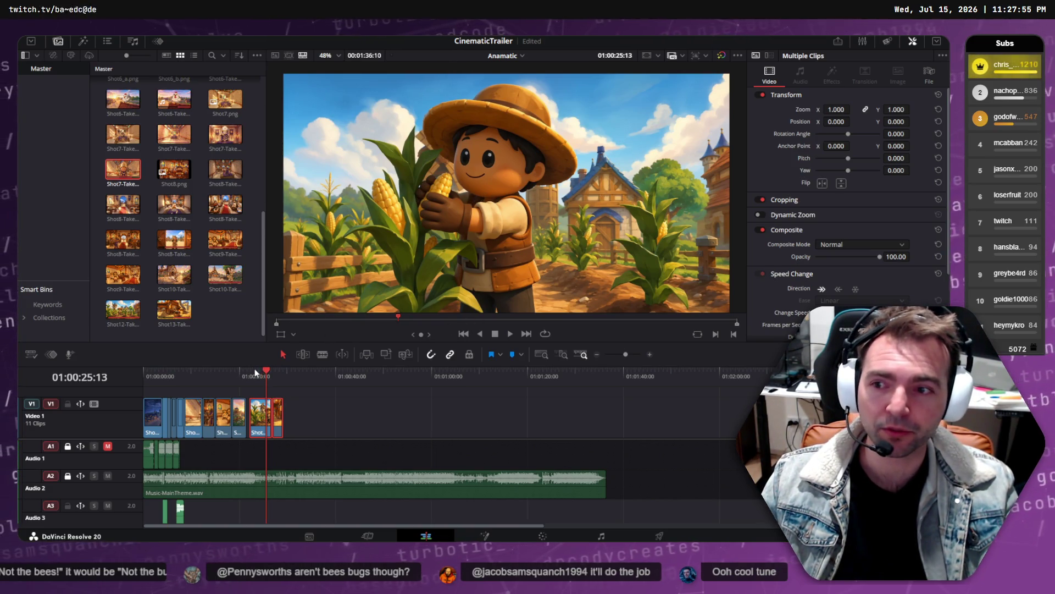
{"action": "left_click_drag", "start_coordinate": [256, 373], "coordinate": [140, 371]}
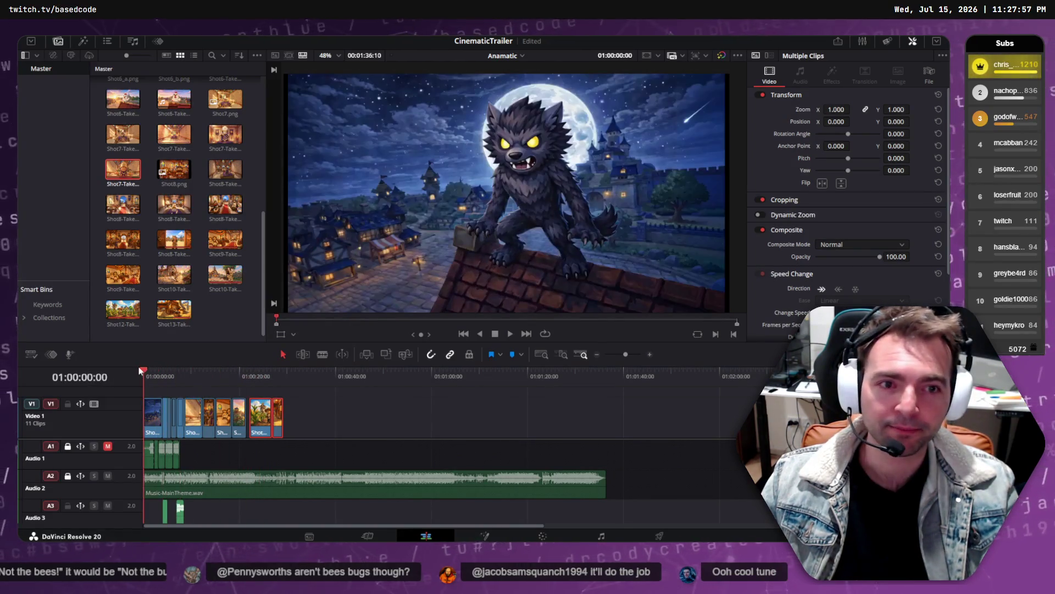
{"action": "key", "text": "space"}
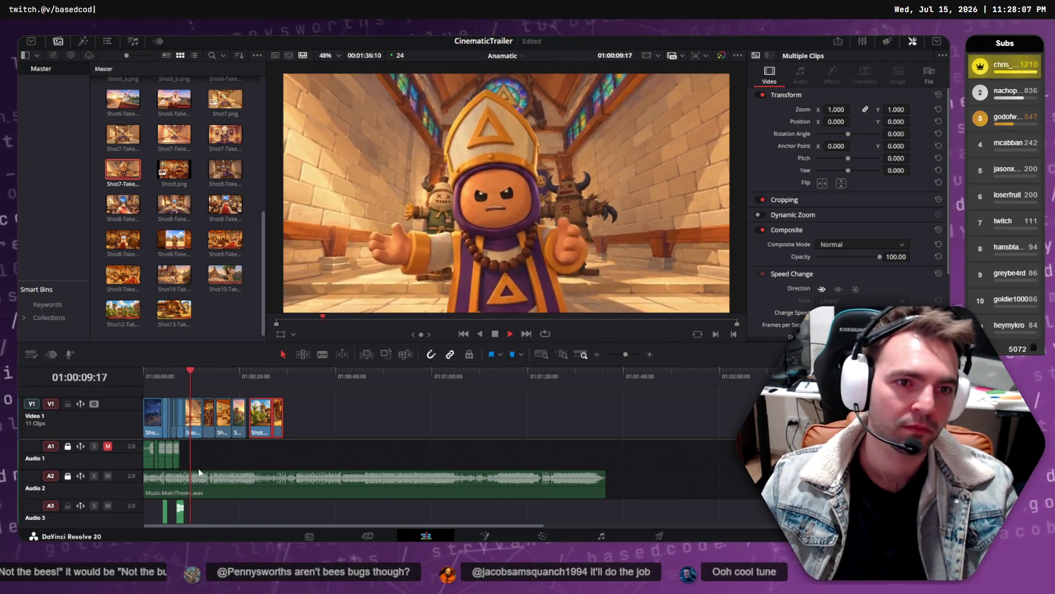
{"action": "left_click_drag", "start_coordinate": [202, 368], "coordinate": [183, 376]}
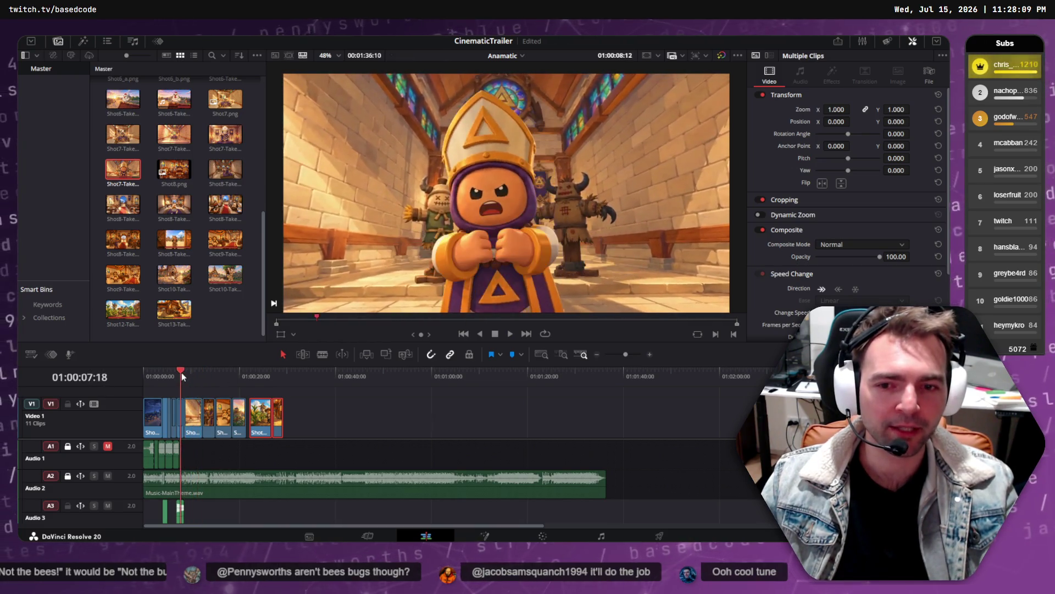
{"action": "key", "text": "space"}
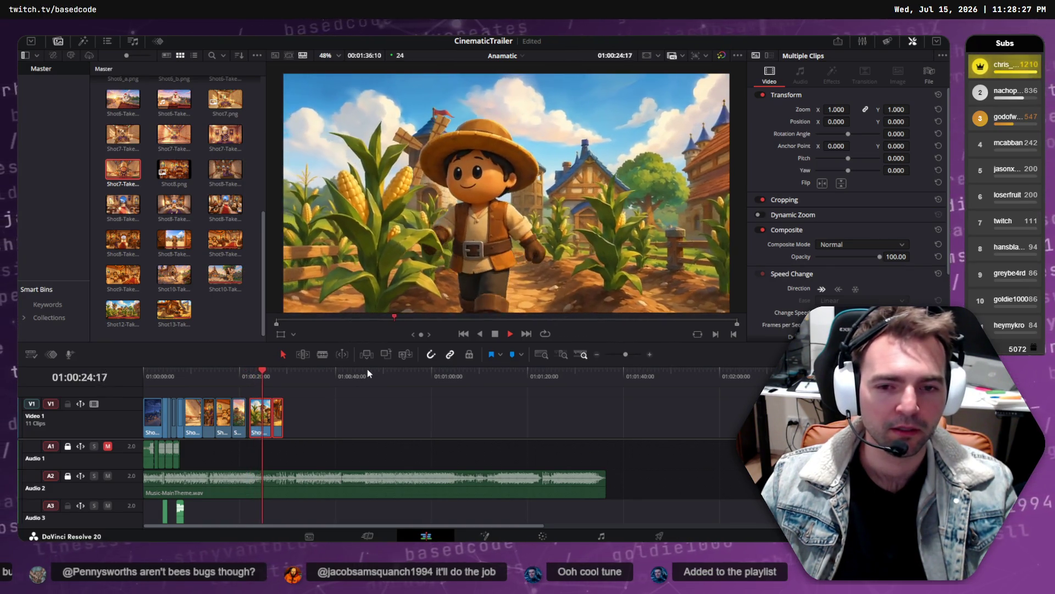
{"action": "left_click_drag", "start_coordinate": [253, 376], "coordinate": [141, 378]}
{"action": "key", "text": "space"}
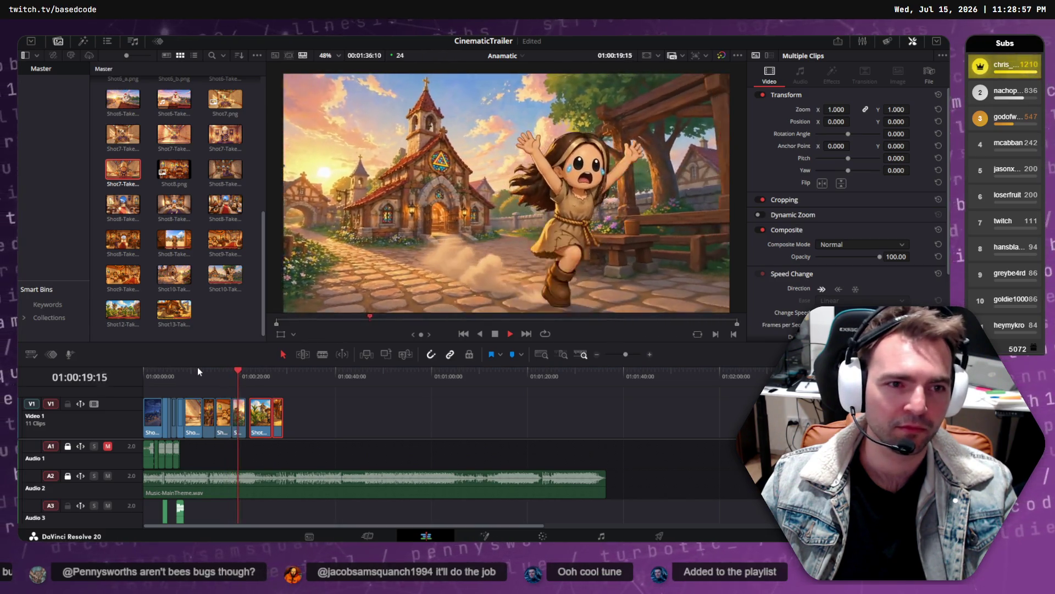
{"action": "mouse_move", "coordinate": [247, 377]}
{"action": "left_mouse_down"}
{"action": "mouse_move", "coordinate": [280, 377]}
{"action": "mouse_move", "coordinate": [150, 377]}
{"action": "left_mouse_up"}
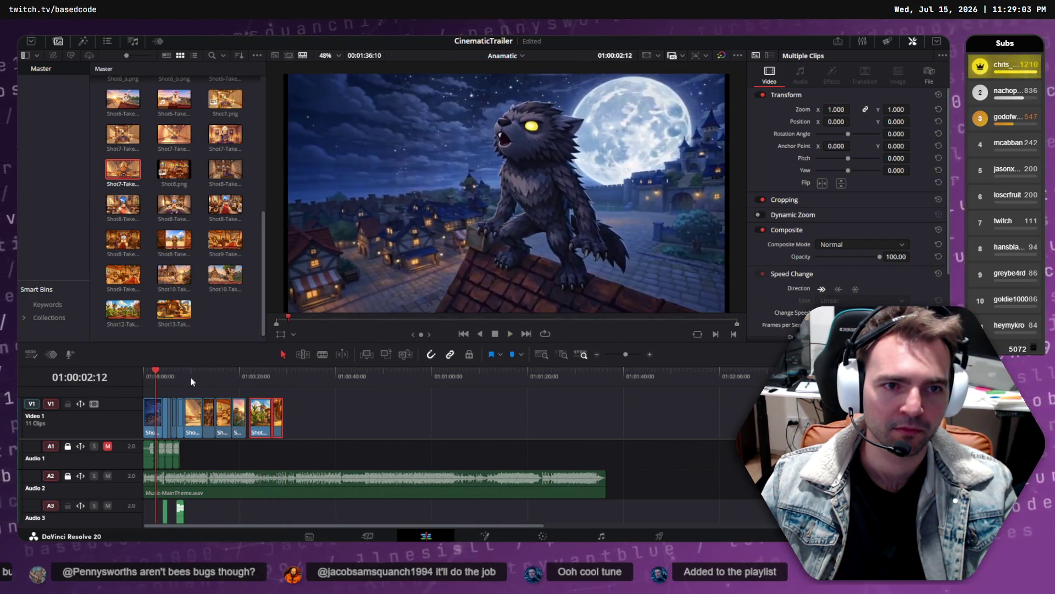
{"action": "key", "text": "space"}
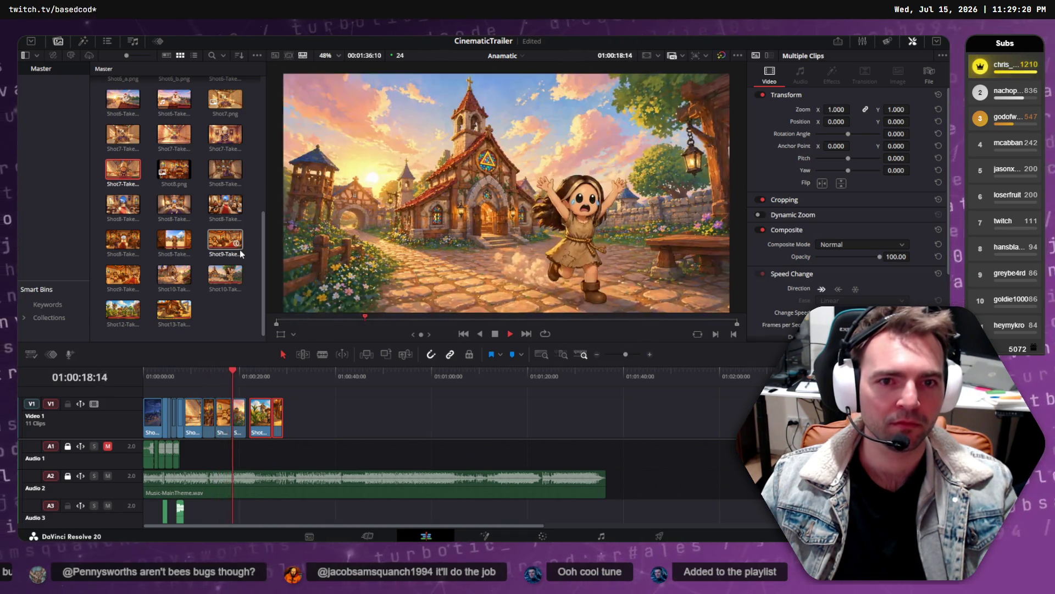
{"action": "key", "text": "space"}
- Bring up the Town Looks Angry session in Runway
{"action": "key", "text": "alt+Tab"}
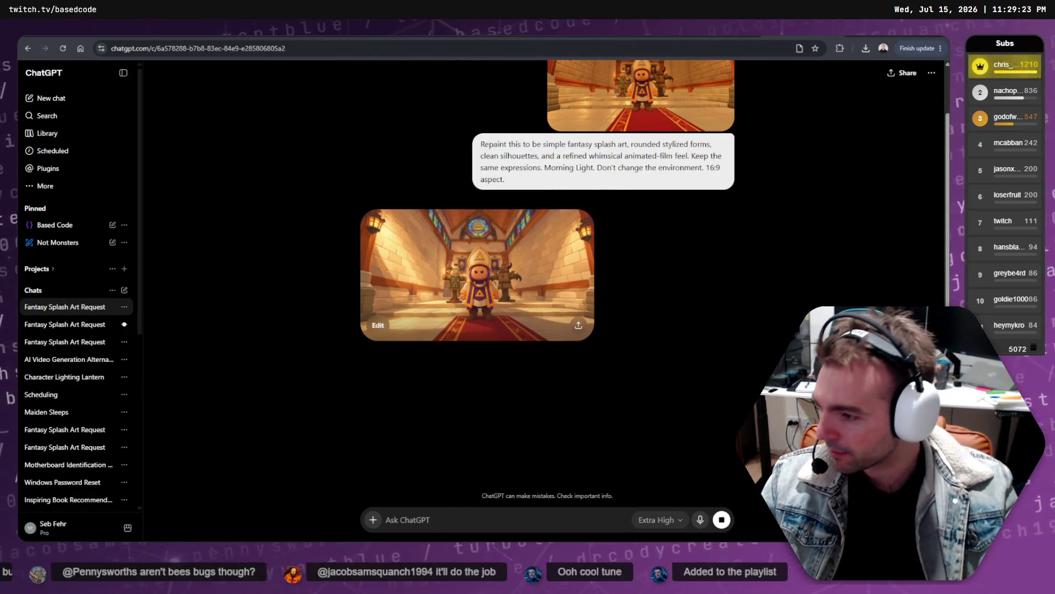
{"action": "key", "text": "ctrl+Tab"}
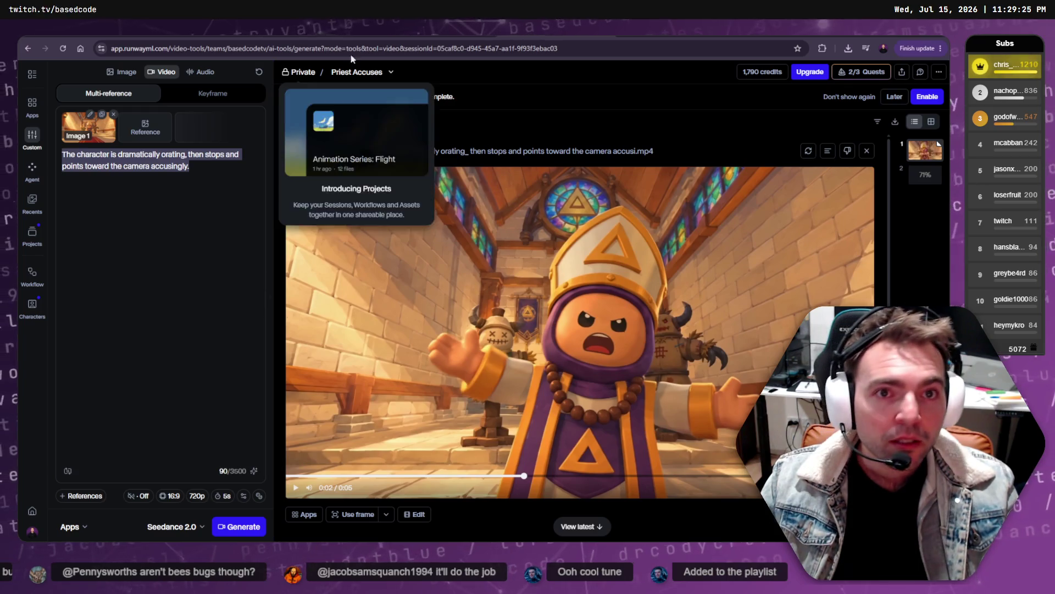
{"action": "key", "text": "ctrl+Tab"}
{"action": "key", "text": "ctrl+Tab"}
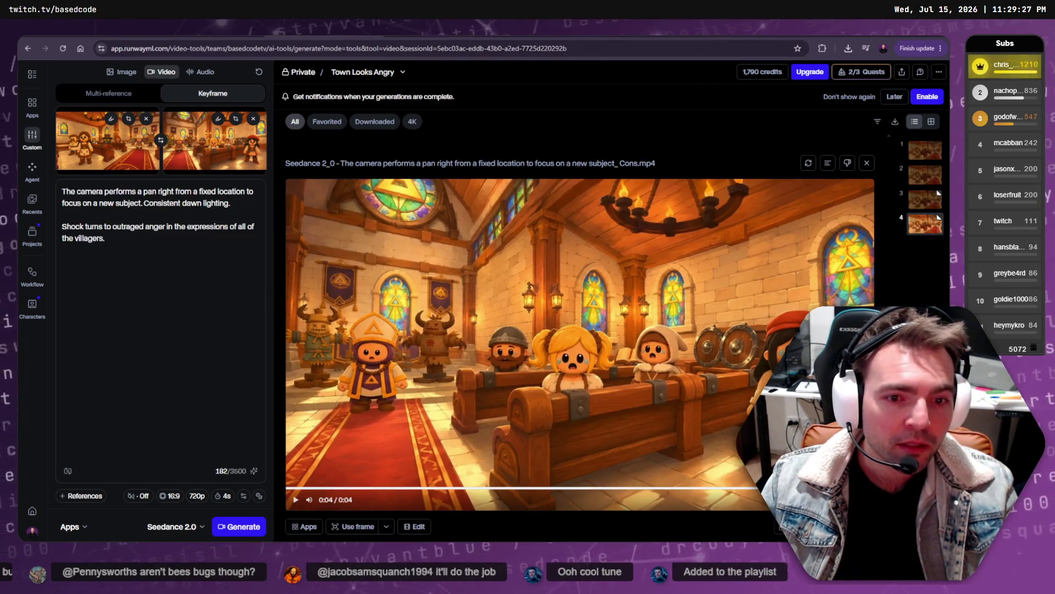
{"action": "key", "text": "ctrl+Tab"}
{"action": "key", "text": "ctrl+shift+Tab"}
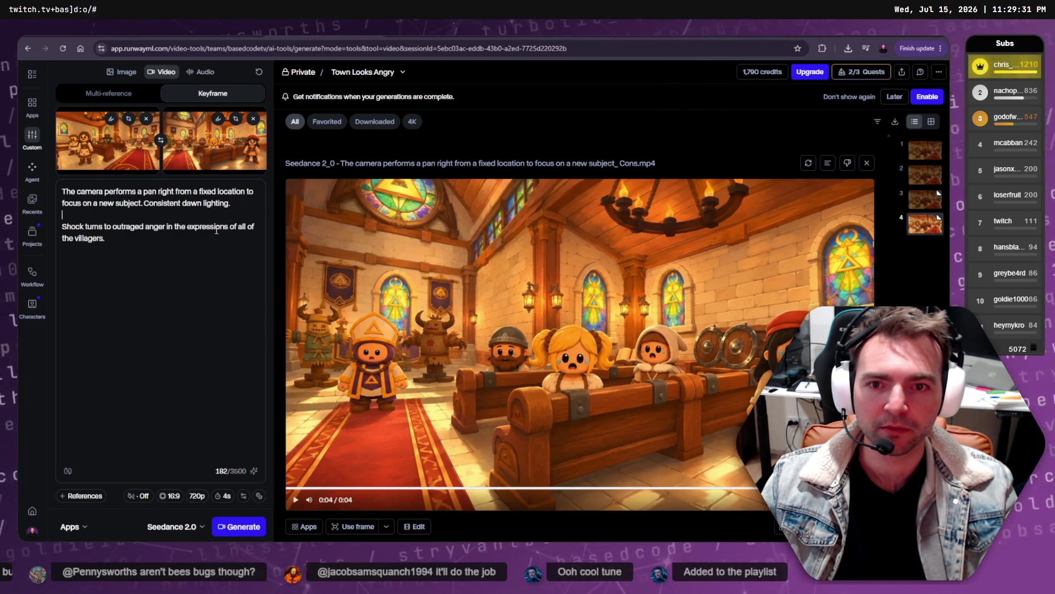
- Add a line about the middle character pointing furiously at the camera and change 'anger' to 'fury'
{"action": "key", "text": "Return"}
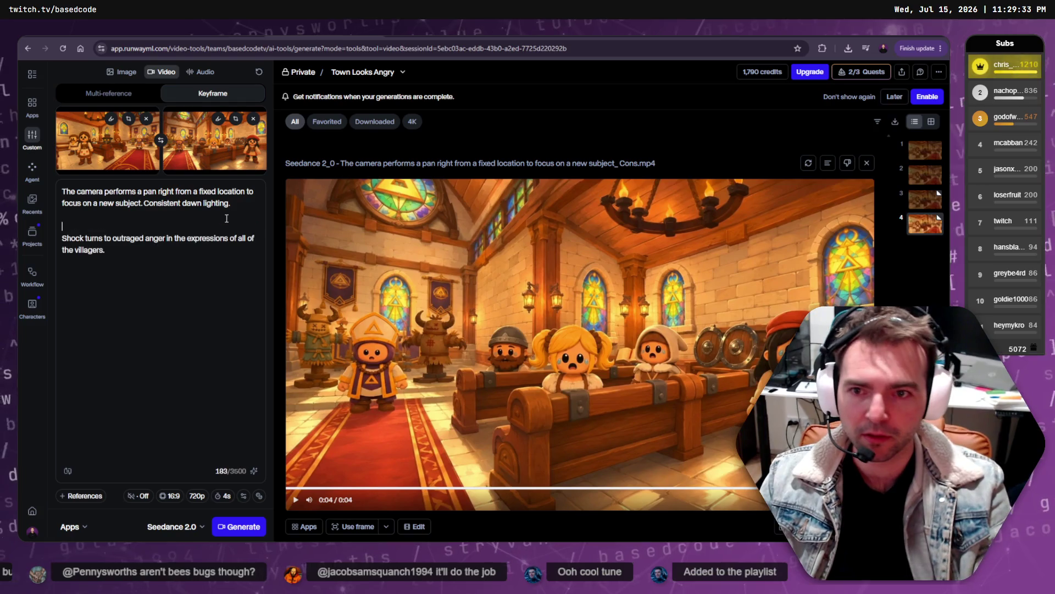
{"action": "key", "text": "Return"}
{"action": "type", "text": "T"}
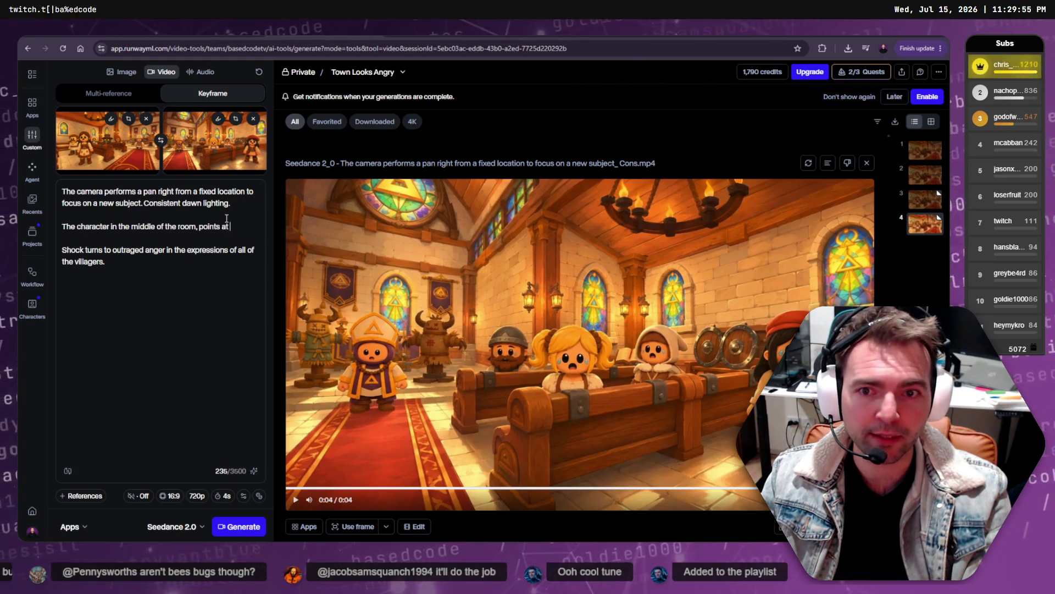
{"action": "type", "text": "he camera with a furious expression."}
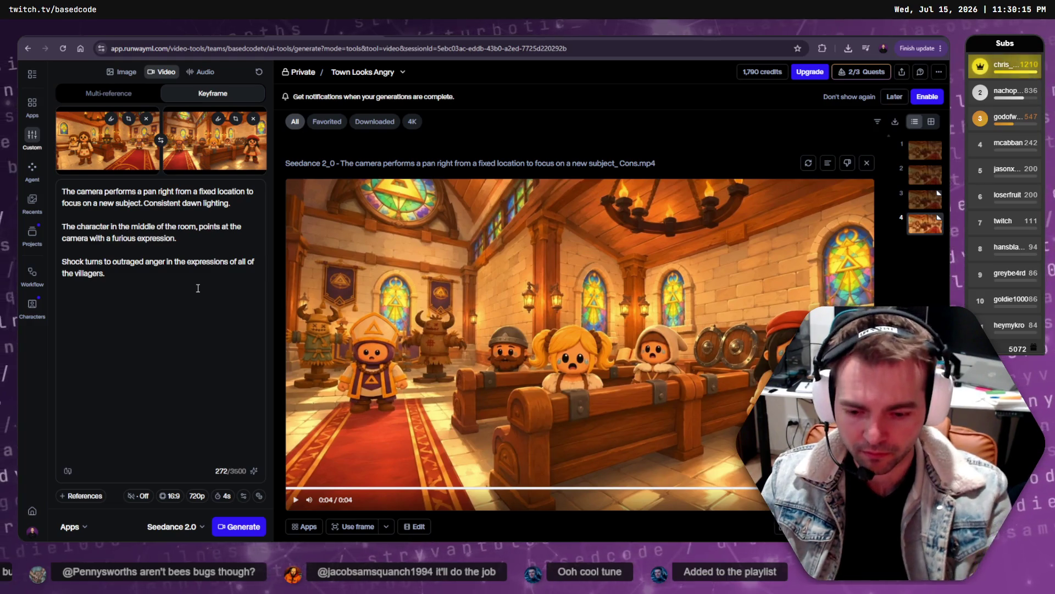
{"action": "key", "text": "BackSpace"}
{"action": "key", "text": "BackSpace"}
{"action": "key", "text": "BackSpace"}
{"action": "type", "text": "fury"}
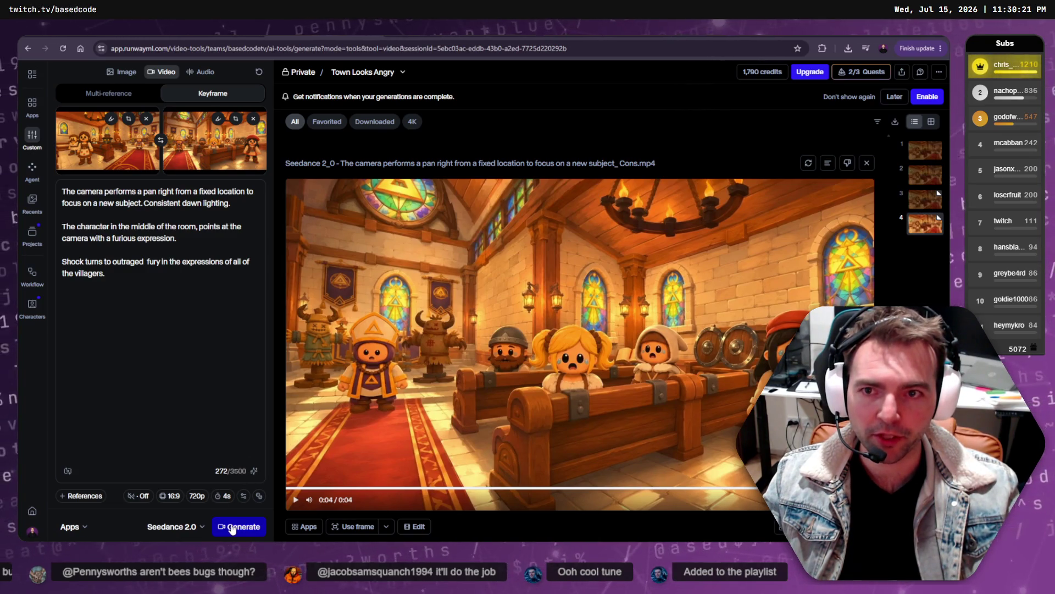
{"action": "double_click", "coordinate": [173, 201]}
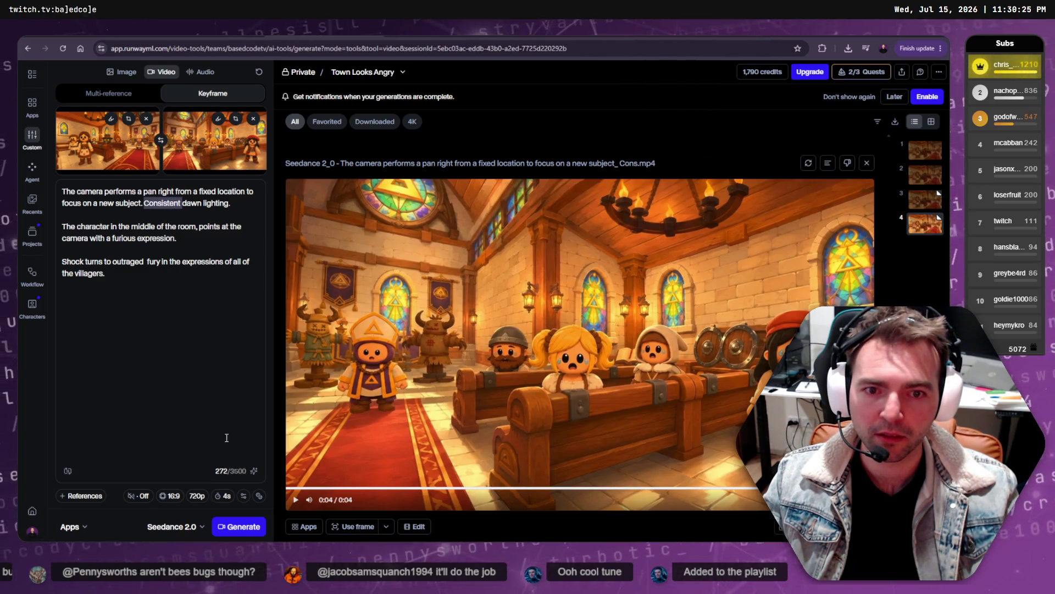
- Generate a fifth Town Looks Angry video, reset the timeline to the start, then go to tldraw
{"action": "left_click", "coordinate": [242, 525]}
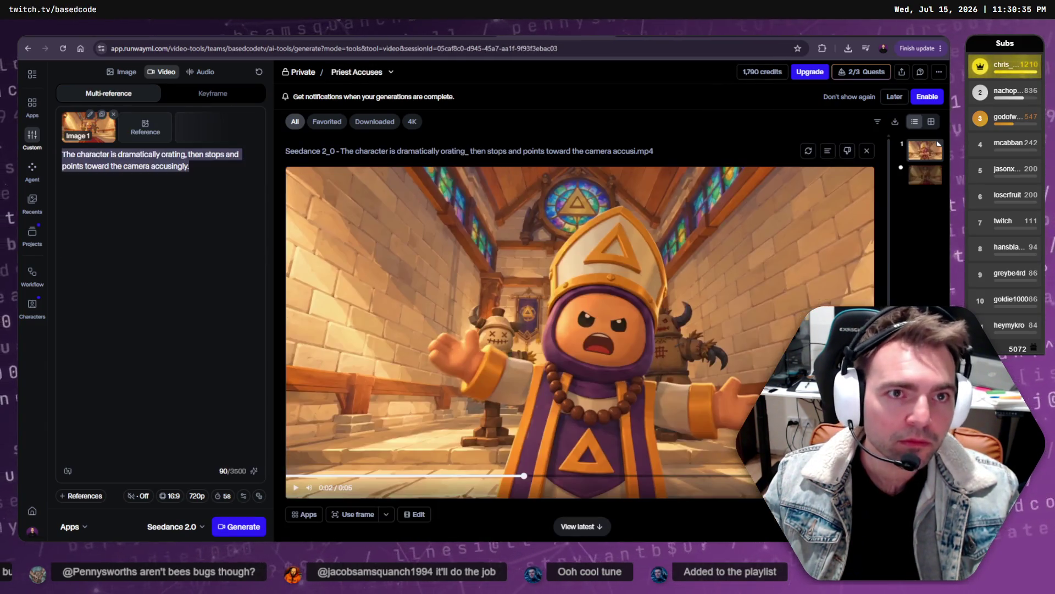
{"action": "left_click", "coordinate": [219, 268]}
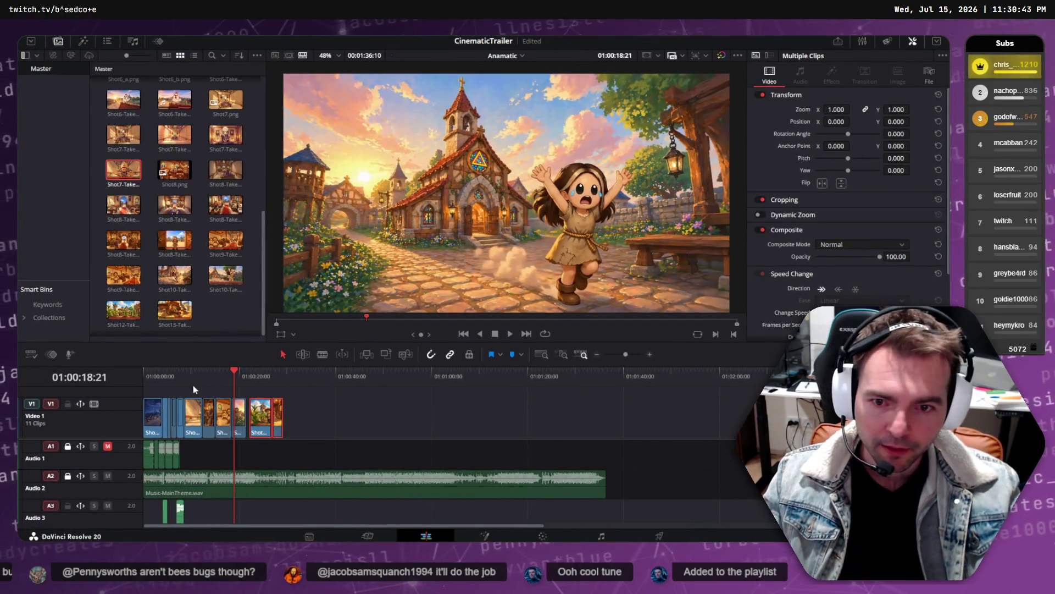
{"action": "mouse_move", "coordinate": [193, 382]}
{"action": "left_mouse_down"}
{"action": "mouse_move", "coordinate": [60, 388]}
{"action": "mouse_move", "coordinate": [200, 379]}
{"action": "mouse_move", "coordinate": [171, 384]}
{"action": "left_mouse_up"}
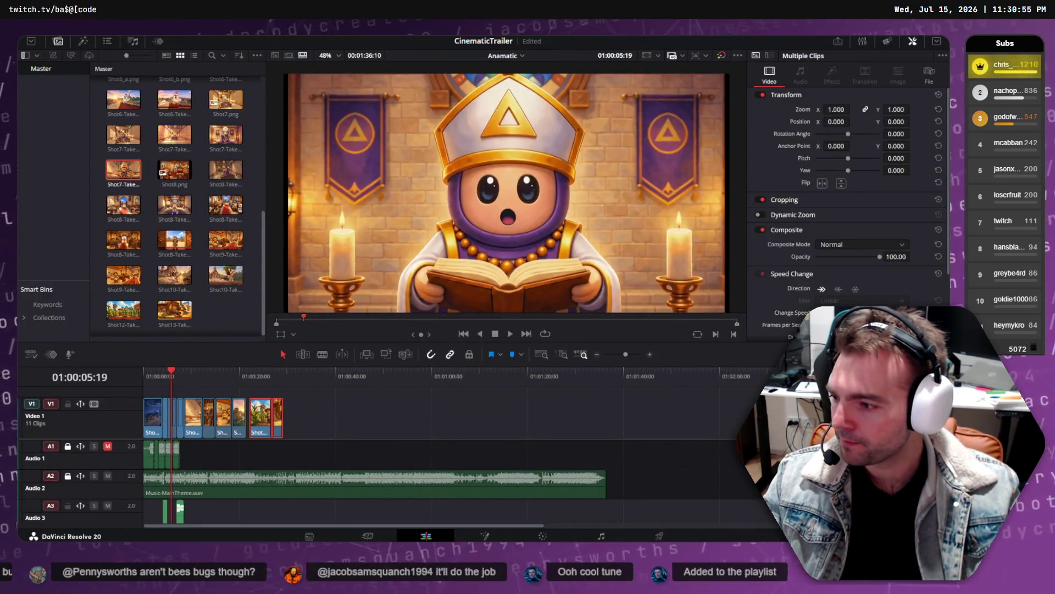
{"action": "key", "text": "alt+Tab"}
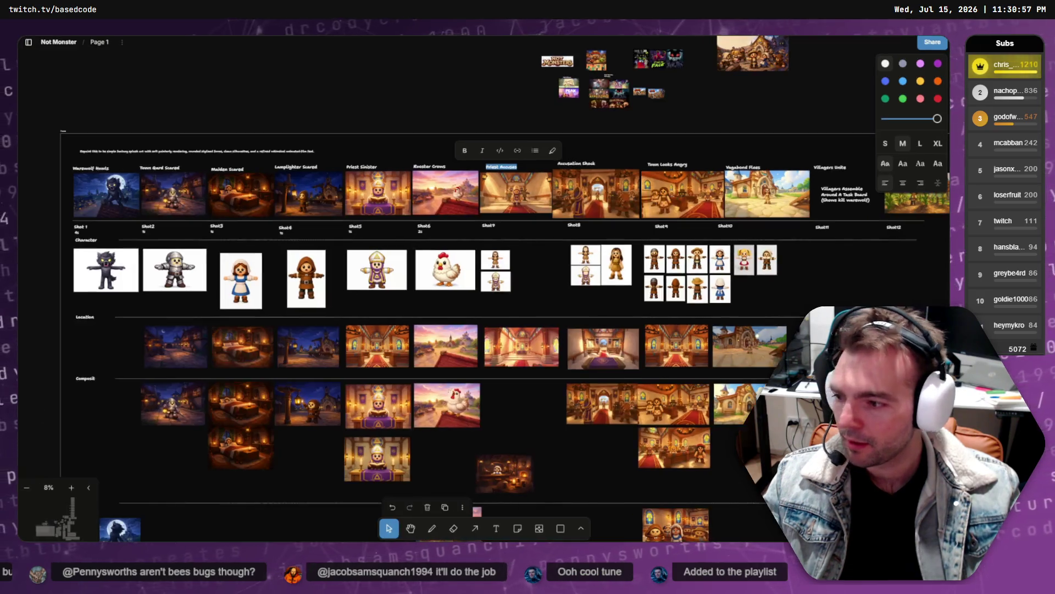
- Export the chapel interior image from the board as a PNG
{"action": "scroll", "coordinate": [379, 406], "scroll_direction": "up", "scroll_amount": 5}
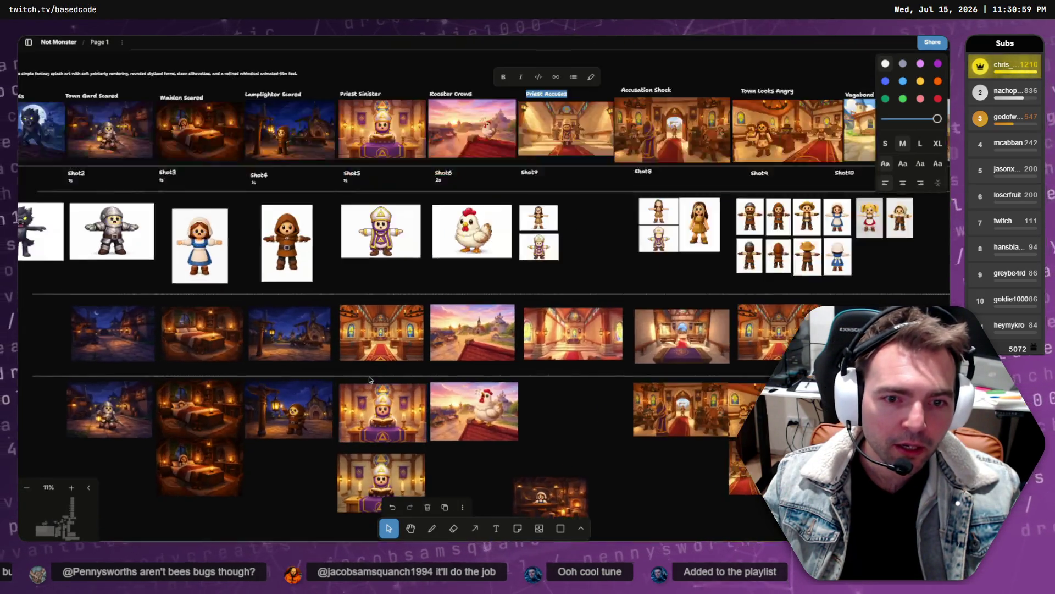
{"action": "left_click", "coordinate": [399, 336]}
{"action": "scroll", "coordinate": [404, 253], "scroll_direction": "down", "scroll_amount": 3}
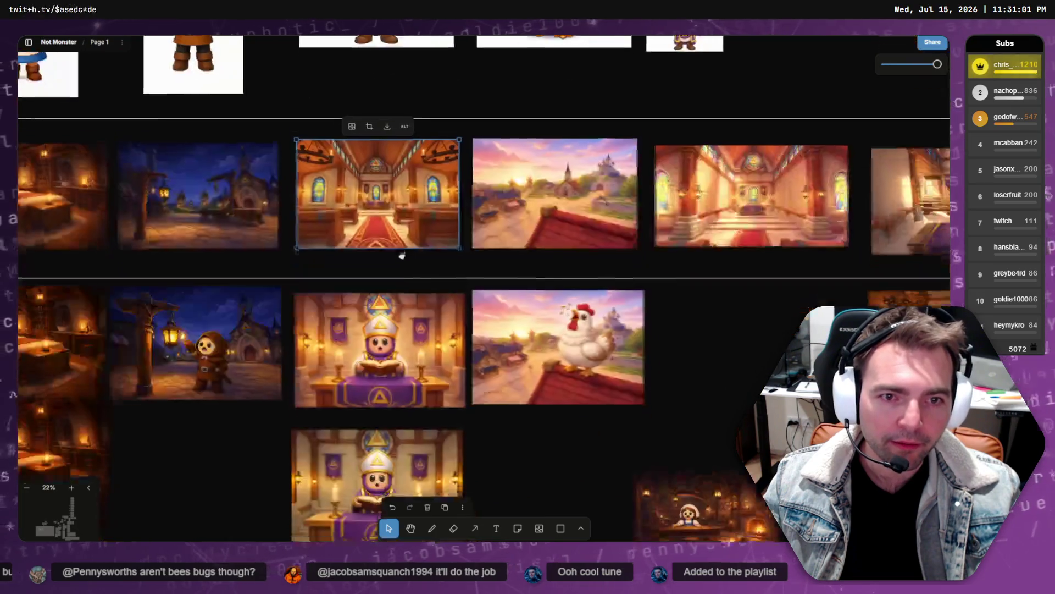
{"action": "scroll", "coordinate": [385, 259], "scroll_direction": "down", "scroll_amount": 5}
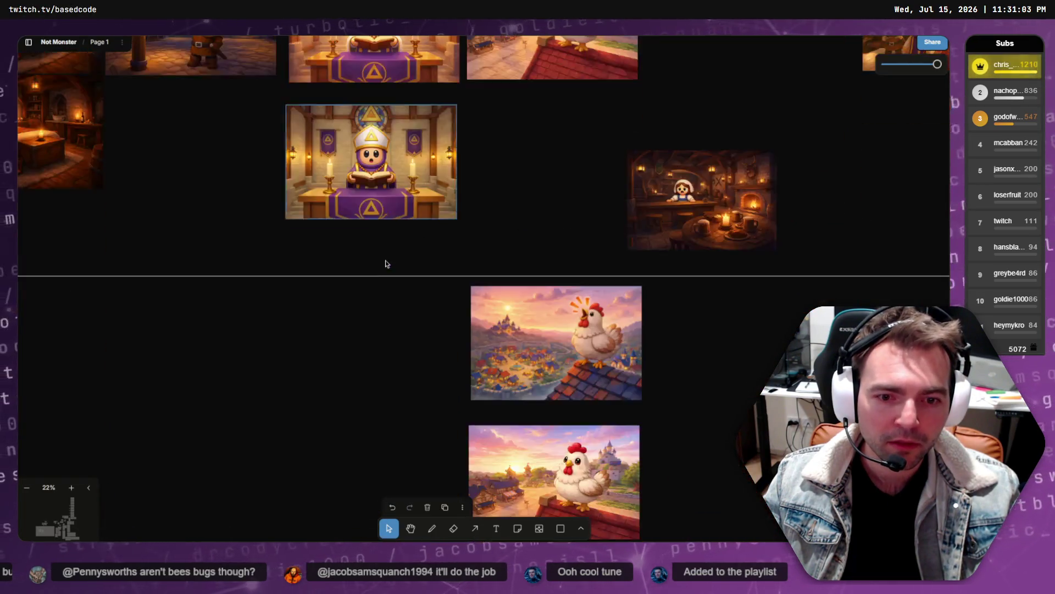
{"action": "scroll", "coordinate": [389, 257], "scroll_direction": "up", "scroll_amount": 10}
{"action": "key", "text": "ctrl+shift+e"}
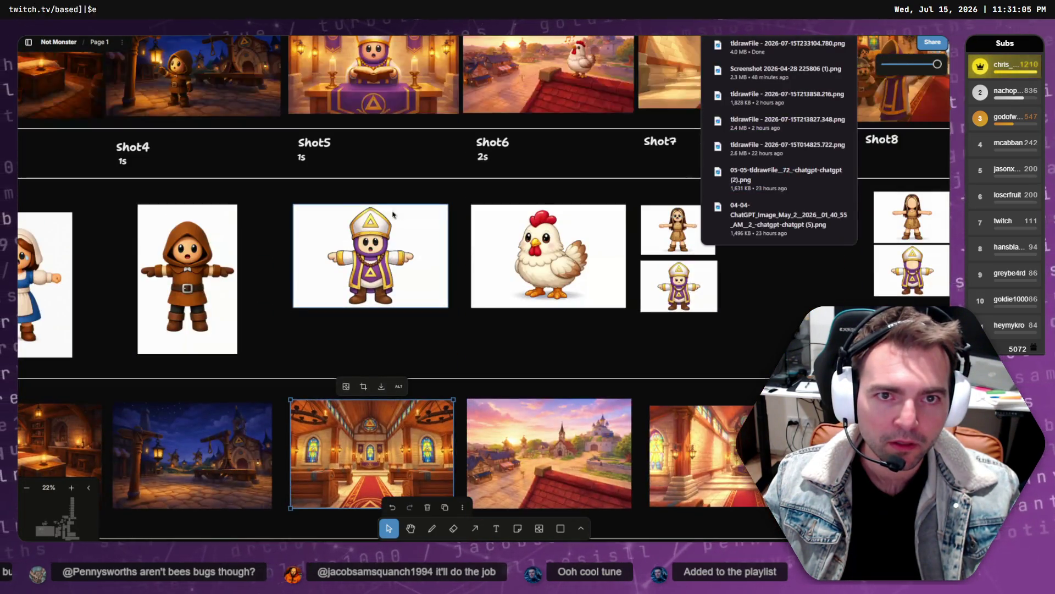
- Delete the Shot5 priest image and place a copy of the Shot8 priest there
{"action": "left_click", "coordinate": [385, 223]}
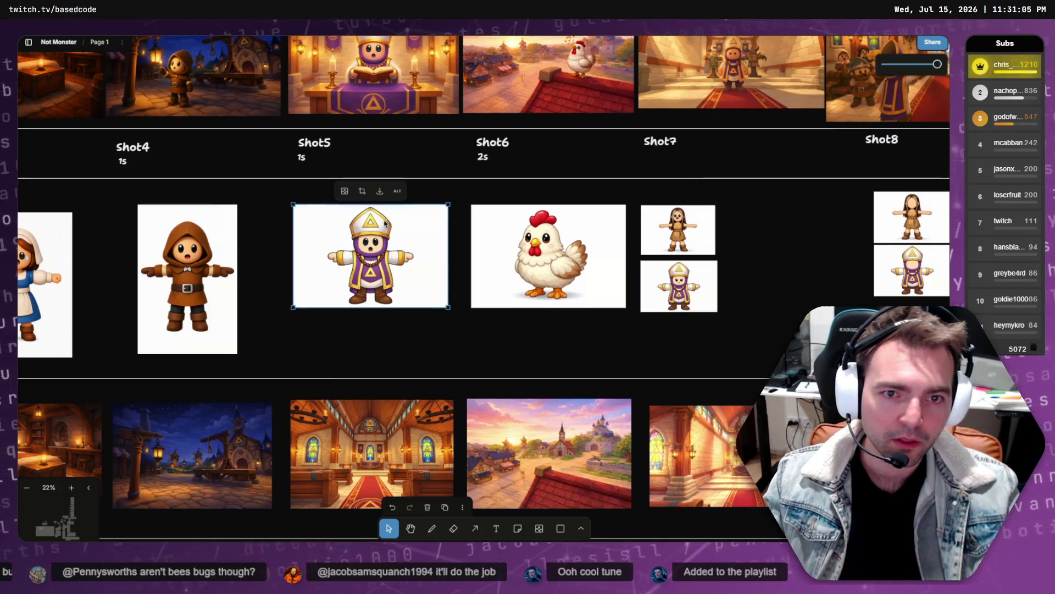
{"action": "key", "text": "Delete"}
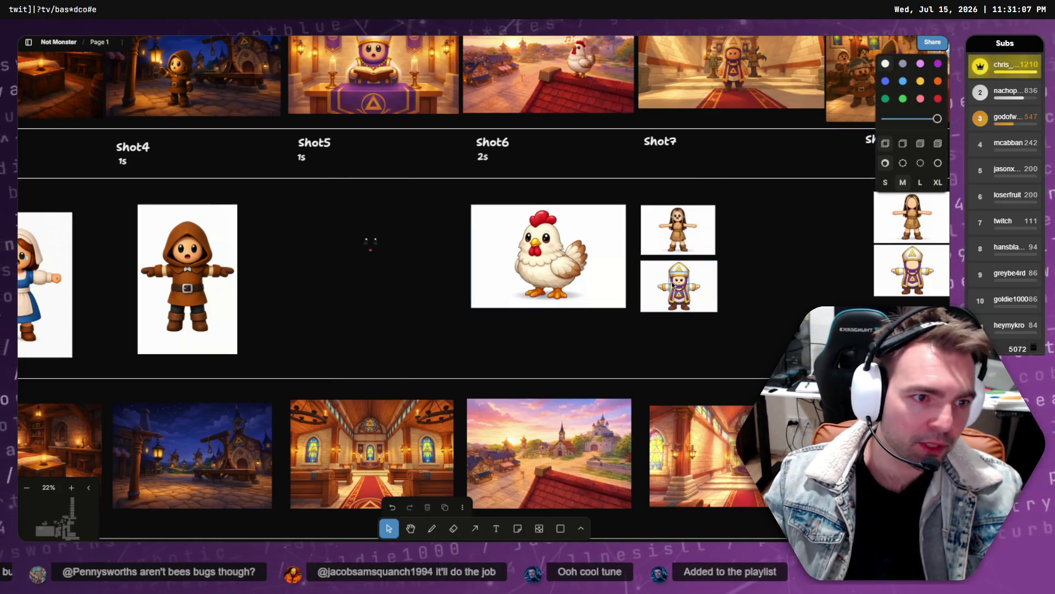
{"action": "scroll", "coordinate": [673, 286], "scroll_direction": "down", "scroll_amount": 1}
{"action": "scroll", "coordinate": [673, 286], "scroll_direction": "down", "scroll_amount": 5}
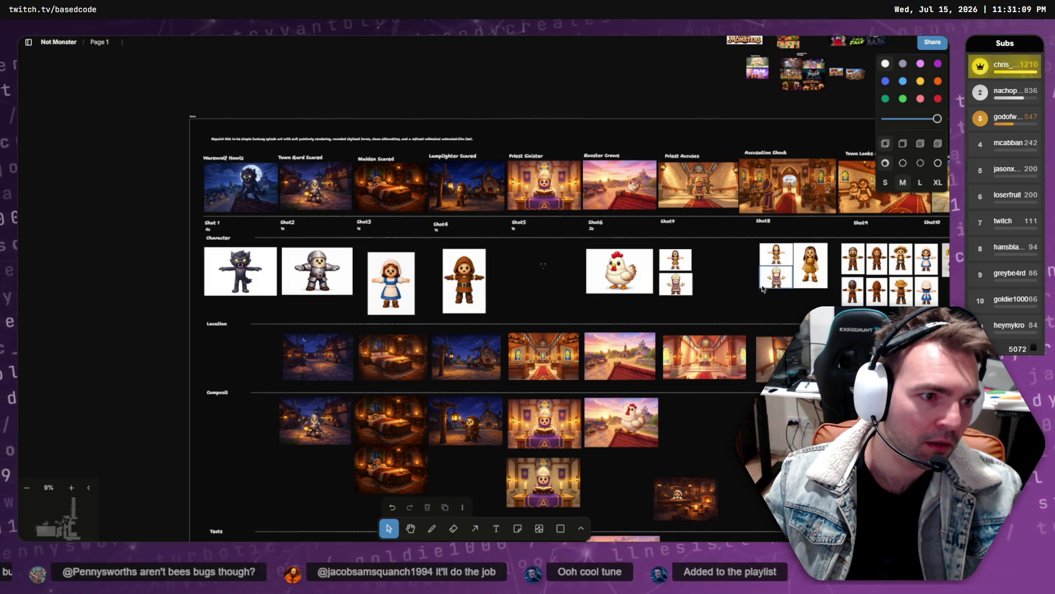
{"action": "mouse_move", "coordinate": [776, 286]}
{"action": "left_mouse_down"}
{"action": "mouse_move", "coordinate": [527, 275]}
{"action": "mouse_move", "coordinate": [543, 265]}
{"action": "left_mouse_up"}
{"action": "left_click", "coordinate": [543, 276]}
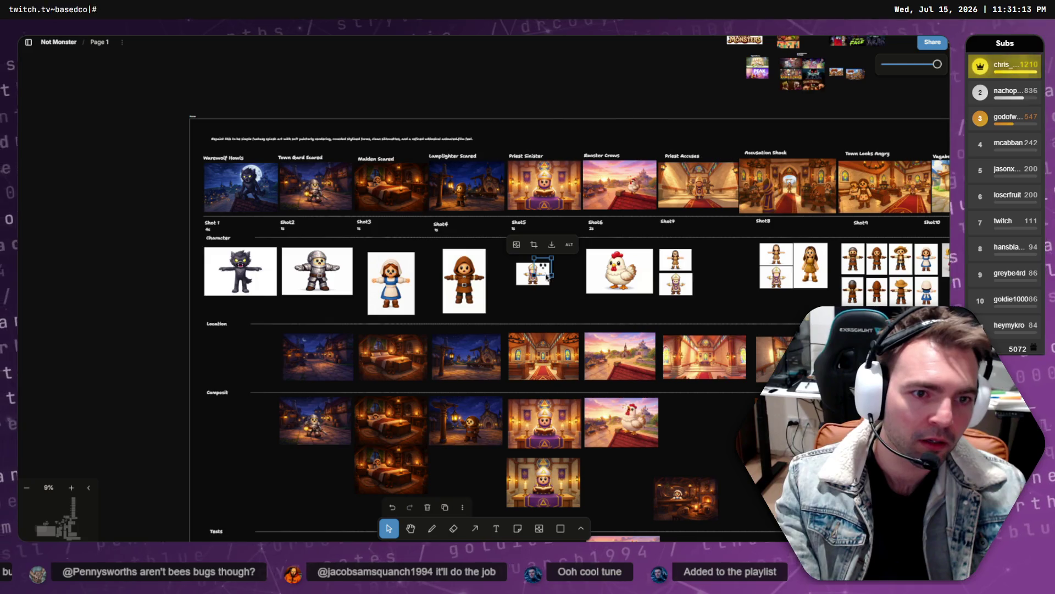
- Enlarge and reposition the new priest image under Shot5
{"action": "scroll", "coordinate": [545, 274], "scroll_direction": "up", "scroll_amount": 5}
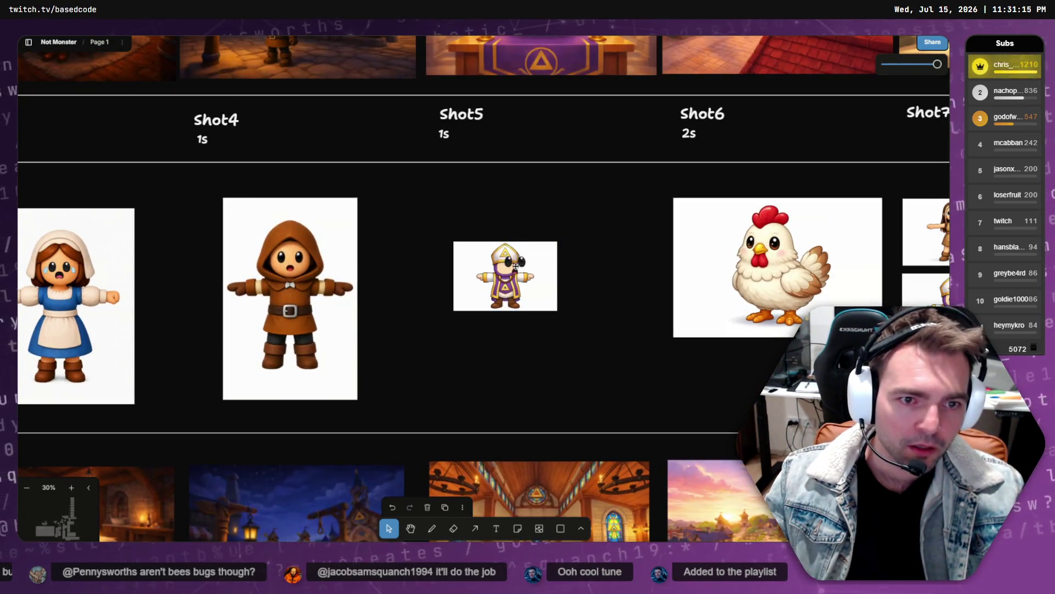
{"action": "left_click", "coordinate": [509, 266]}
{"action": "scroll", "coordinate": [517, 271], "scroll_direction": "up", "scroll_amount": 2}
{"action": "mouse_move", "coordinate": [582, 337]}
{"action": "left_mouse_down"}
{"action": "mouse_move", "coordinate": [683, 407]}
{"action": "mouse_move", "coordinate": [541, 324]}
{"action": "mouse_move", "coordinate": [537, 309]}
{"action": "left_mouse_up"}
{"action": "scroll", "coordinate": [537, 310], "scroll_direction": "up", "scroll_amount": 2}
{"action": "left_click_drag", "start_coordinate": [635, 425], "coordinate": [698, 470]}
{"action": "left_click_drag", "start_coordinate": [580, 401], "coordinate": [548, 386]}
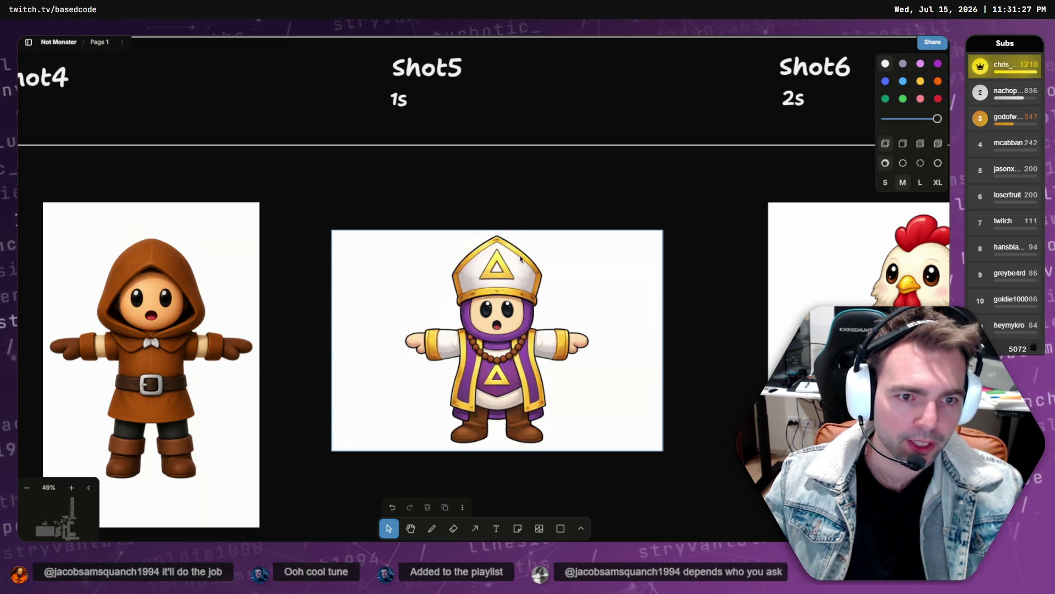
- Take a region screenshot tightly framing the Shot5 priest image
{"action": "key", "text": "super+shift+s"}
{"action": "left_click_drag", "start_coordinate": [332, 228], "coordinate": [663, 450]}
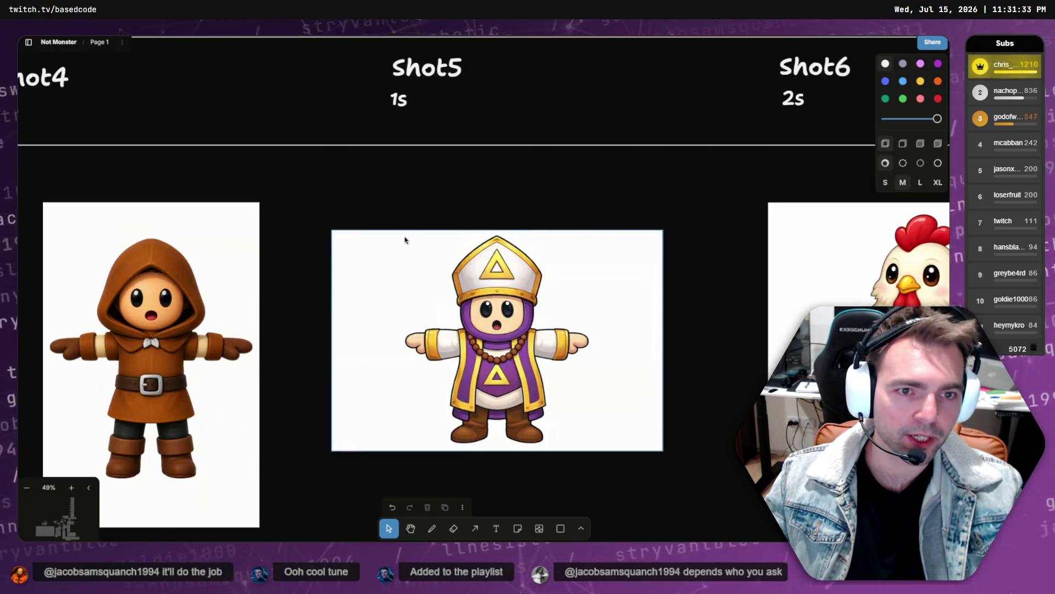
{"action": "key", "text": "super+shift+s"}
{"action": "mouse_move", "coordinate": [393, 232]}
{"action": "left_mouse_down"}
{"action": "mouse_move", "coordinate": [575, 447]}
{"action": "mouse_move", "coordinate": [598, 450]}
{"action": "left_mouse_up"}
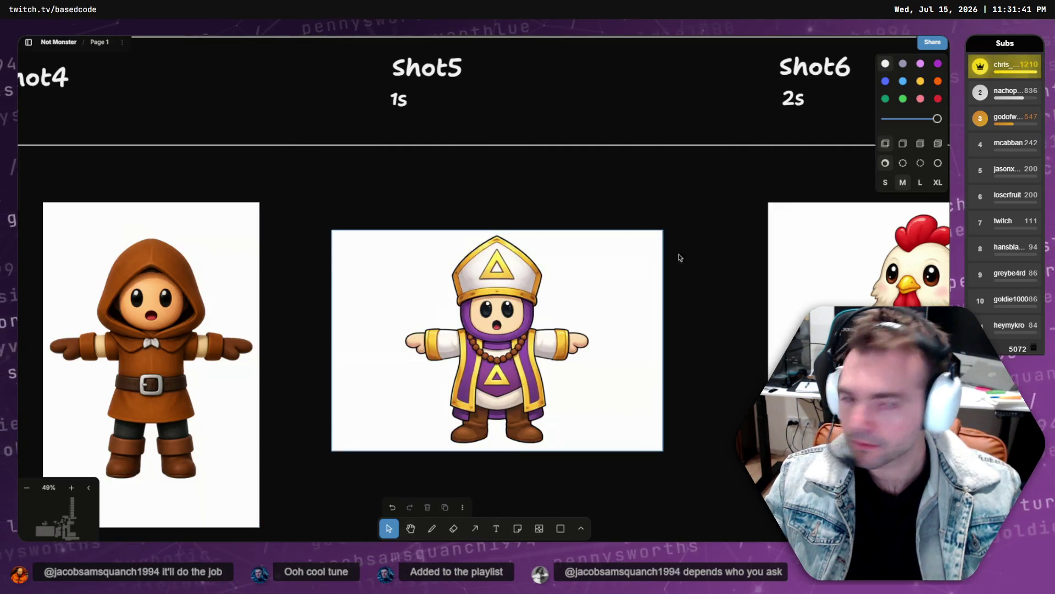
{"action": "key", "text": "alt+Tab"}
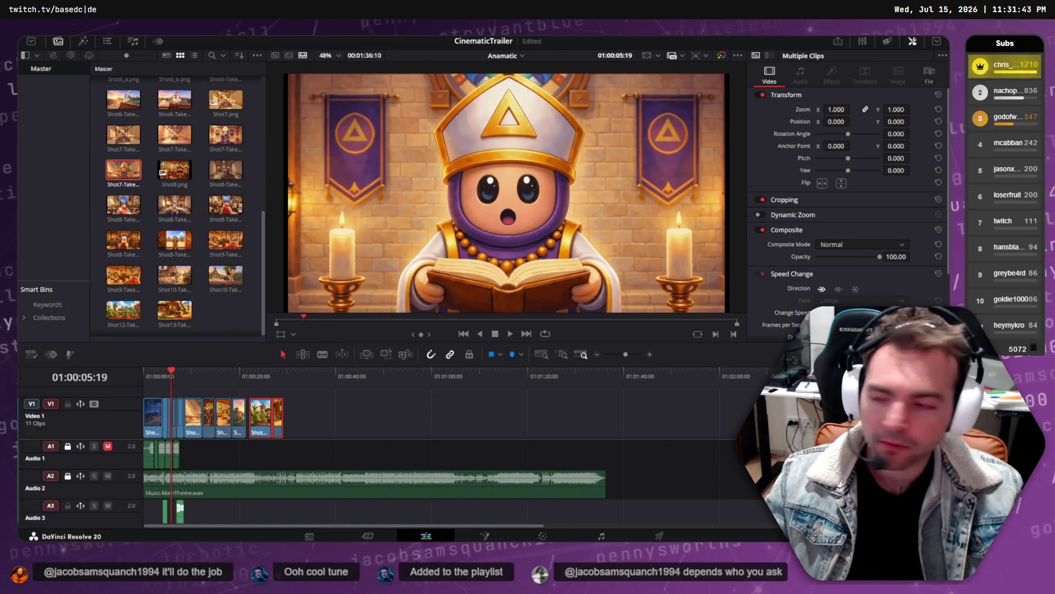
- Review the repainted candlelit priest image in ChatGPT, then switch to Godot
{"action": "key", "text": "alt+Tab"}
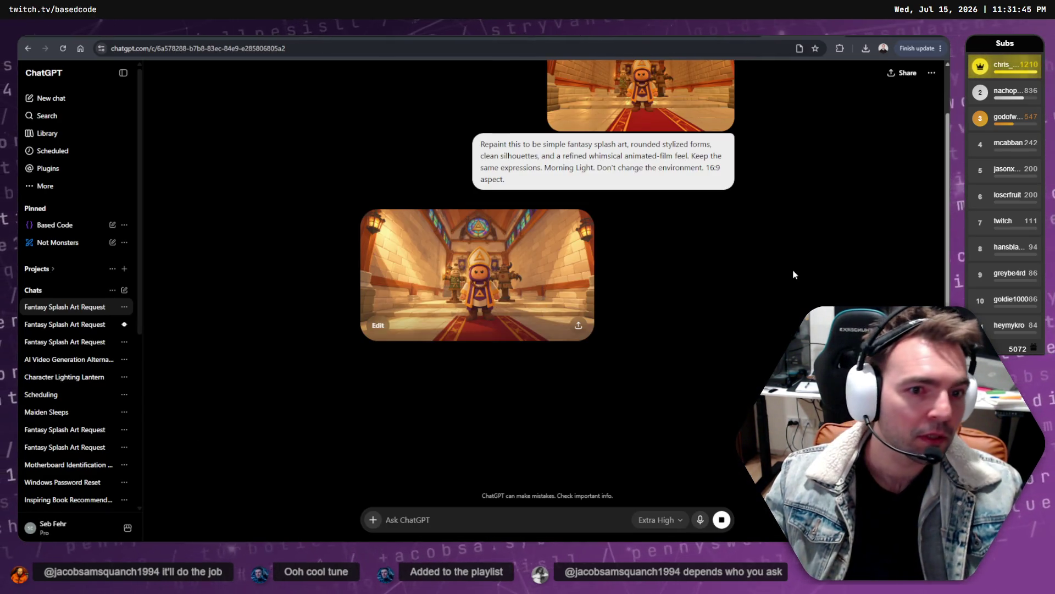
{"action": "scroll", "coordinate": [757, 237], "scroll_direction": "up", "scroll_amount": 1}
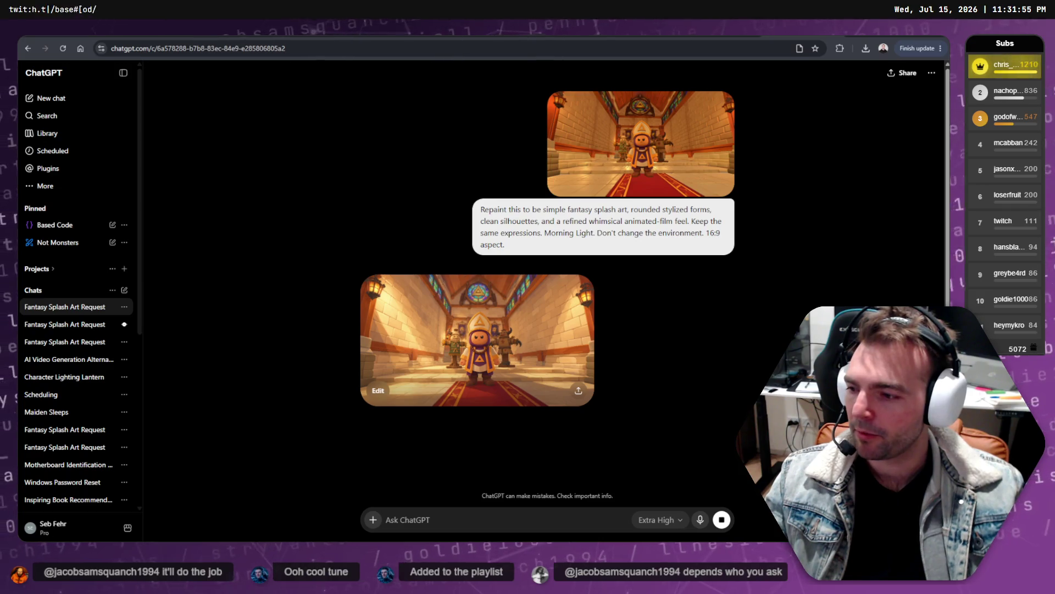
{"action": "key", "text": "alt+Tab"}
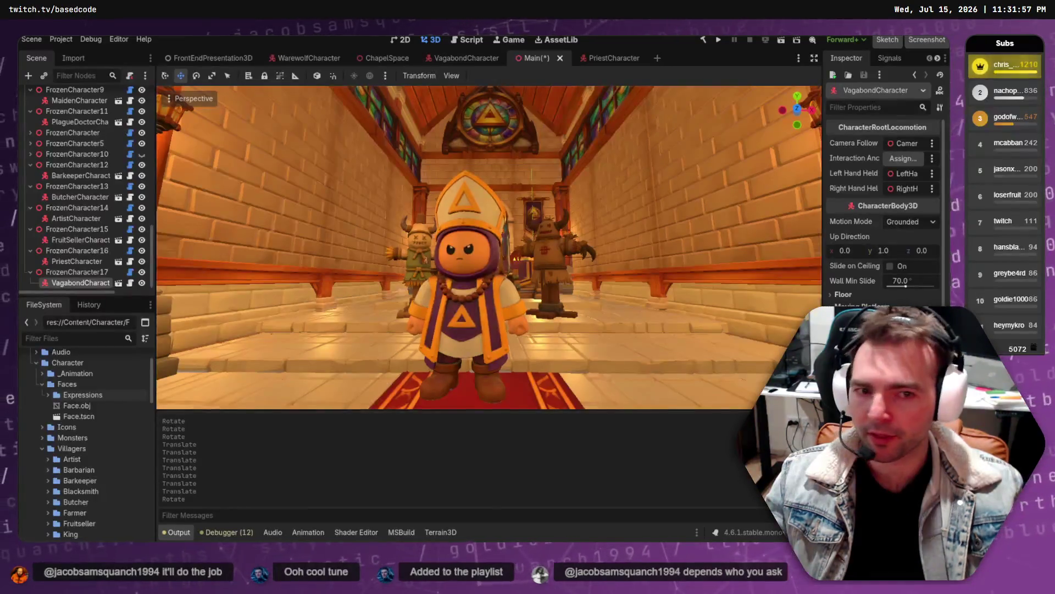
- Inspect the MaidenCharacter and SpaceLayout nodes in the Main scene
{"action": "scroll", "coordinate": [545, 384], "scroll_direction": "down", "scroll_amount": 5}
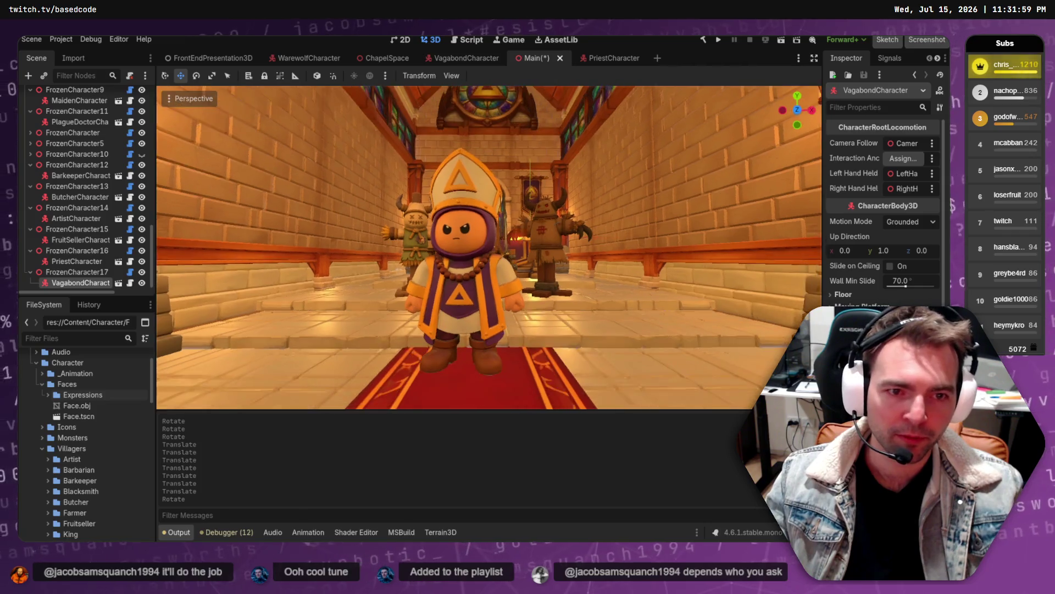
{"action": "scroll", "coordinate": [489, 247], "scroll_direction": "up", "scroll_amount": 3}
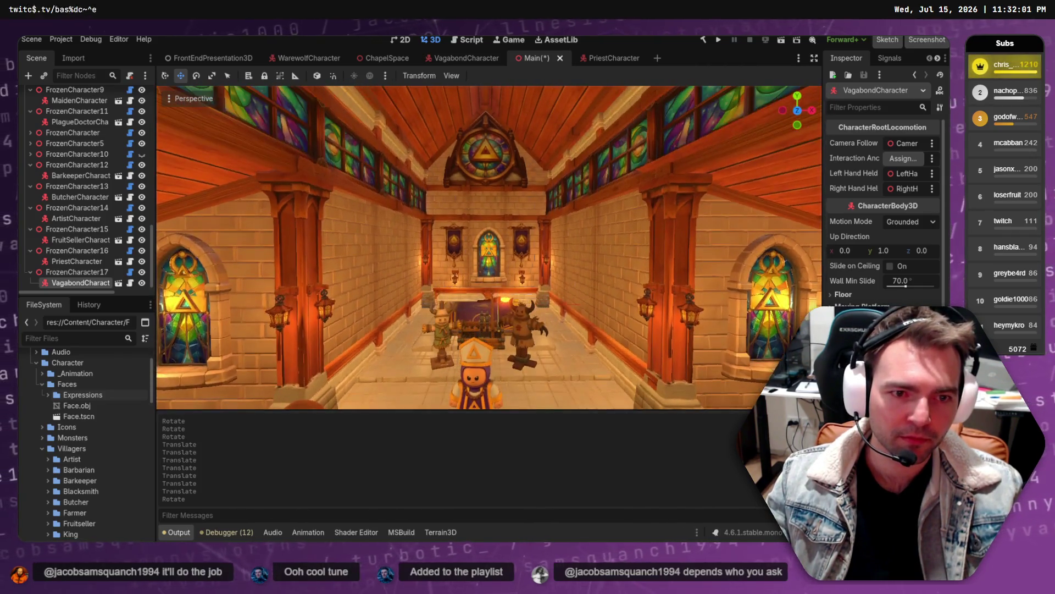
{"action": "scroll", "coordinate": [562, 286], "scroll_direction": "down", "scroll_amount": 4}
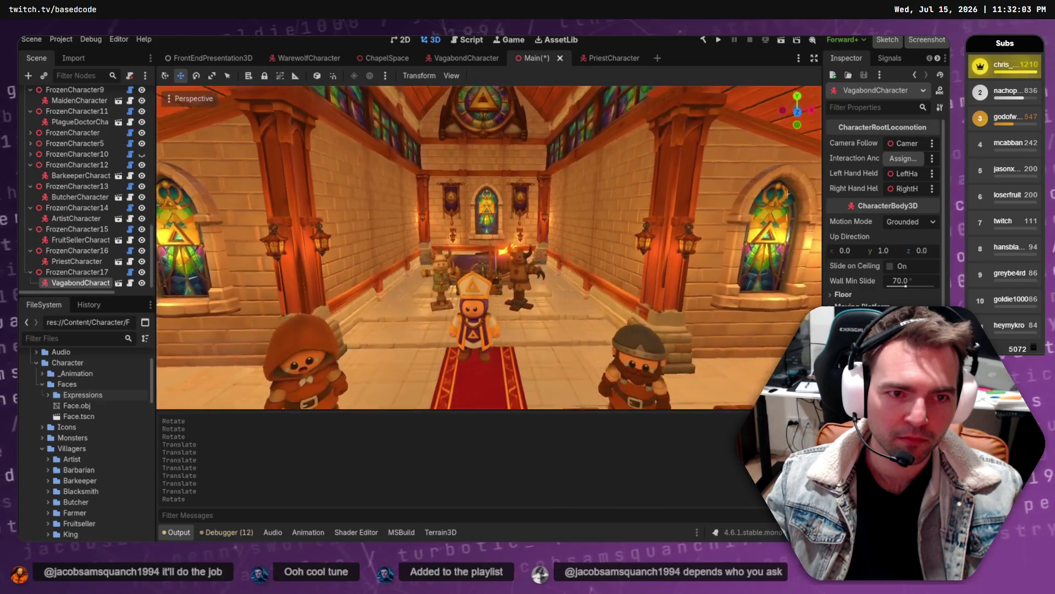
{"action": "left_click", "coordinate": [525, 275]}
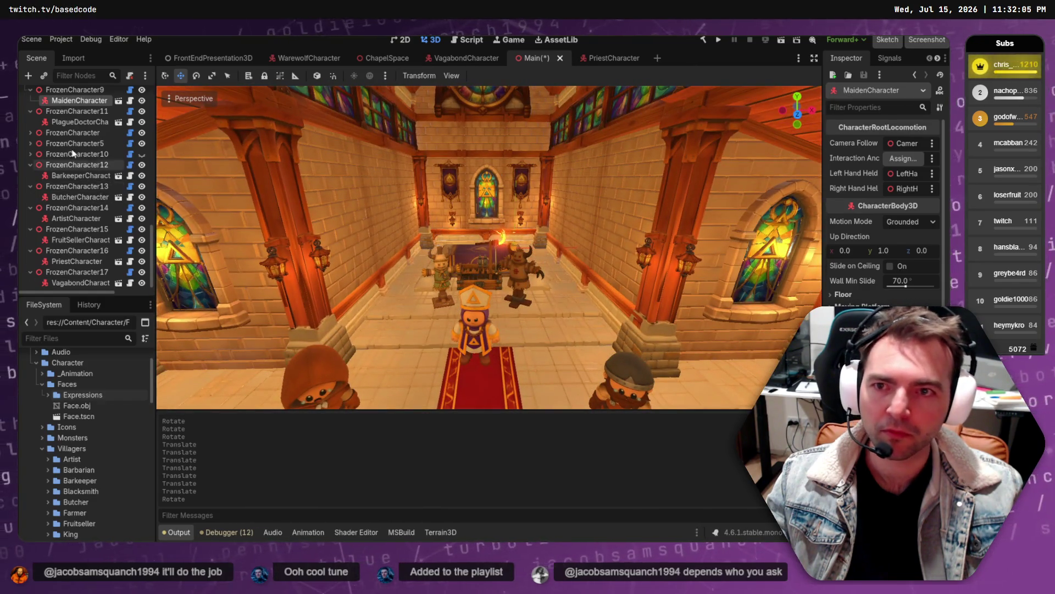
{"action": "scroll", "coordinate": [77, 139], "scroll_direction": "up", "scroll_amount": 5}
{"action": "scroll", "coordinate": [78, 139], "scroll_direction": "up", "scroll_amount": 5}
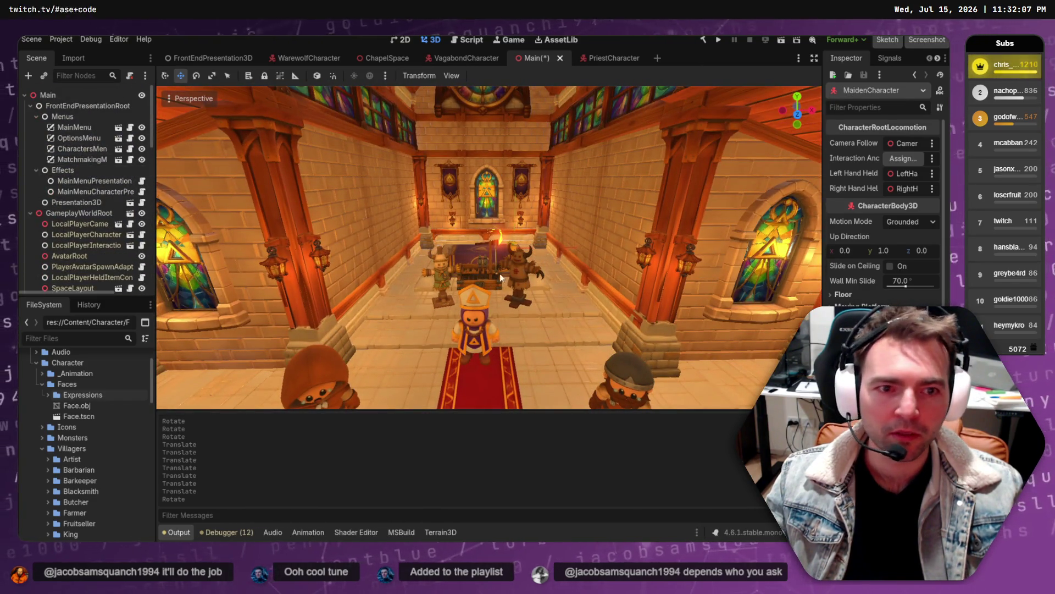
{"action": "left_click", "coordinate": [606, 243]}
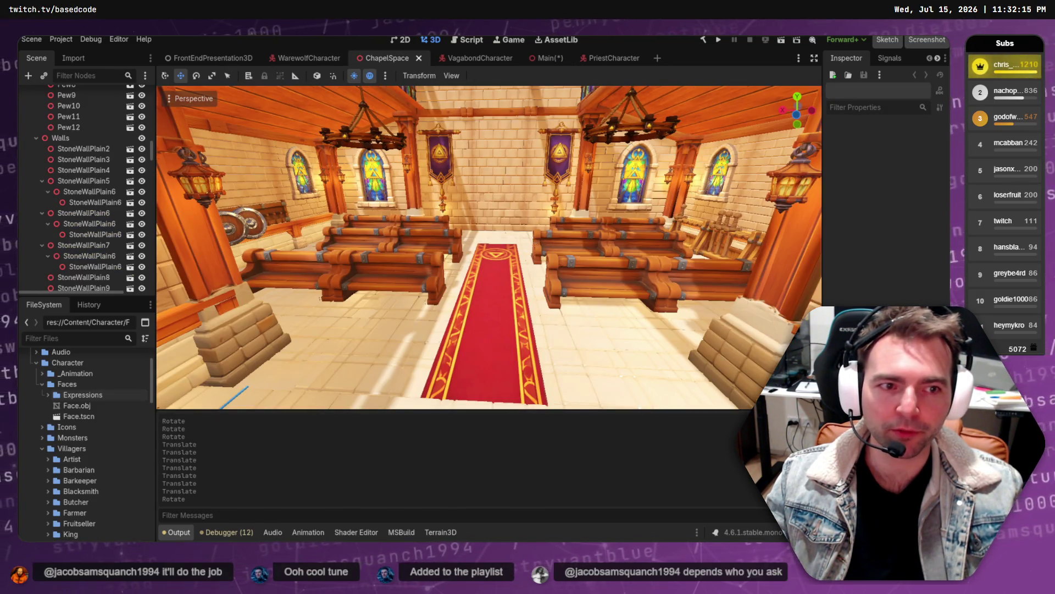
- View the ChapelSpace and PriestCharacter scenes, then return to Main and select the centre character
{"action": "left_click_drag", "start_coordinate": [377, 209], "coordinate": [377, 210]}
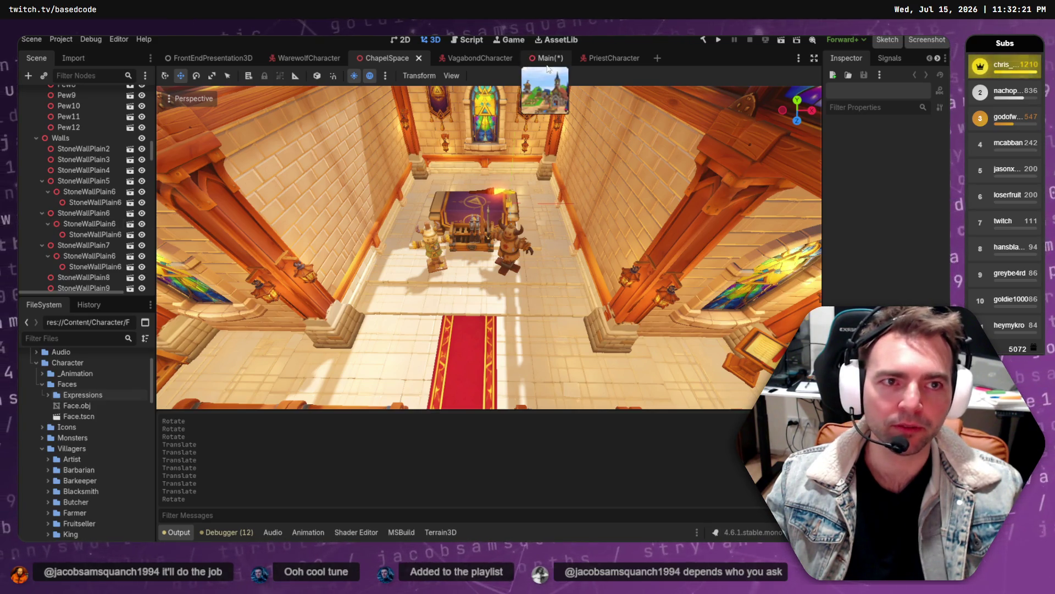
{"action": "left_click", "coordinate": [606, 59]}
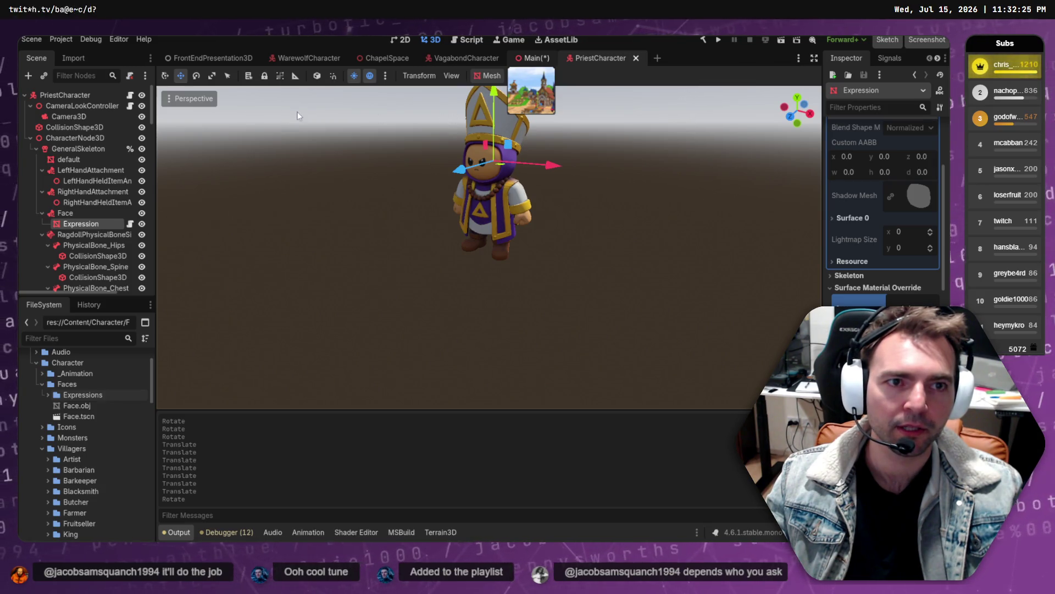
{"action": "key", "text": "ctrl+shift+Tab"}
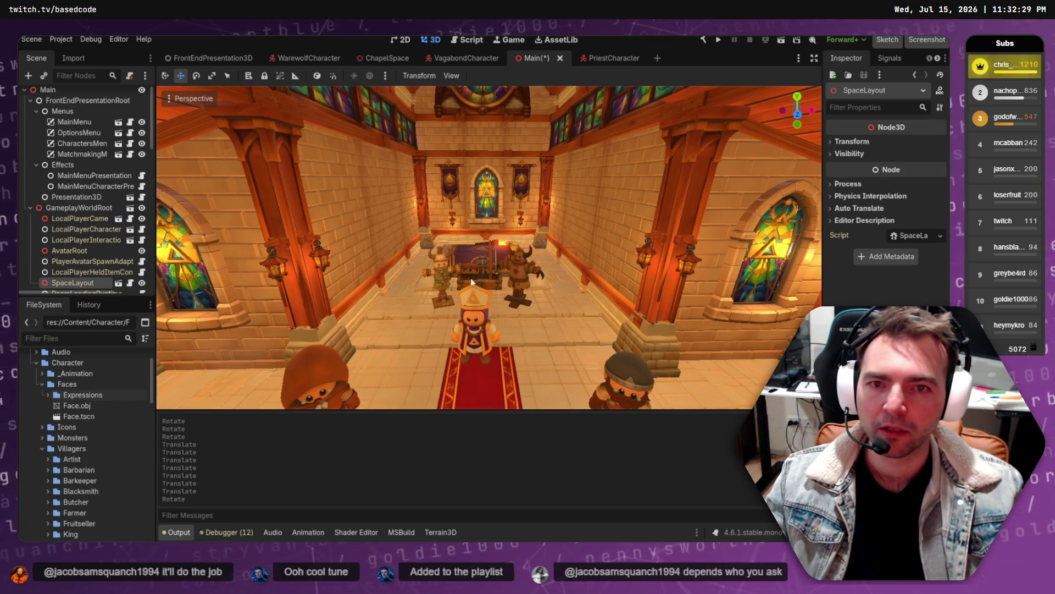
{"action": "left_click", "coordinate": [464, 338]}
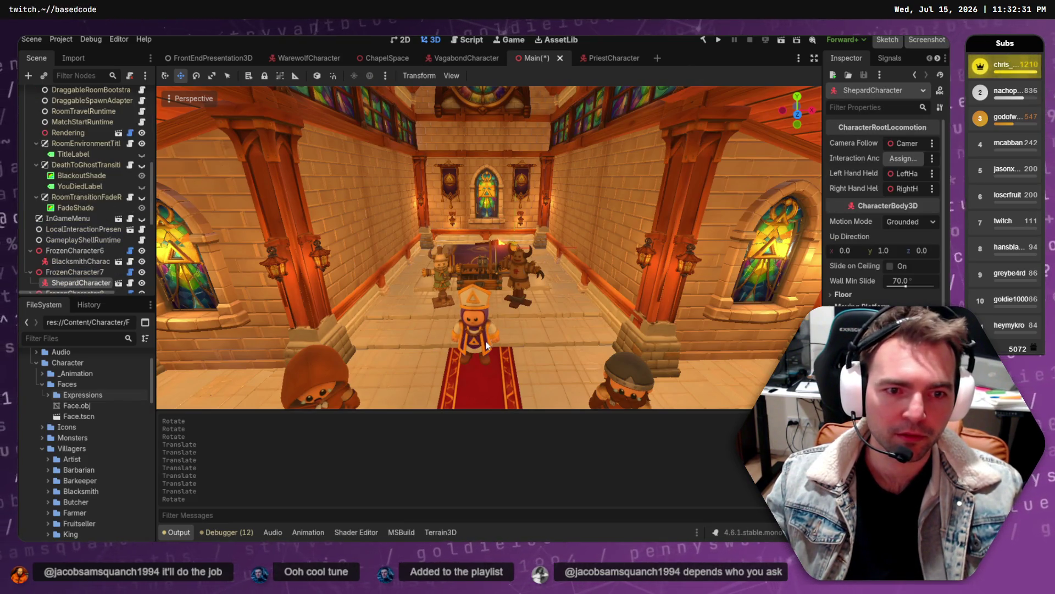
- Select the priest's FrozenCharacter16 node and drag it back toward the altar
{"action": "right_click", "coordinate": [477, 340]}
{"action": "left_click", "coordinate": [519, 349]}
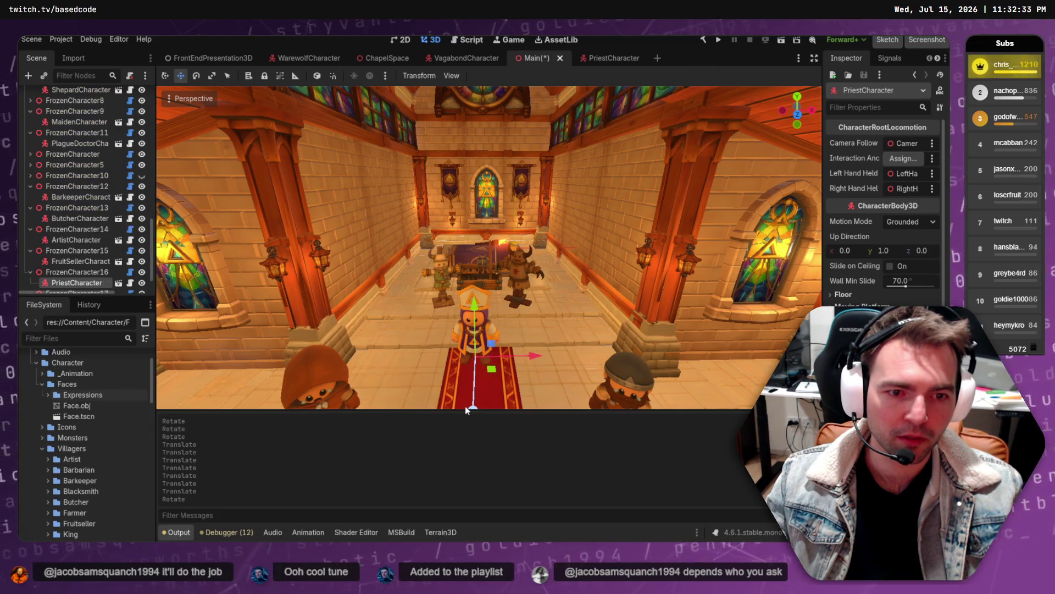
{"action": "left_click", "coordinate": [98, 270]}
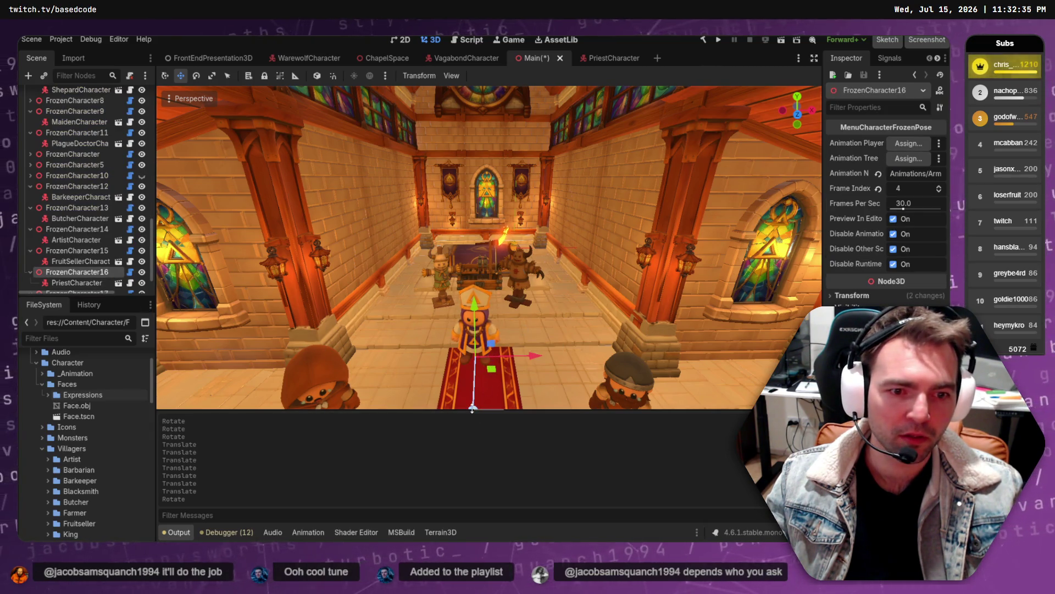
{"action": "left_click_drag", "start_coordinate": [474, 407], "coordinate": [483, 273]}
{"action": "scroll", "coordinate": [482, 274], "scroll_direction": "up", "scroll_amount": 2}
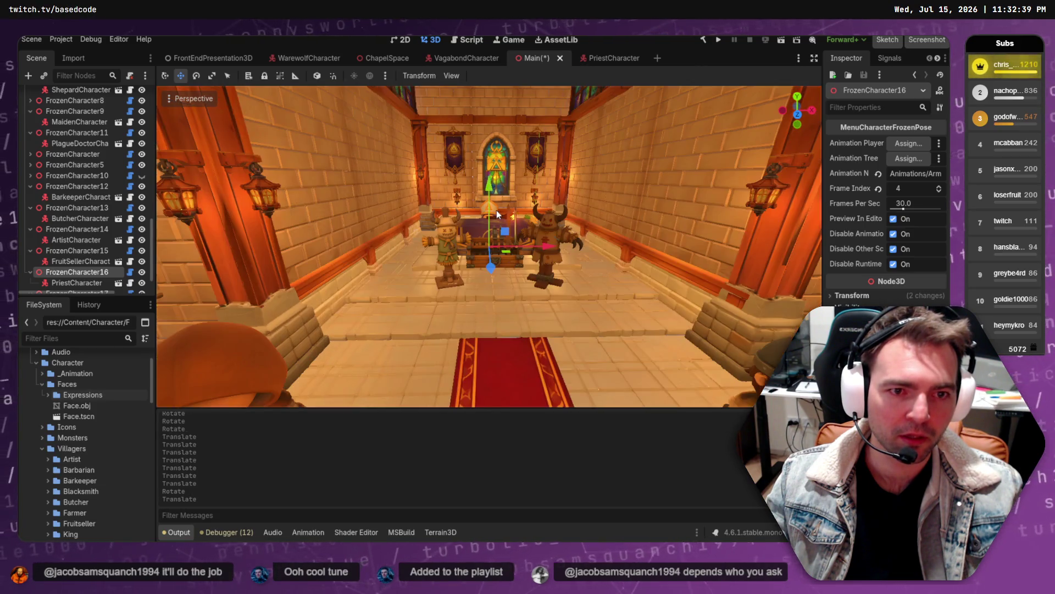
{"action": "scroll", "coordinate": [581, 209], "scroll_direction": "up", "scroll_amount": 10}
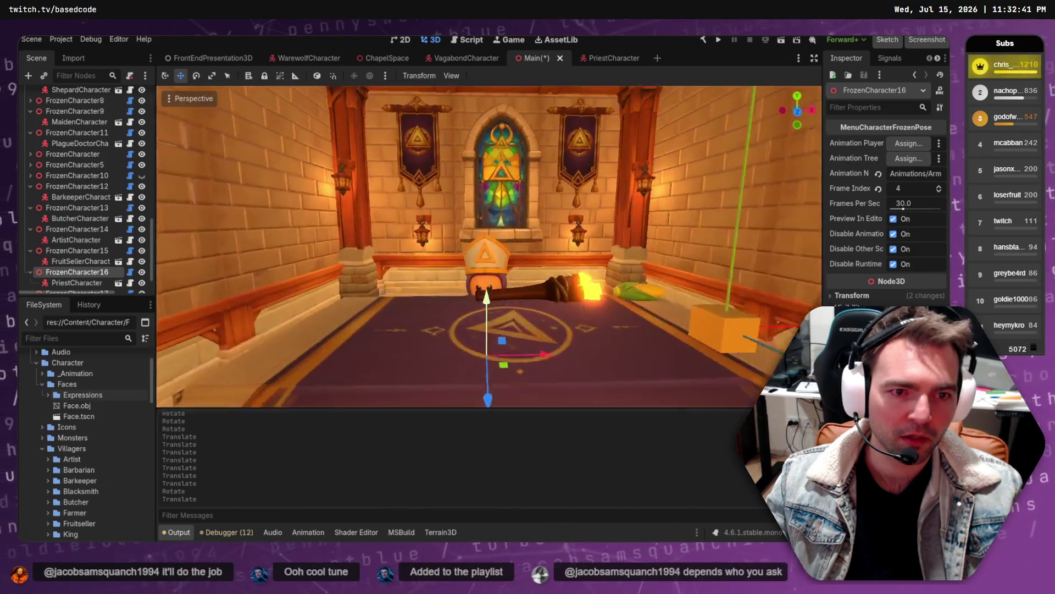
{"action": "scroll", "coordinate": [581, 209], "scroll_direction": "down", "scroll_amount": 5}
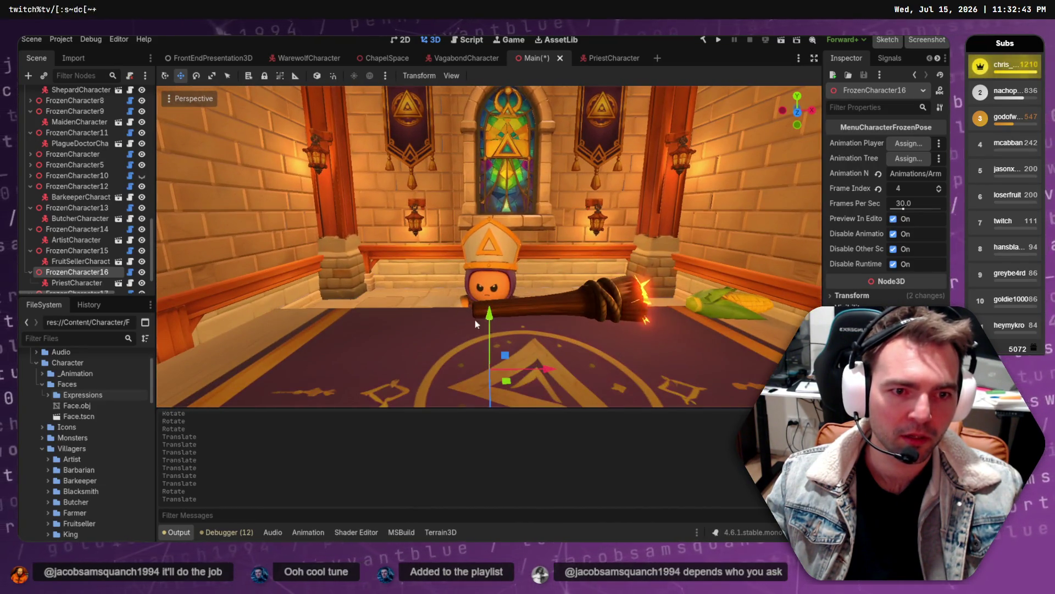
{"action": "scroll", "coordinate": [489, 246], "scroll_direction": "down", "scroll_amount": 3}
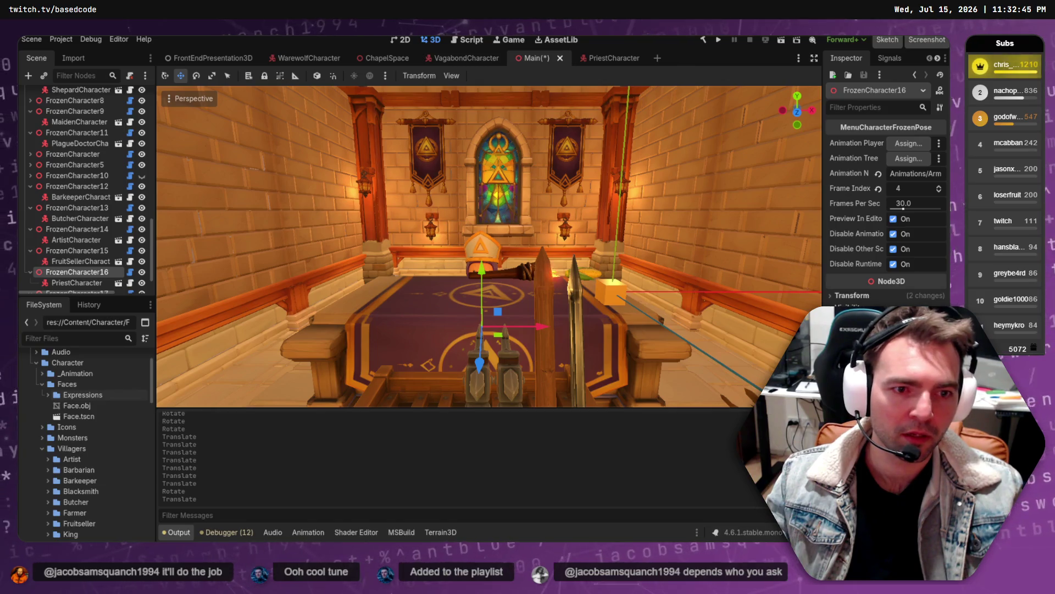
- Raise the priest, adjust its depth and X position, switch to rotate, then open PriestCharacter
{"action": "left_click_drag", "start_coordinate": [481, 269], "coordinate": [484, 243]}
{"action": "left_click_drag", "start_coordinate": [479, 327], "coordinate": [480, 317]}
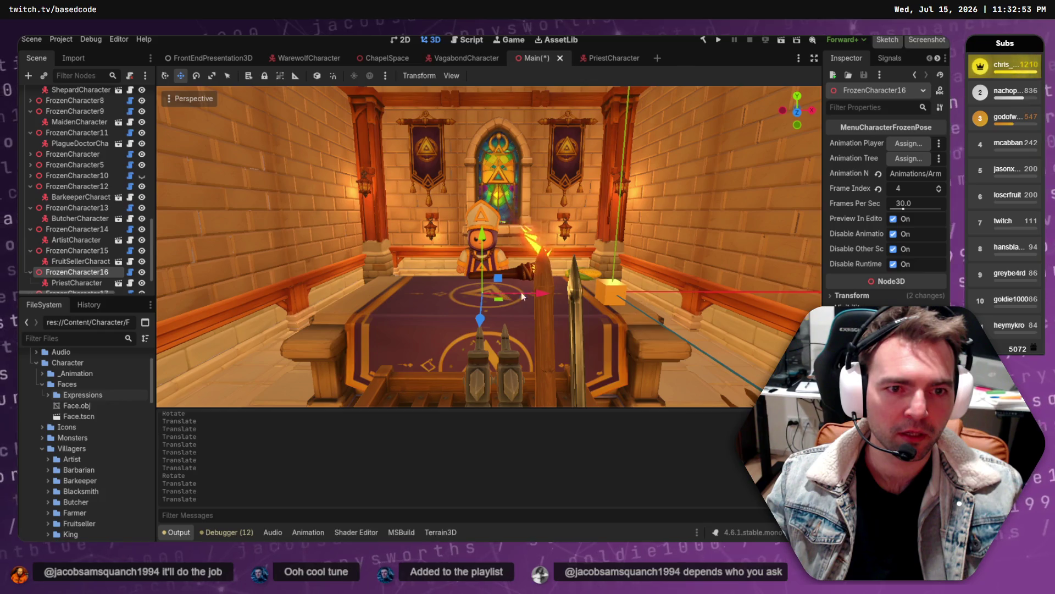
{"action": "mouse_move", "coordinate": [539, 296]}
{"action": "left_mouse_down"}
{"action": "mouse_move", "coordinate": [553, 295]}
{"action": "mouse_move", "coordinate": [516, 312]}
{"action": "left_mouse_up"}
{"action": "key", "text": "e"}
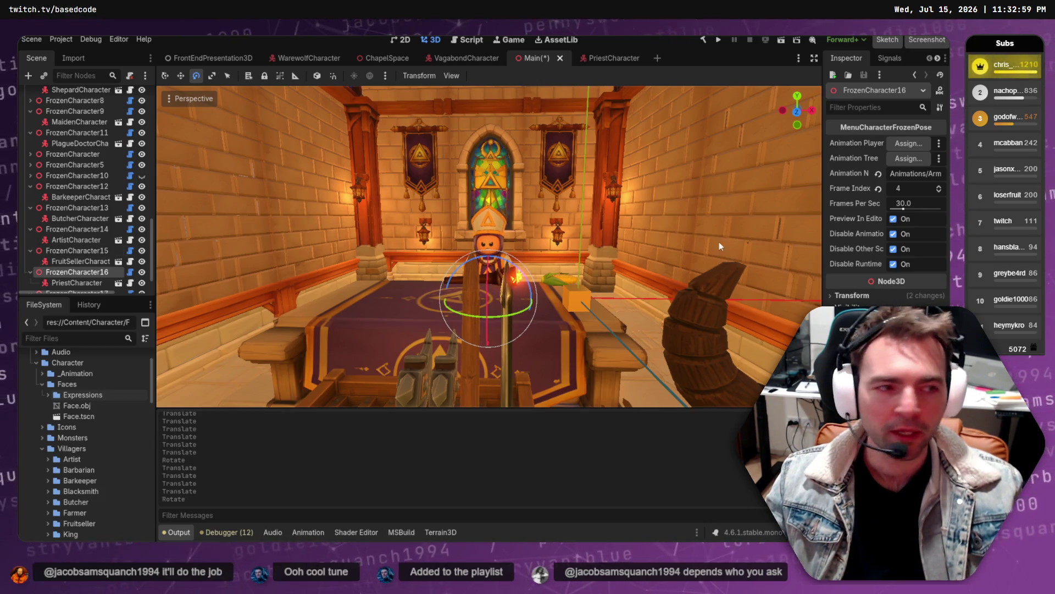
{"action": "left_click", "coordinate": [602, 59]}
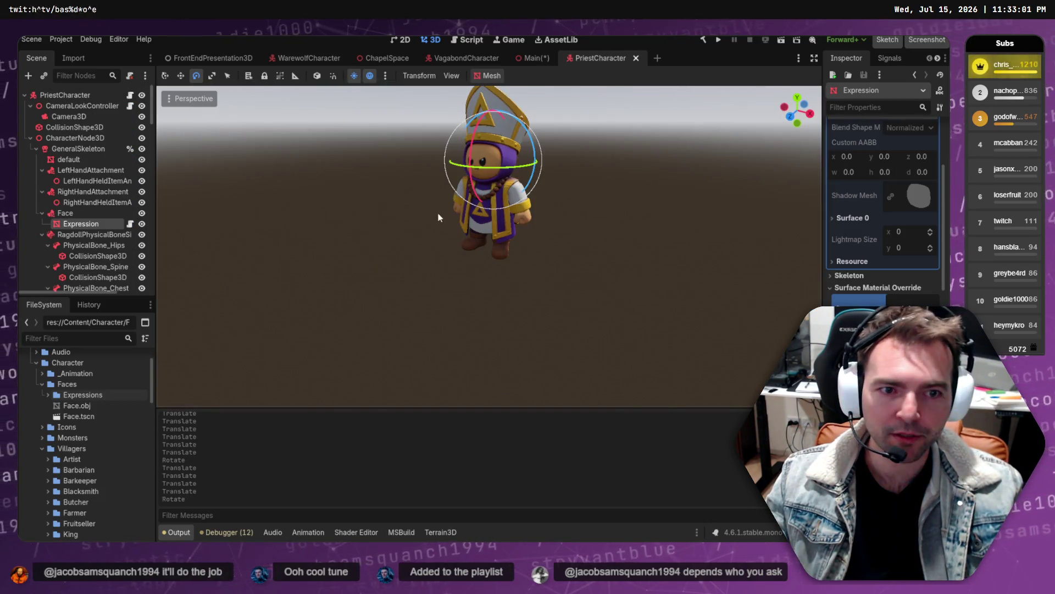
- Expand Faces/Expressions and apply Shocked.png to the priest's Expression material override
{"action": "scroll", "coordinate": [87, 407], "scroll_direction": "up", "scroll_amount": 3}
{"action": "left_click", "coordinate": [48, 443]}
{"action": "scroll", "coordinate": [44, 432], "scroll_direction": "down", "scroll_amount": 2}
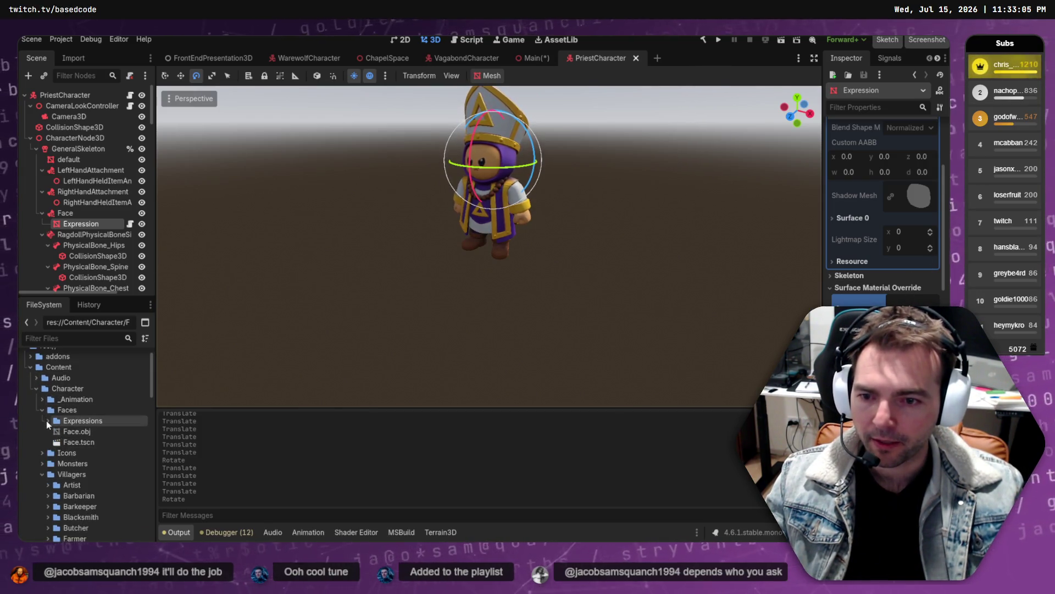
{"action": "scroll", "coordinate": [86, 419], "scroll_direction": "down", "scroll_amount": 2}
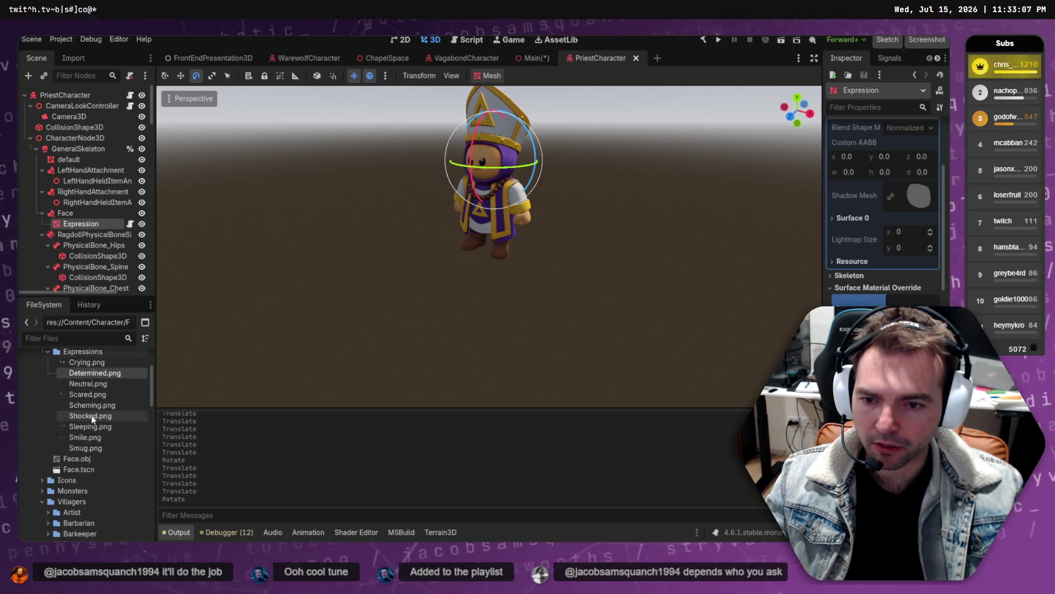
{"action": "left_click", "coordinate": [91, 416]}
{"action": "left_click_drag", "start_coordinate": [907, 301], "coordinate": [906, 300]}
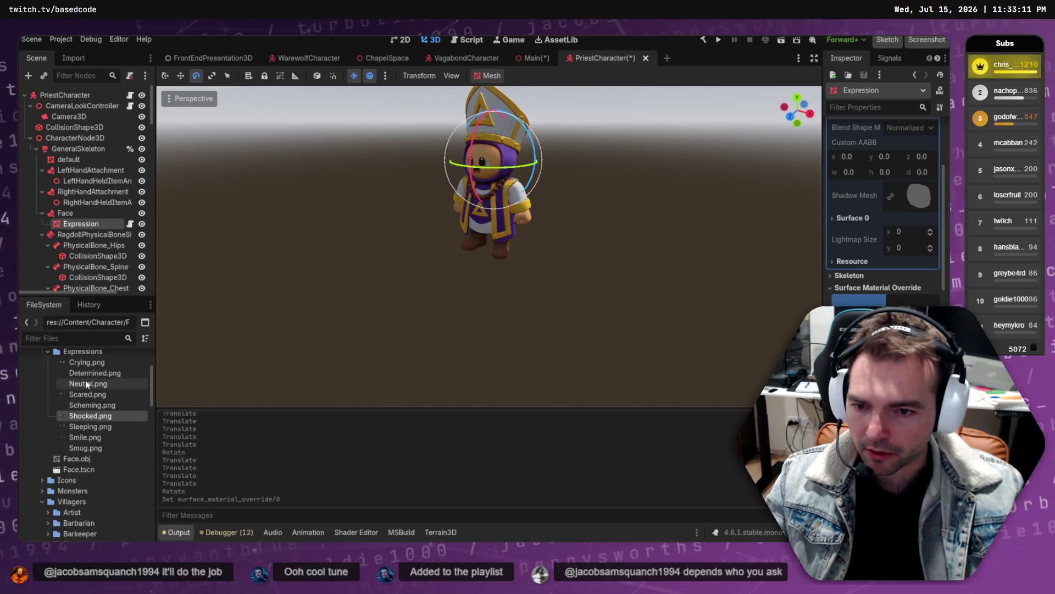
- Try the Neutral, Scheming, Scared, Smug, Smile and Sleeping faces, ending back on Shocked
{"action": "mouse_move", "coordinate": [90, 384]}
{"action": "left_mouse_down"}
{"action": "mouse_move", "coordinate": [750, 369]}
{"action": "mouse_move", "coordinate": [907, 300]}
{"action": "left_mouse_up"}
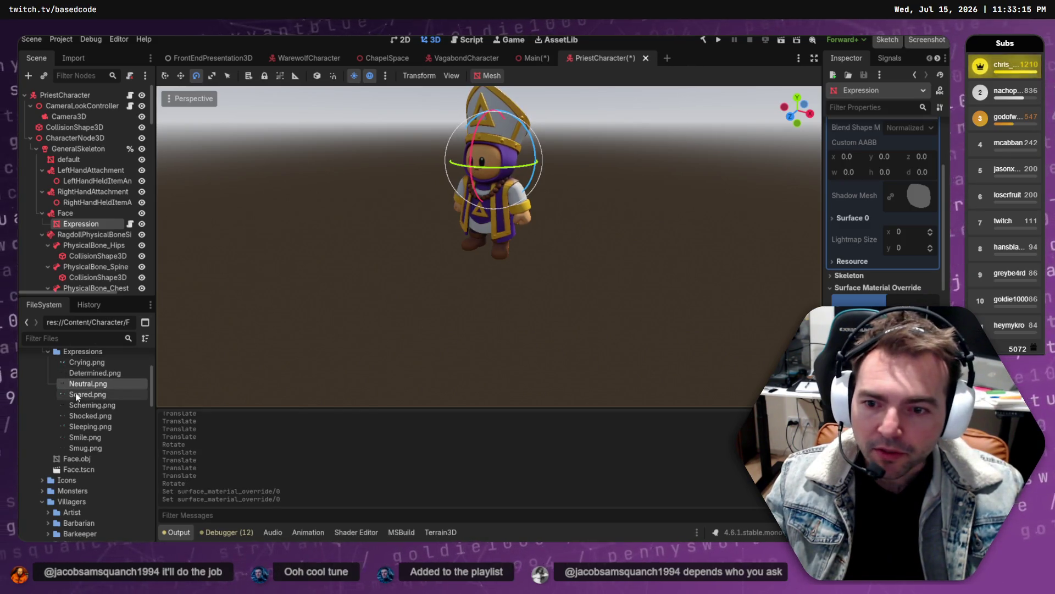
{"action": "mouse_move", "coordinate": [89, 405]}
{"action": "left_mouse_down"}
{"action": "mouse_move", "coordinate": [495, 330]}
{"action": "mouse_move", "coordinate": [857, 300]}
{"action": "left_mouse_up"}
{"action": "mouse_move", "coordinate": [84, 393]}
{"action": "left_mouse_down"}
{"action": "mouse_move", "coordinate": [589, 396]}
{"action": "mouse_move", "coordinate": [908, 304]}
{"action": "left_mouse_up"}
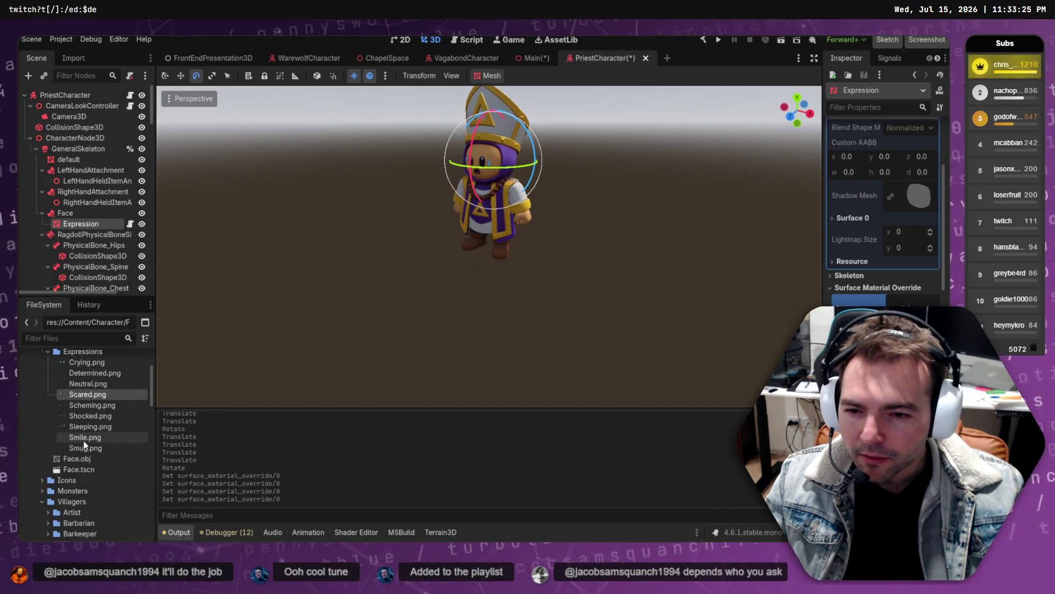
{"action": "mouse_move", "coordinate": [85, 448]}
{"action": "left_mouse_down"}
{"action": "mouse_move", "coordinate": [495, 330]}
{"action": "mouse_move", "coordinate": [908, 304]}
{"action": "left_mouse_up"}
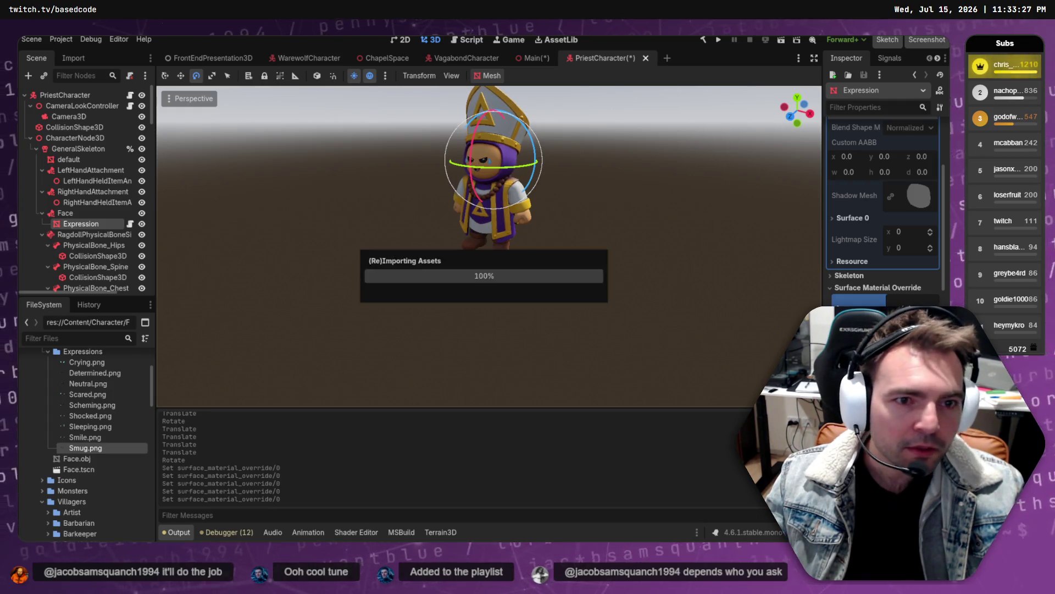
{"action": "left_click_drag", "start_coordinate": [85, 437], "coordinate": [907, 301]}
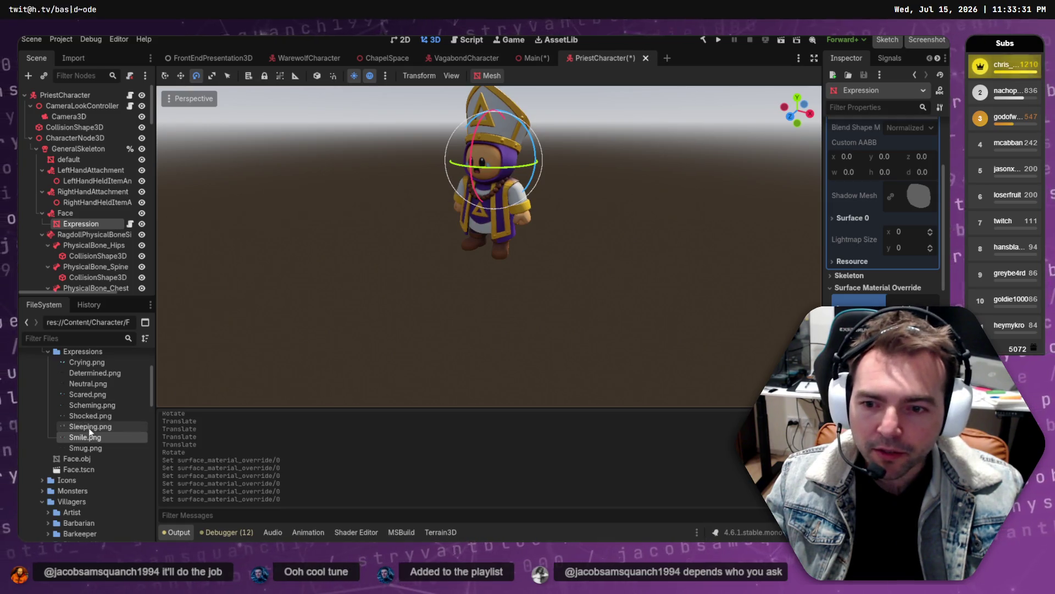
{"action": "mouse_move", "coordinate": [91, 430]}
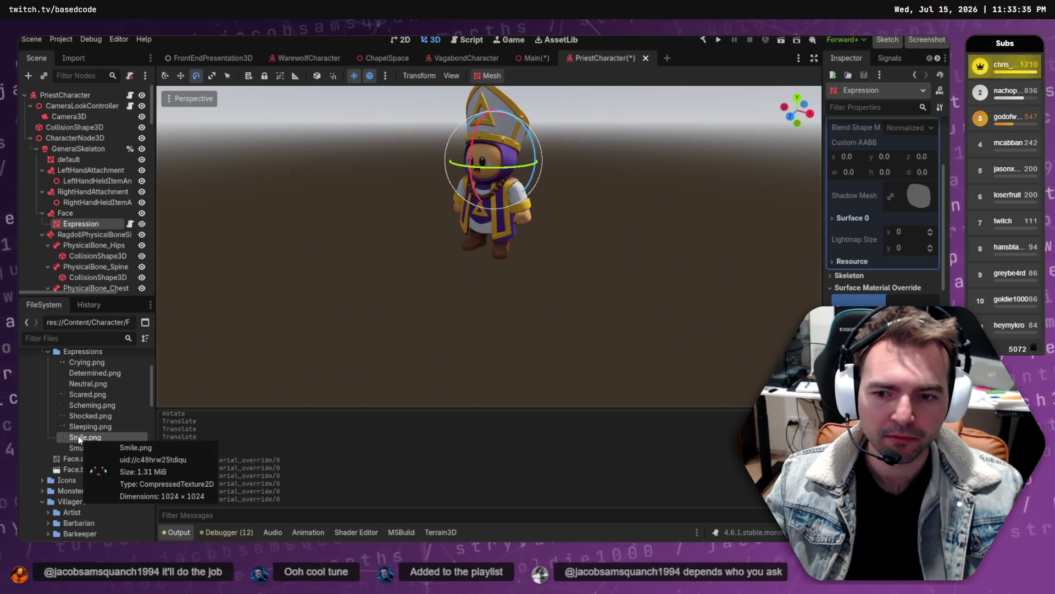
{"action": "left_click_drag", "start_coordinate": [82, 427], "coordinate": [896, 288]}
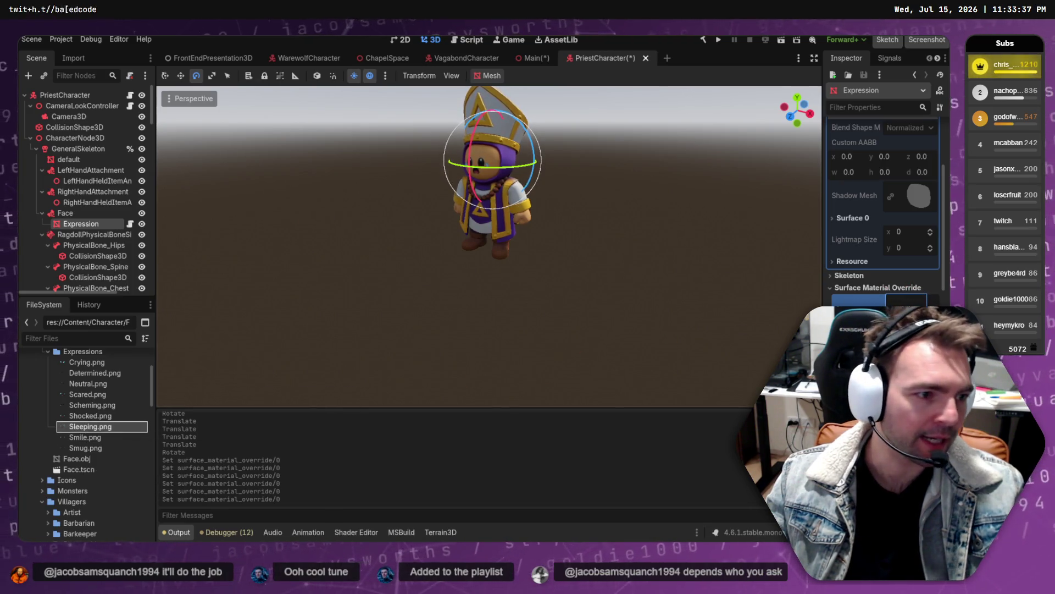
{"action": "mouse_move", "coordinate": [90, 416]}
{"action": "left_mouse_down"}
{"action": "mouse_move", "coordinate": [622, 392]}
{"action": "mouse_move", "coordinate": [901, 300]}
{"action": "left_mouse_up"}
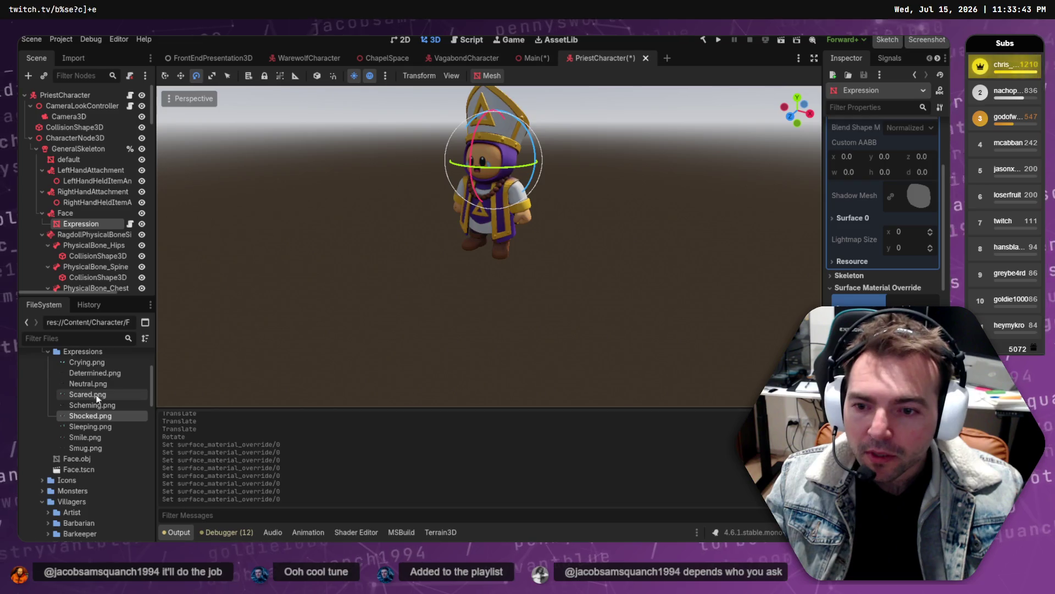
- Glance at the storyboard, then return to Godot and bring up the Expressions folder's context menu
{"action": "mouse_move", "coordinate": [89, 395]}
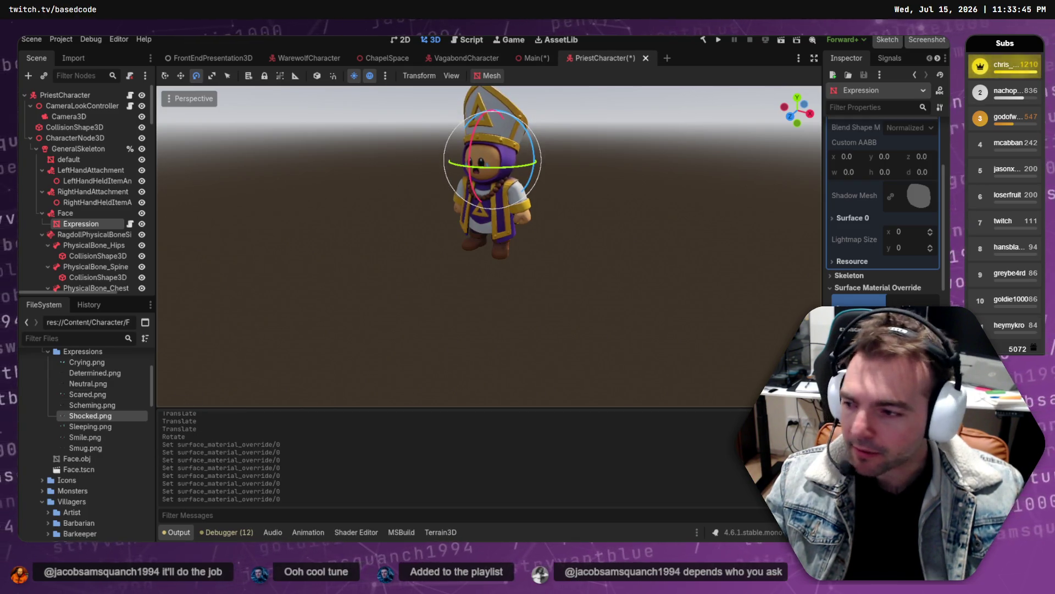
{"action": "key", "text": "alt+Tab"}
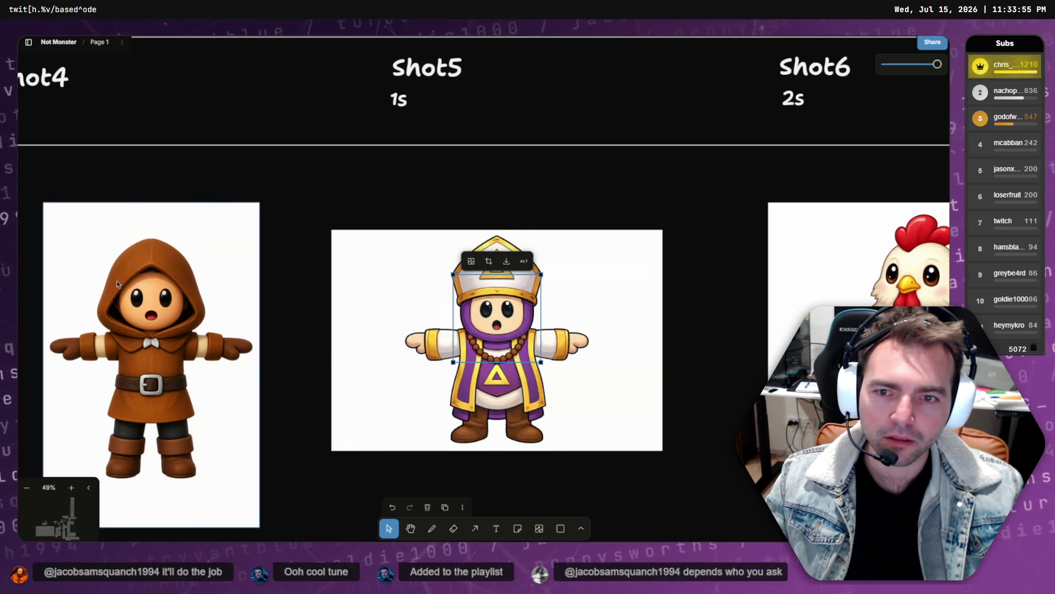
{"action": "key", "text": "alt+Tab"}
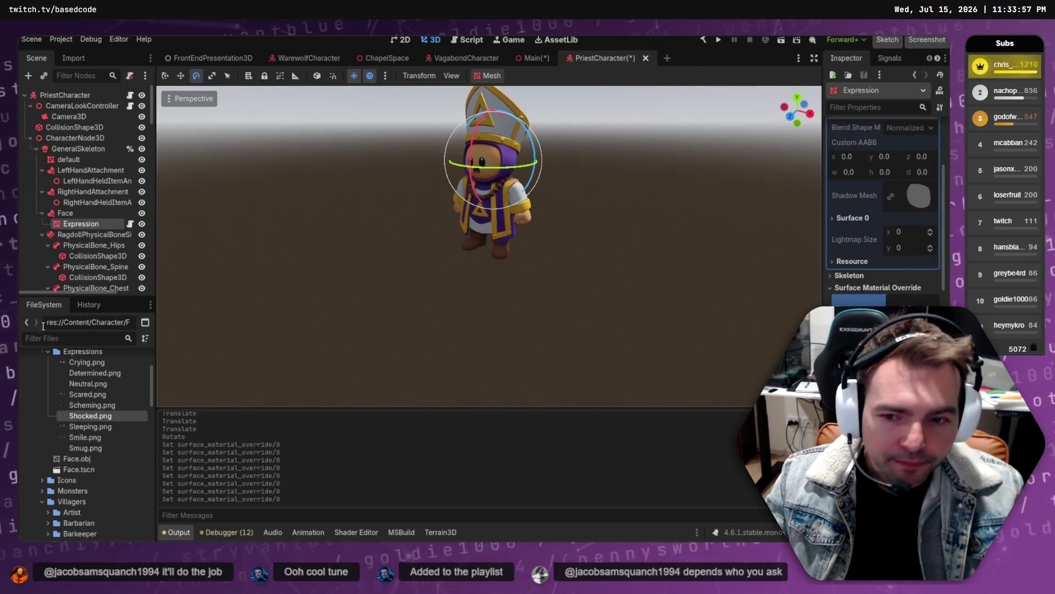
{"action": "right_click", "coordinate": [84, 351]}
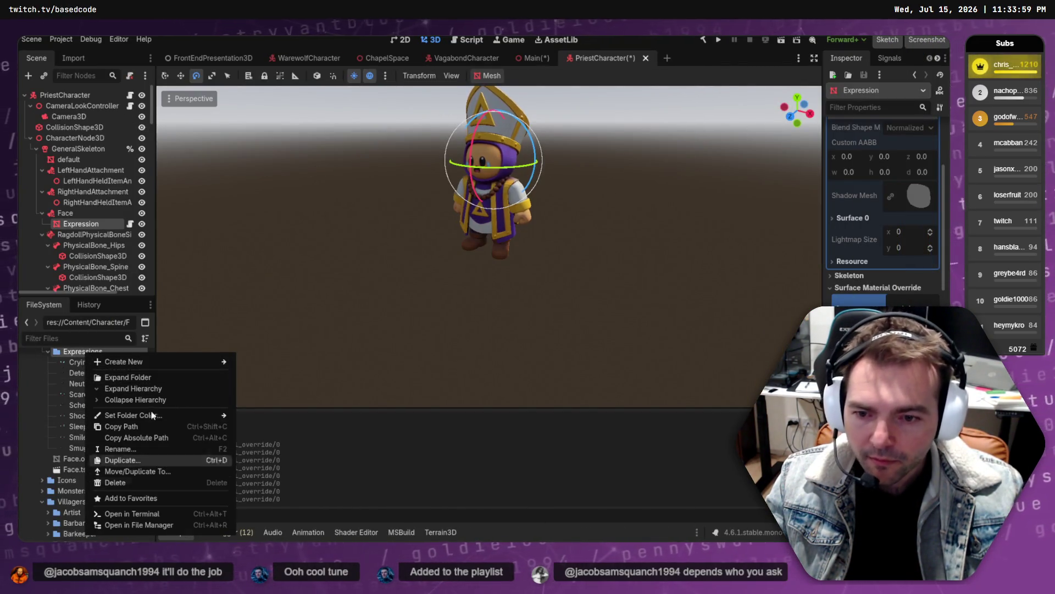
- Open Expressions in File Explorer and browse the face images from Crying.png, ending on Neutral
{"action": "left_click", "coordinate": [142, 525]}
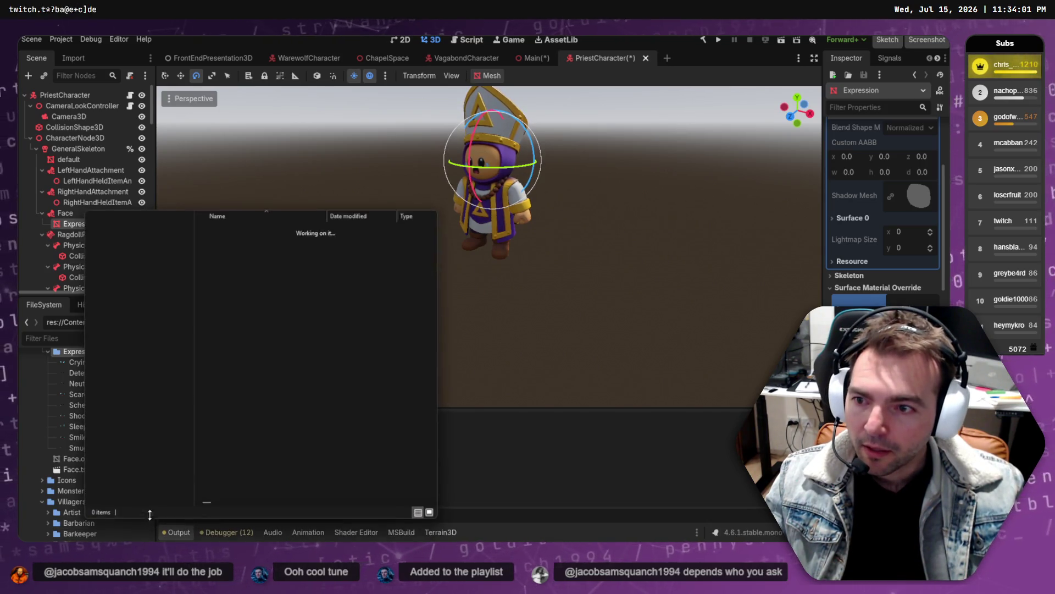
{"action": "left_click", "coordinate": [245, 302]}
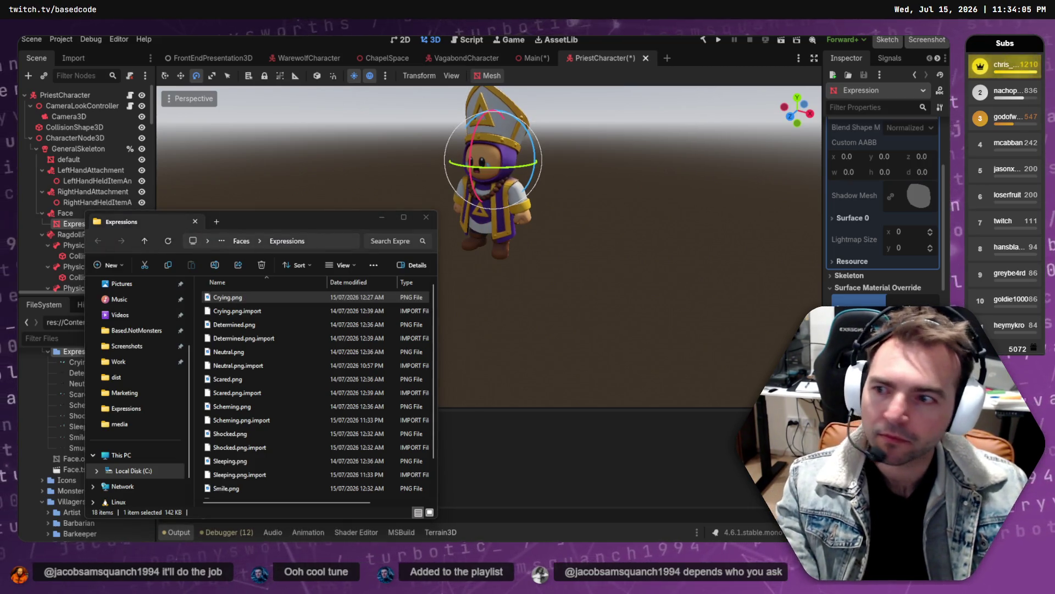
{"action": "key", "text": "Return"}
{"action": "key", "text": "Right"}
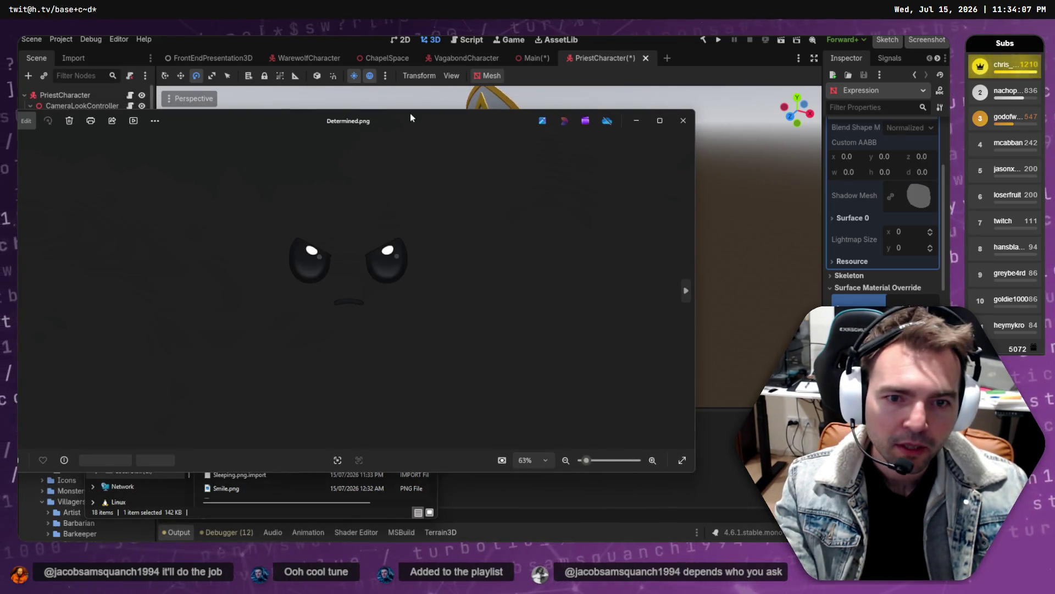
{"action": "key", "text": "Right"}
{"action": "key", "text": "Right"}
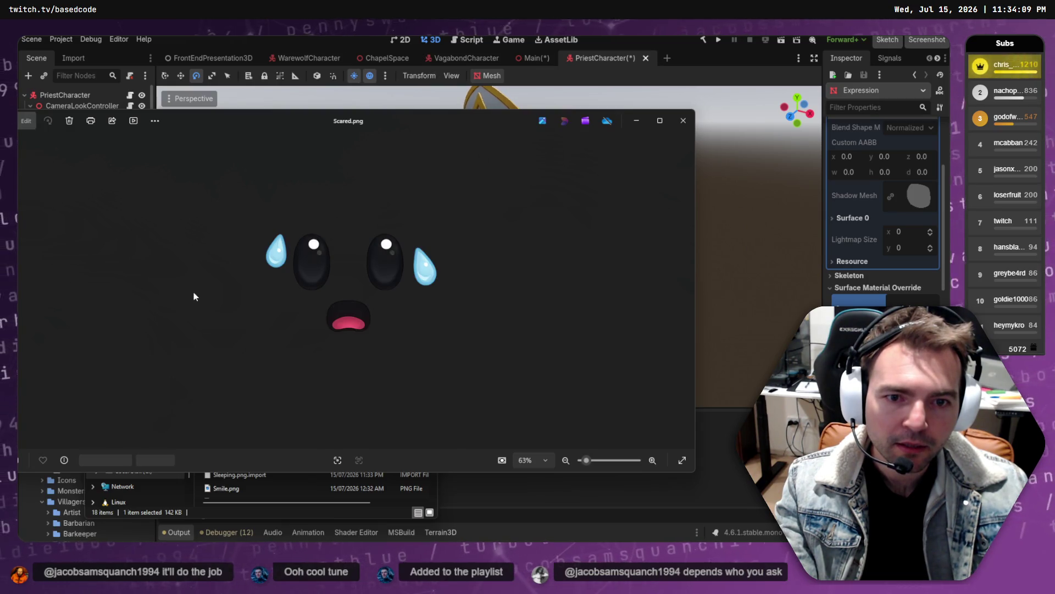
{"action": "key", "text": "Right"}
{"action": "key", "text": "Right"}
{"action": "key", "text": "Right"}
{"action": "key", "text": "Right"}
{"action": "key", "text": "Right"}
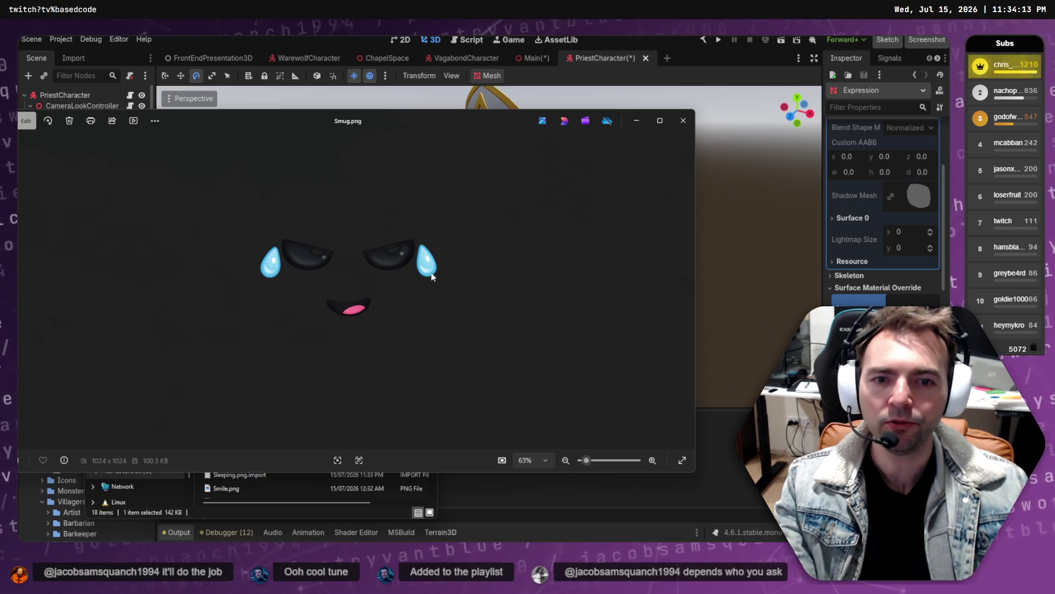
{"action": "key", "text": "Left"}
{"action": "key", "text": "Left"}
{"action": "key", "text": "Left"}
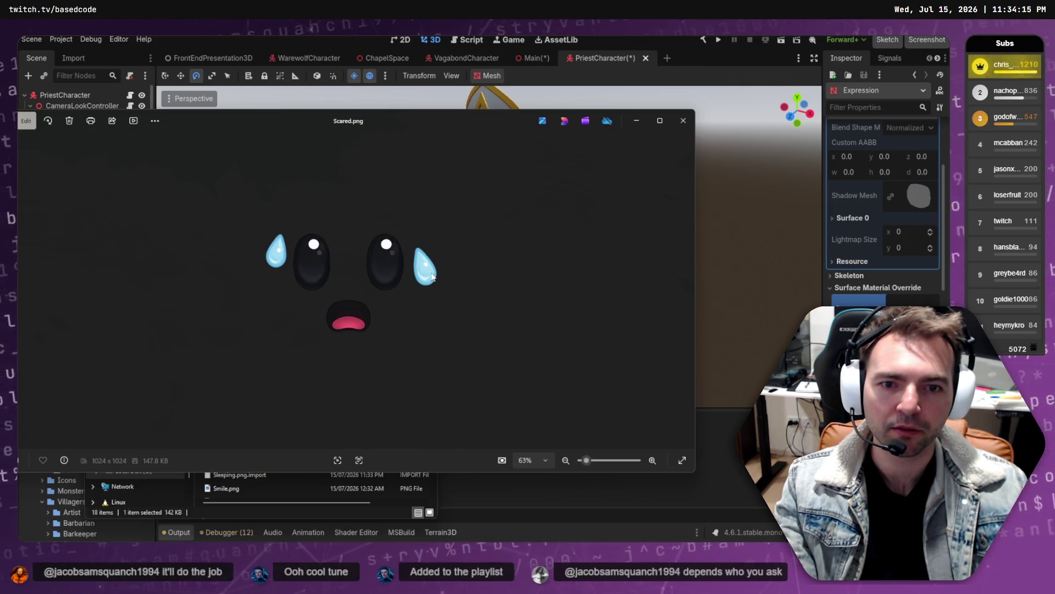
{"action": "key", "text": "Right"}
{"action": "key", "text": "Left"}
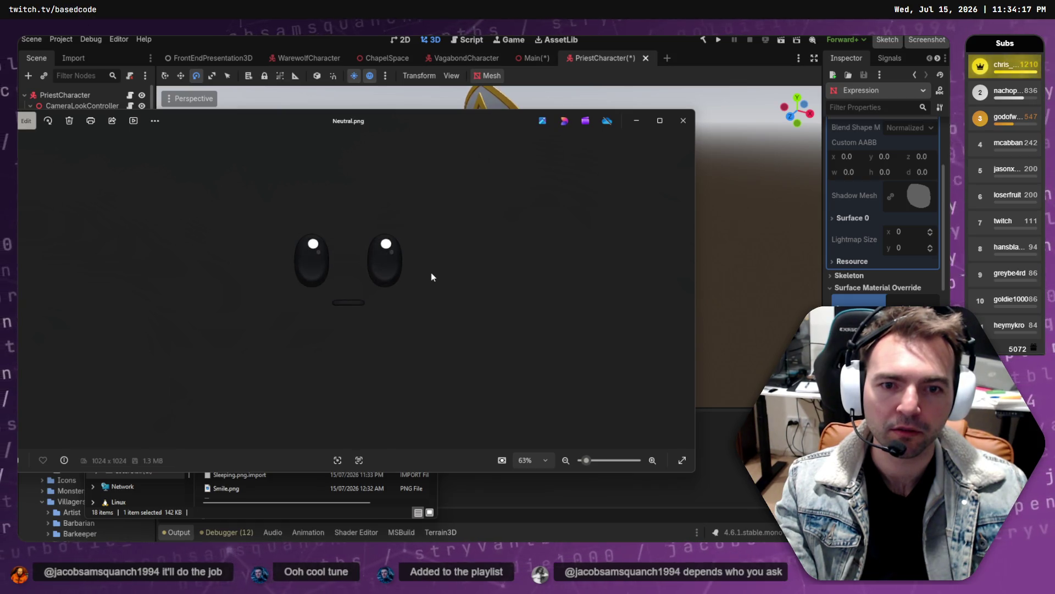
{"action": "left_click", "coordinate": [688, 124]}
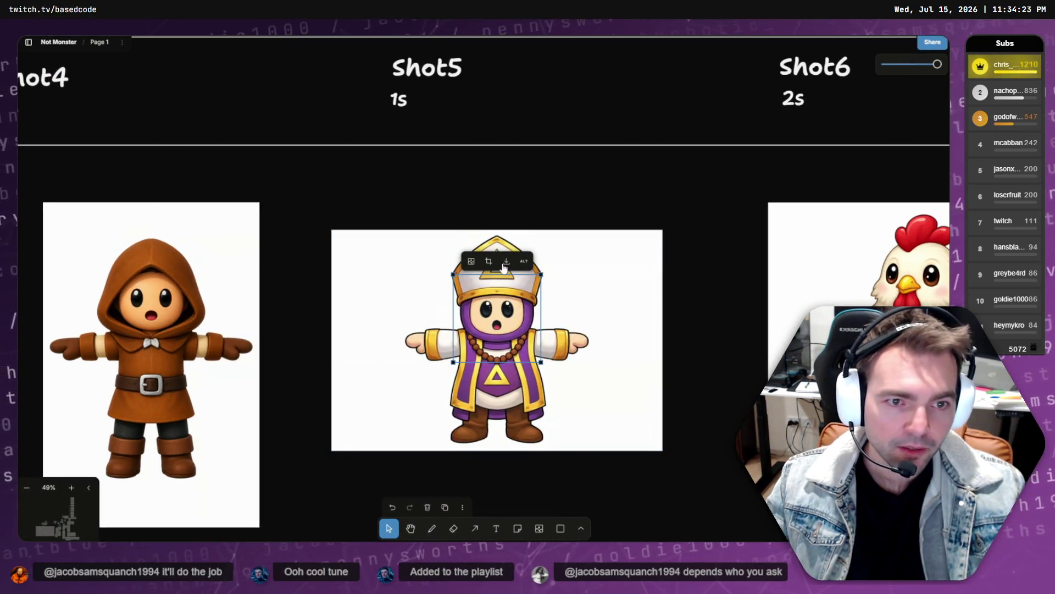
- Locate the newest tldraw PNG download and paste it into the Expressions face folder
{"action": "left_click", "coordinate": [506, 264]}
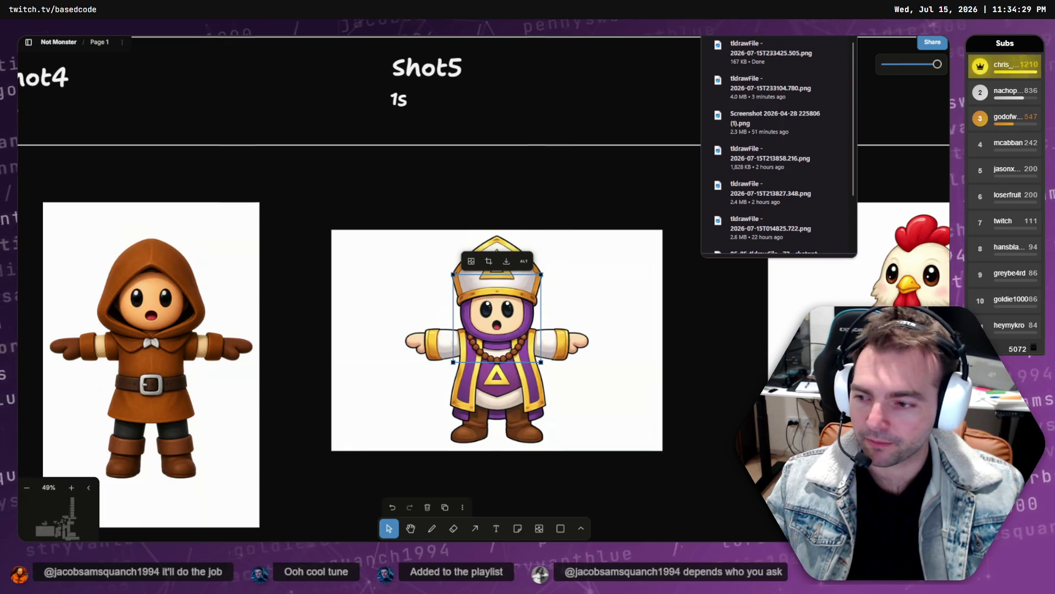
{"action": "key", "text": "alt+Tab"}
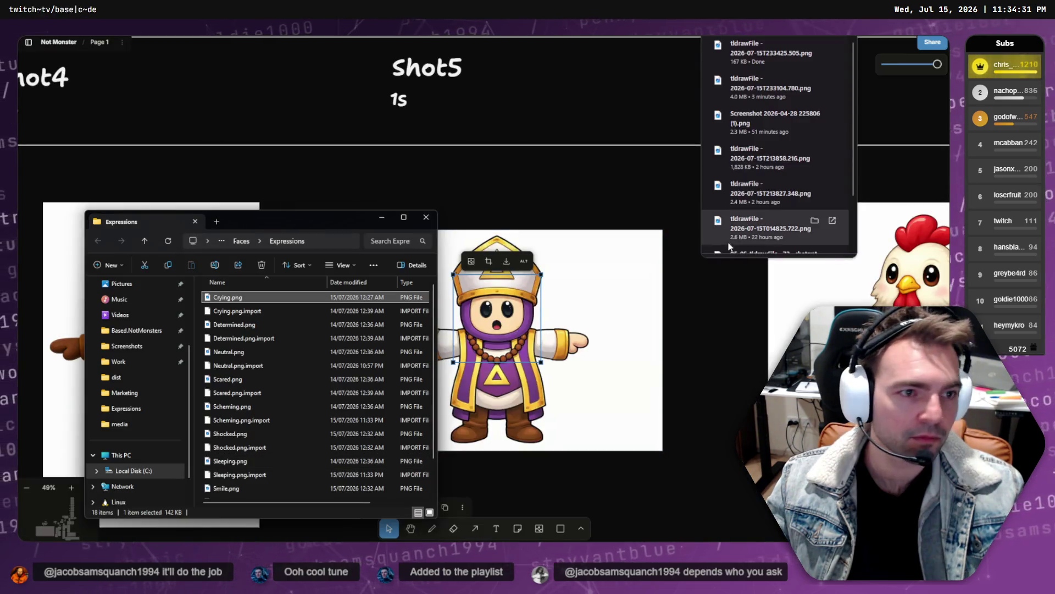
{"action": "right_click", "coordinate": [772, 55]}
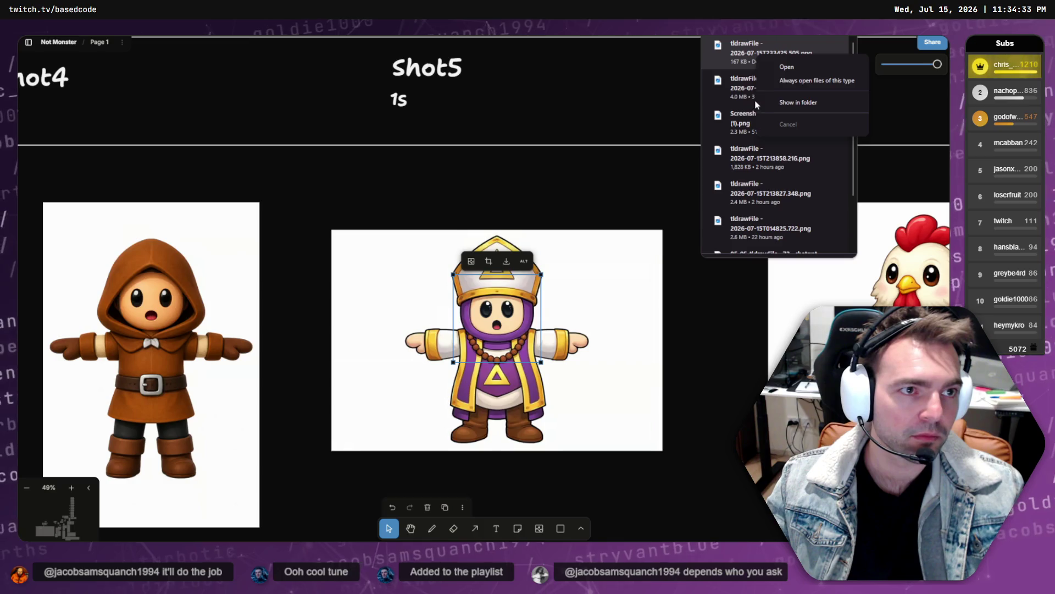
{"action": "left_click", "coordinate": [800, 103]}
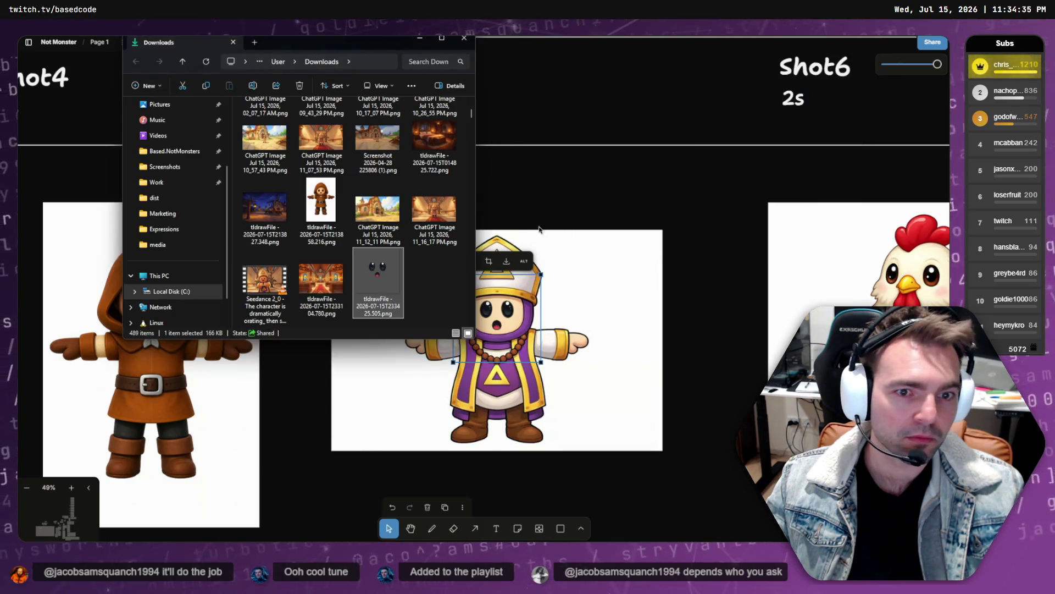
{"action": "key", "text": "alt+Tab"}
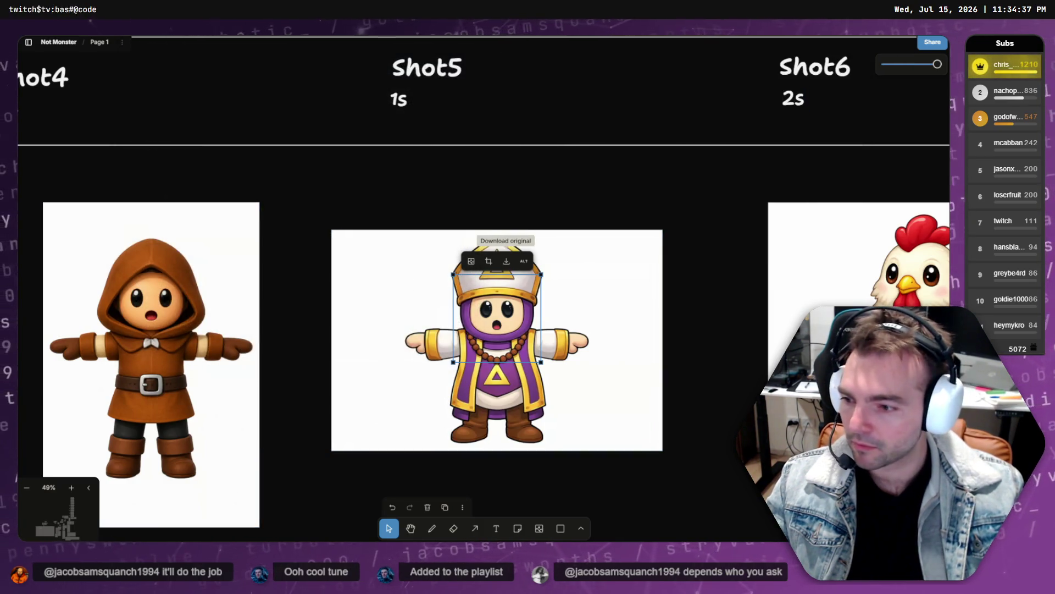
{"action": "key", "text": "alt+Tab"}
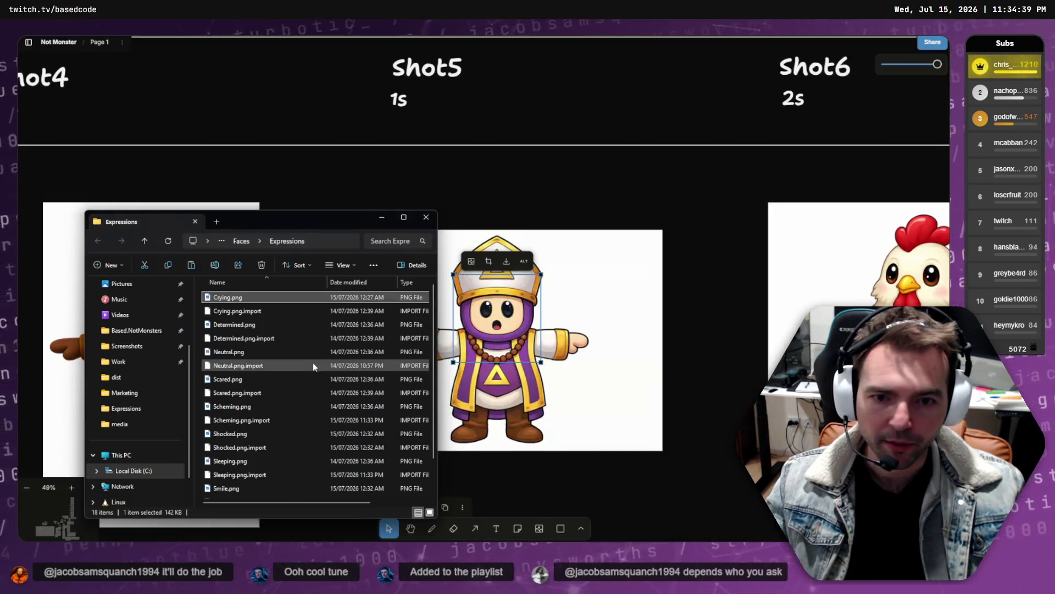
{"action": "key", "text": "ctrl+v"}
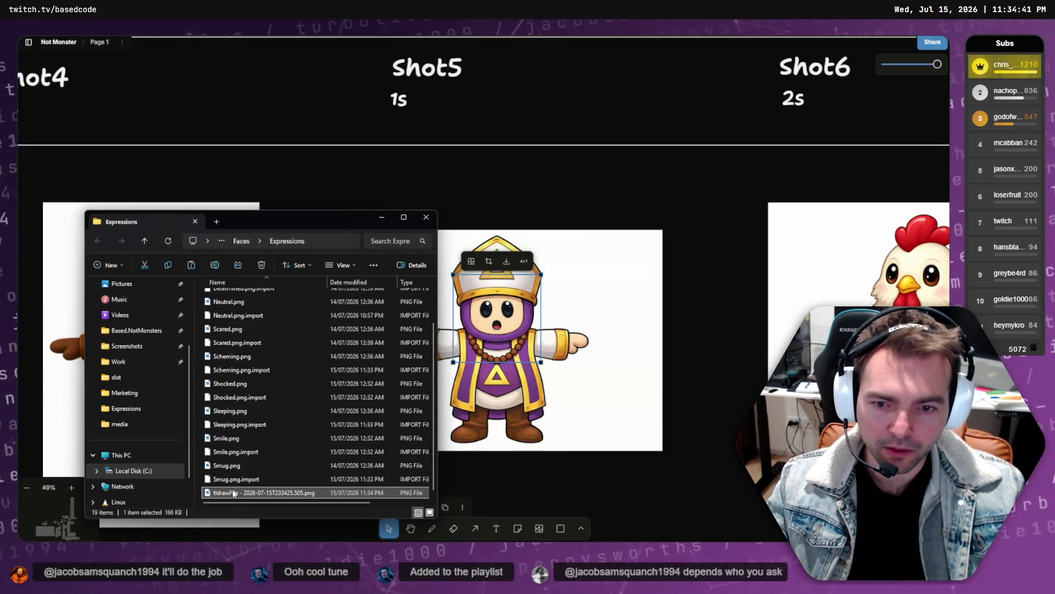
- Preview the newly saved tldraw face image in the Expressions folder, then close it
{"action": "left_click", "coordinate": [235, 469]}
{"action": "double_click", "coordinate": [235, 492]}
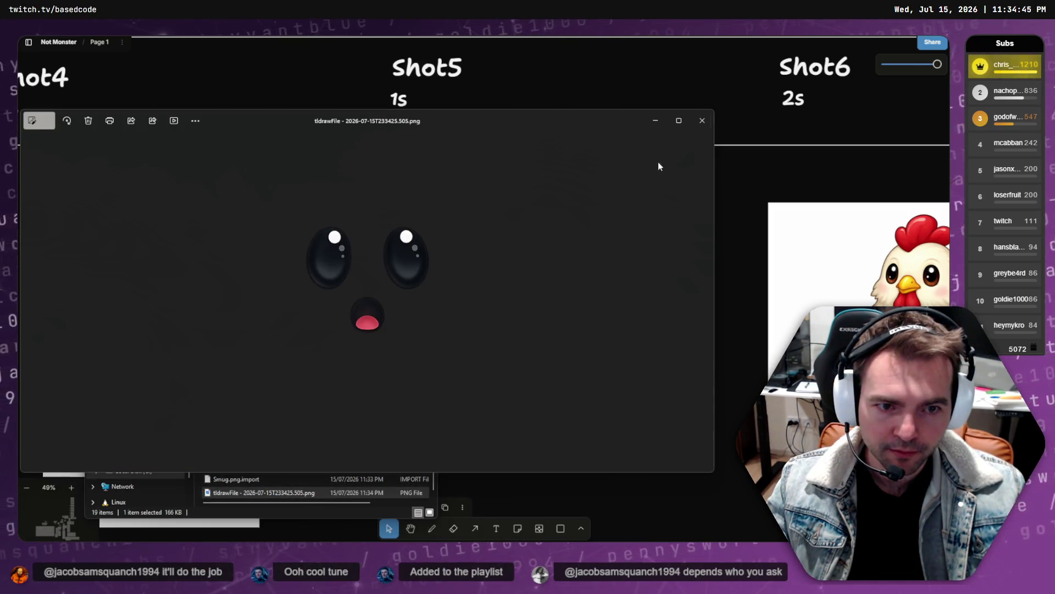
{"action": "left_click", "coordinate": [702, 120]}
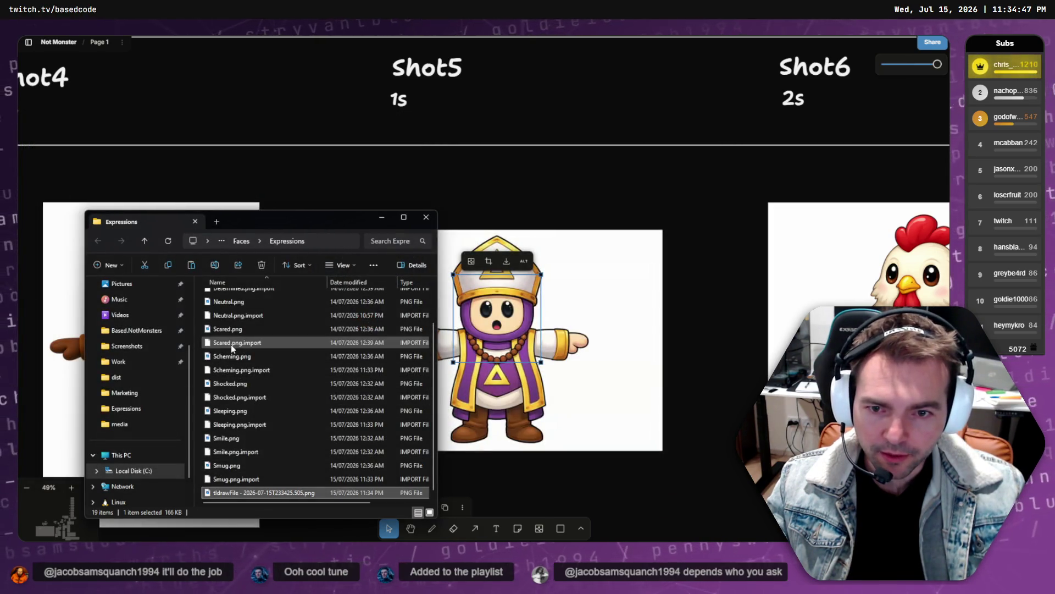
- Rename the tldraw face image to Surprised.png and go back to Godot
{"action": "left_click", "coordinate": [229, 399]}
{"action": "left_click", "coordinate": [231, 492]}
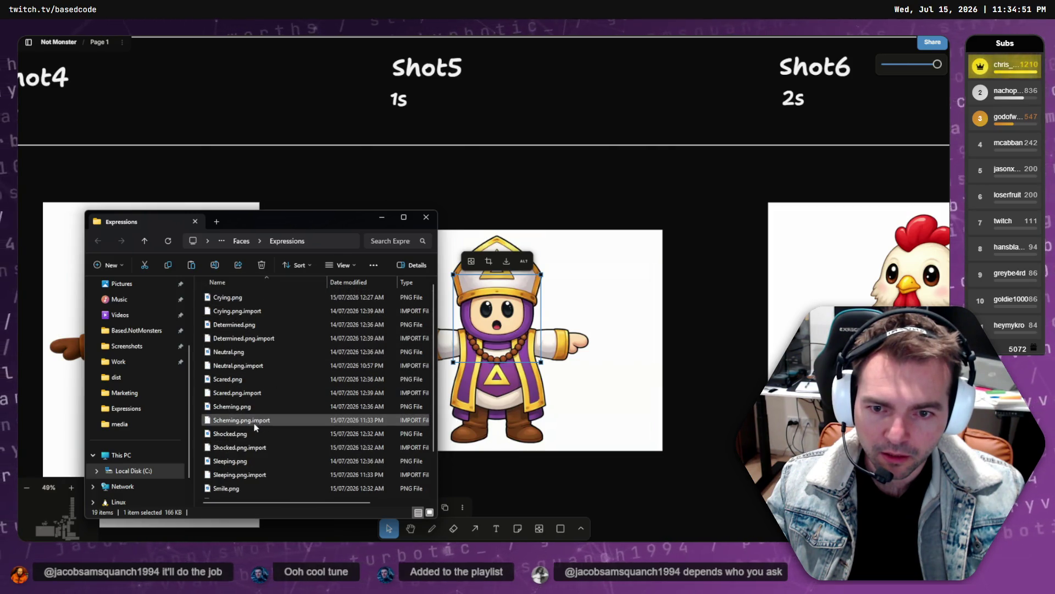
{"action": "key", "text": "F2"}
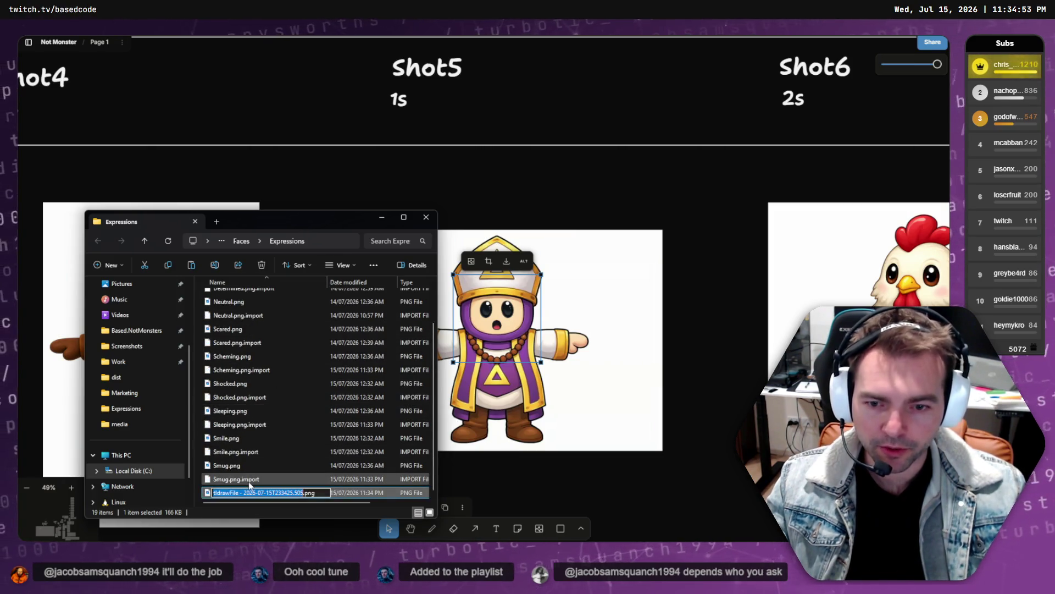
{"action": "type", "text": "Surprised"}
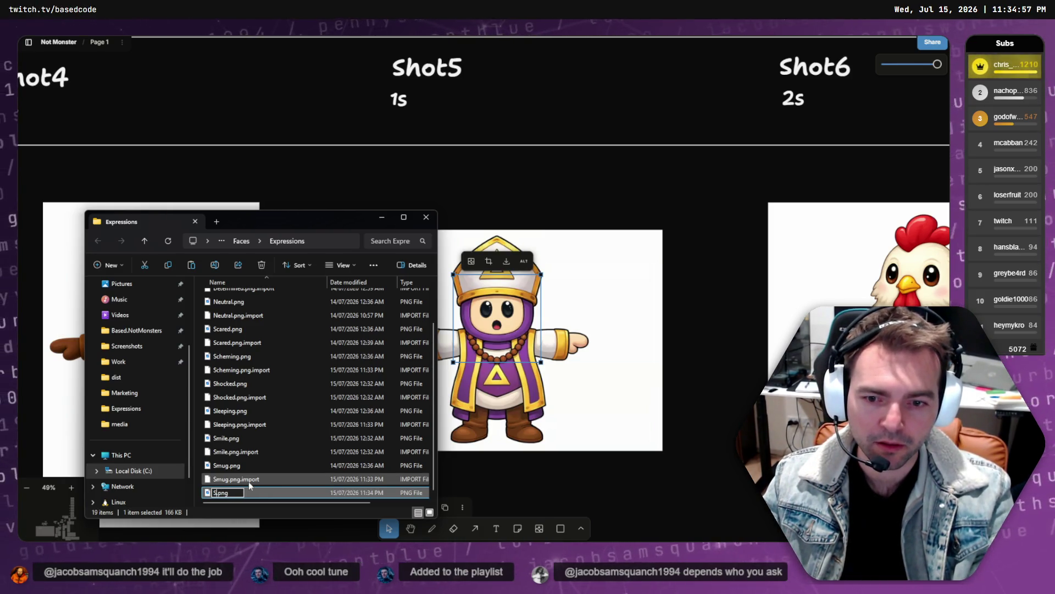
{"action": "key", "text": "BackSpace"}
{"action": "key", "text": "Return"}
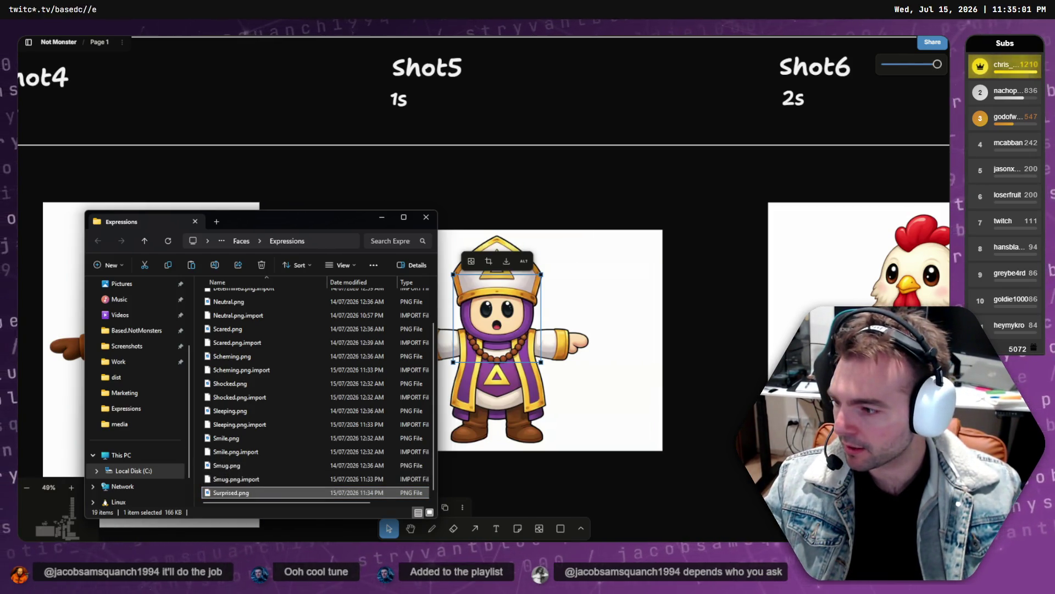
{"action": "key", "text": "alt+Tab"}
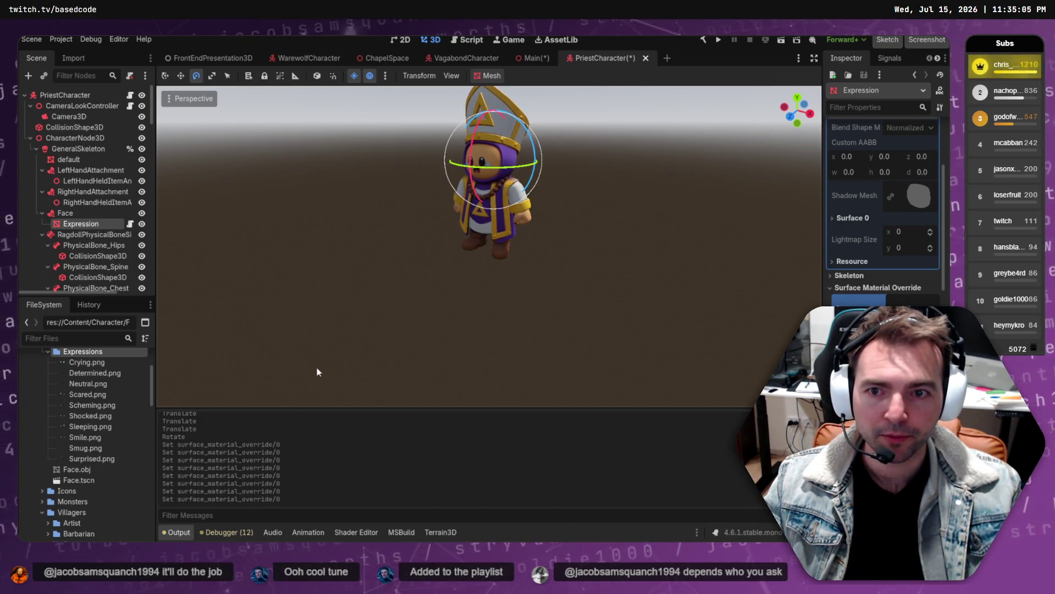
- Grow the Expression node's texture array to 10 slots and put Surprised.png in the new one
{"action": "scroll", "coordinate": [883, 209], "scroll_direction": "down", "scroll_amount": 10}
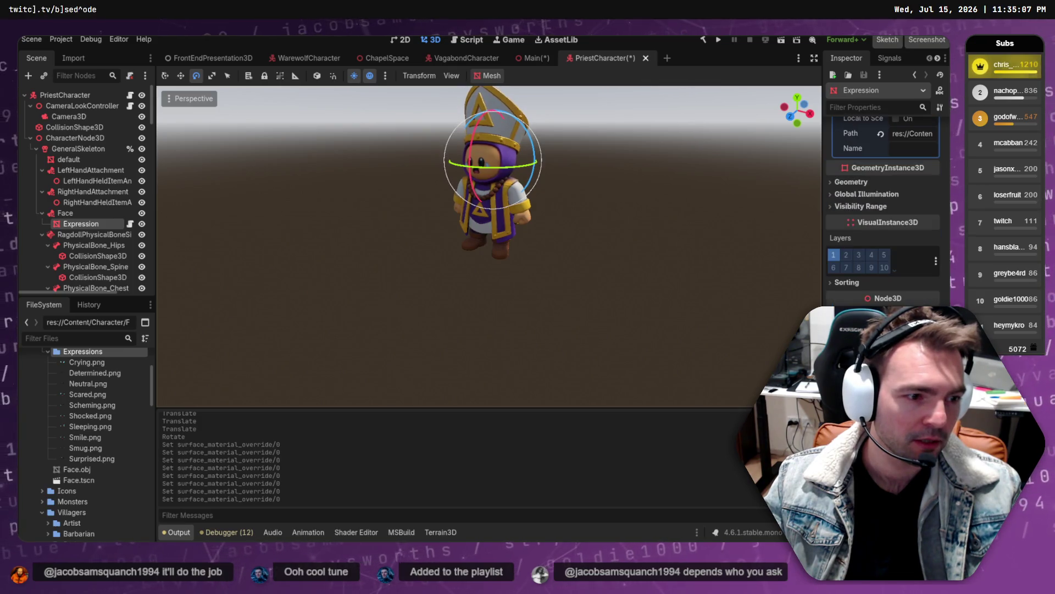
{"action": "scroll", "coordinate": [883, 209], "scroll_direction": "up", "scroll_amount": 10}
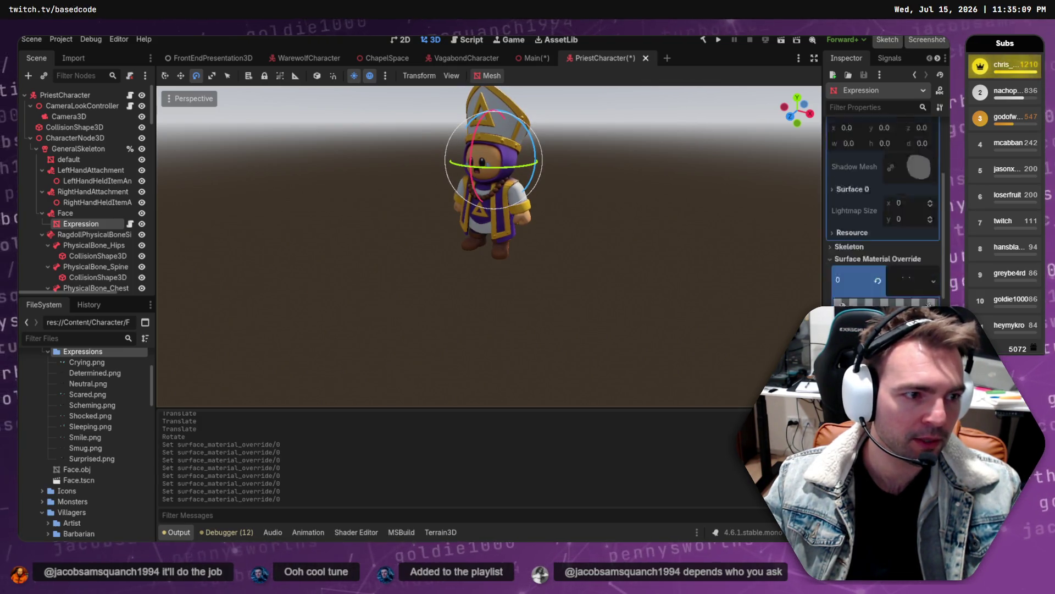
{"action": "left_click", "coordinate": [129, 225]}
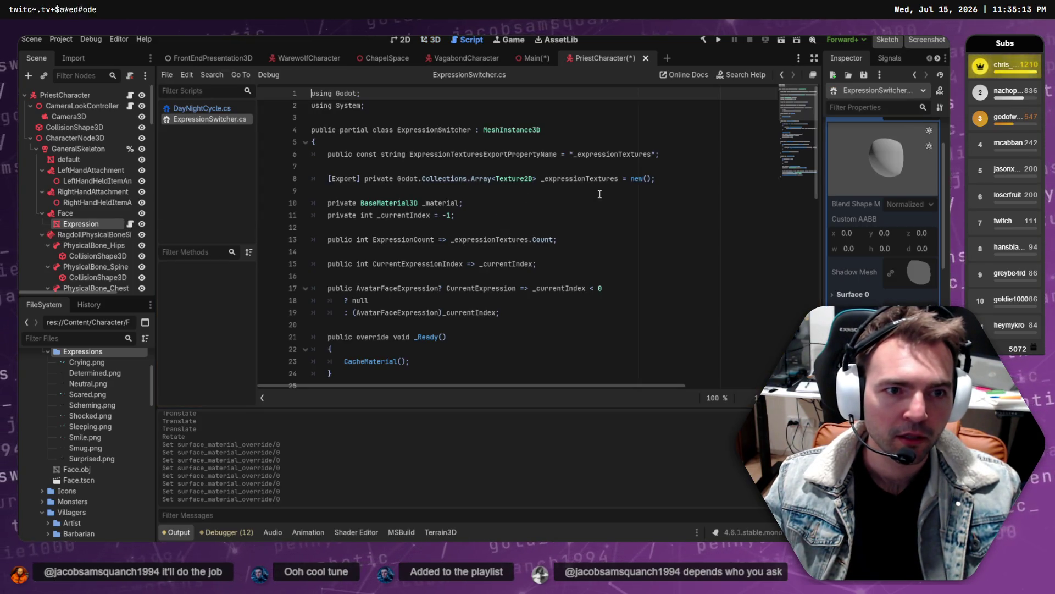
{"action": "scroll", "coordinate": [879, 209], "scroll_direction": "up", "scroll_amount": 3}
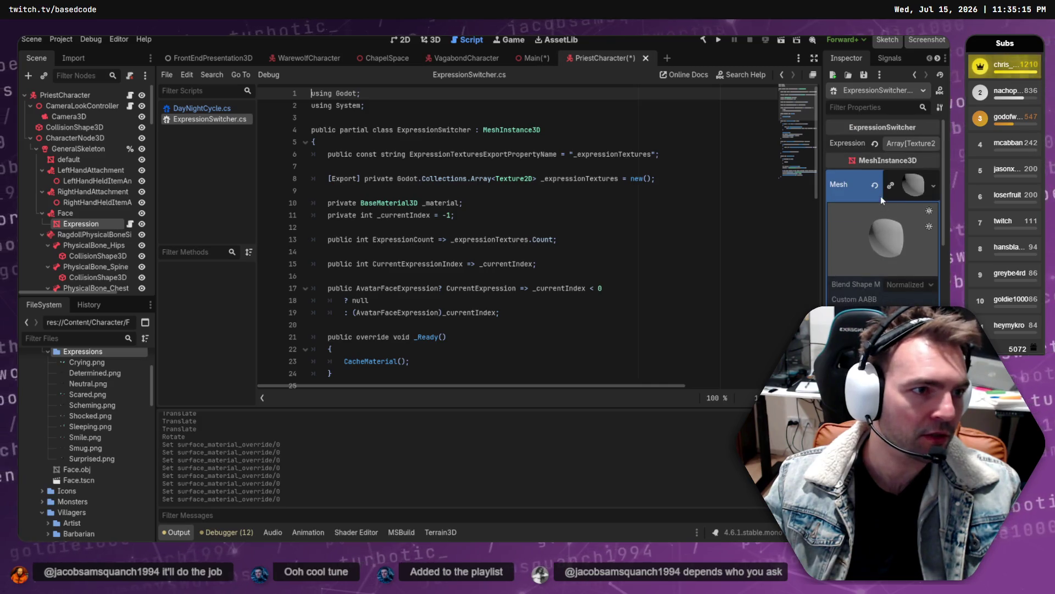
{"action": "left_click", "coordinate": [910, 144]}
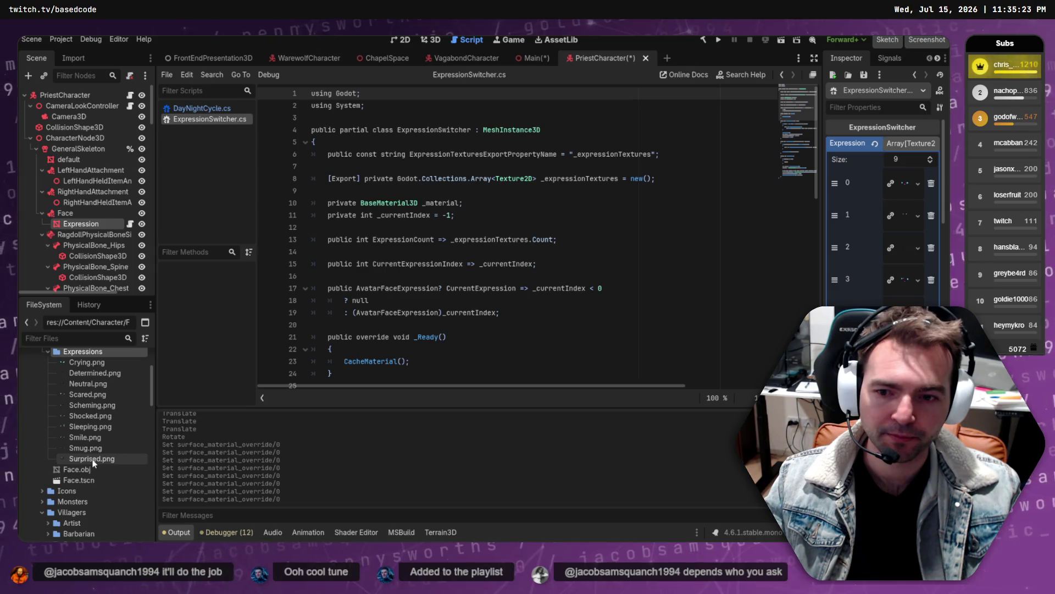
{"action": "left_click_drag", "start_coordinate": [88, 458], "coordinate": [882, 330]}
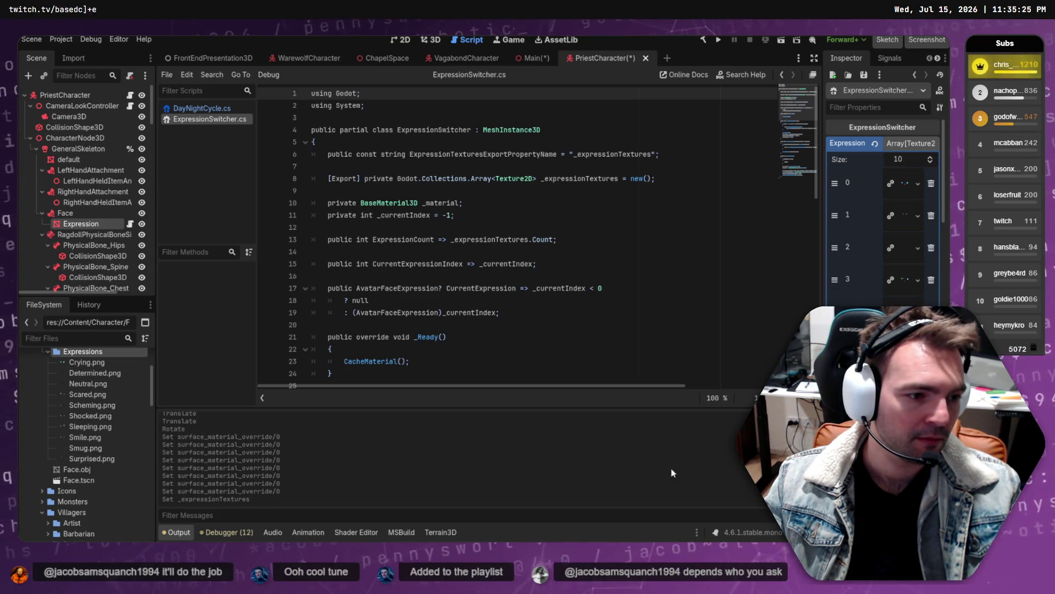
{"action": "mouse_move", "coordinate": [122, 465]}
{"action": "left_mouse_down"}
{"action": "mouse_move", "coordinate": [102, 458]}
{"action": "mouse_move", "coordinate": [882, 330]}
{"action": "left_mouse_up"}
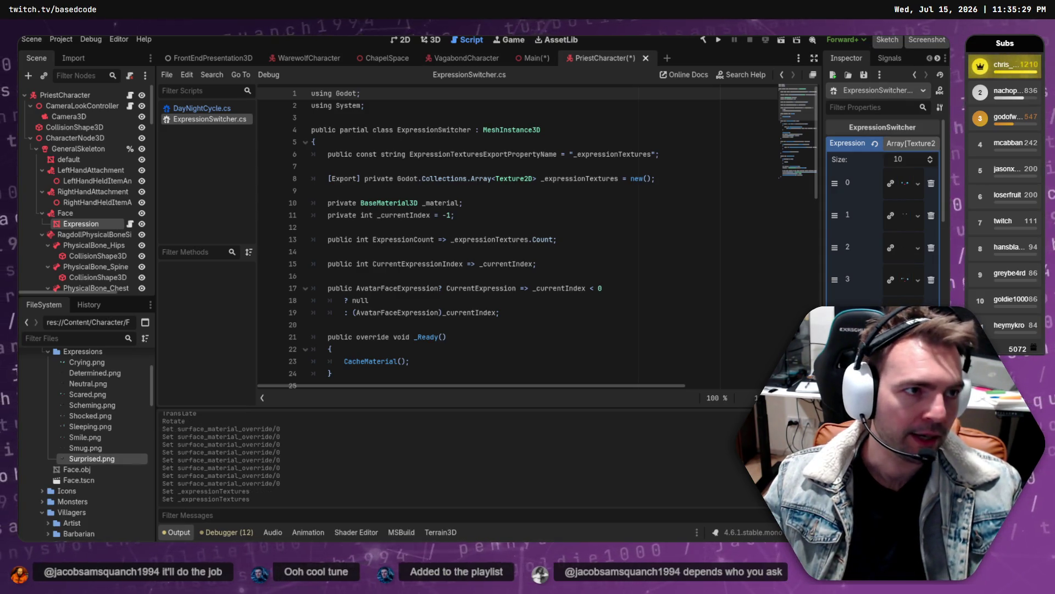
{"action": "scroll", "coordinate": [883, 209], "scroll_direction": "down", "scroll_amount": 10}
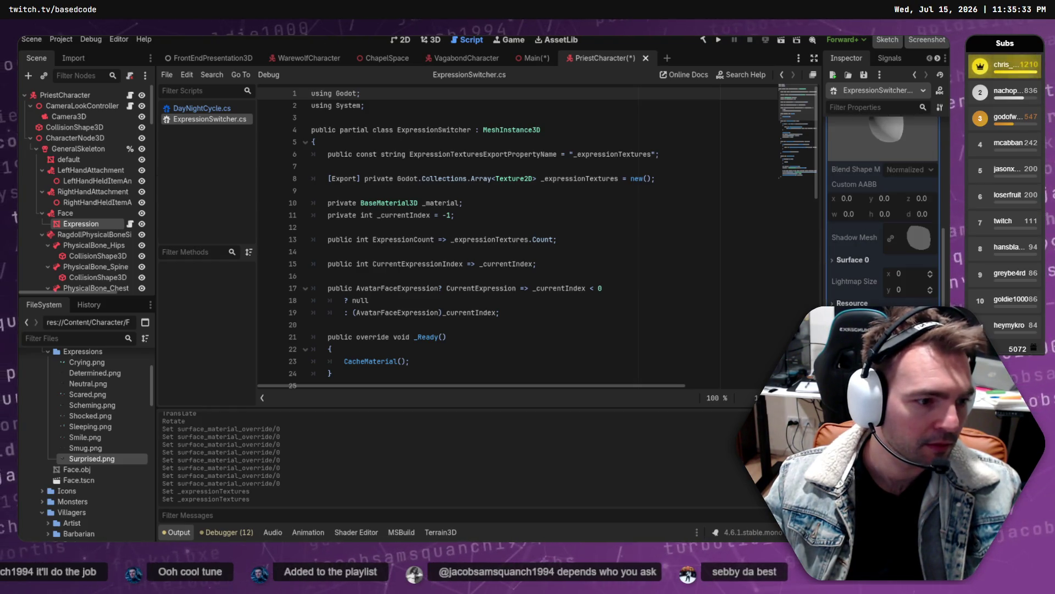
{"action": "left_click", "coordinate": [108, 458]}
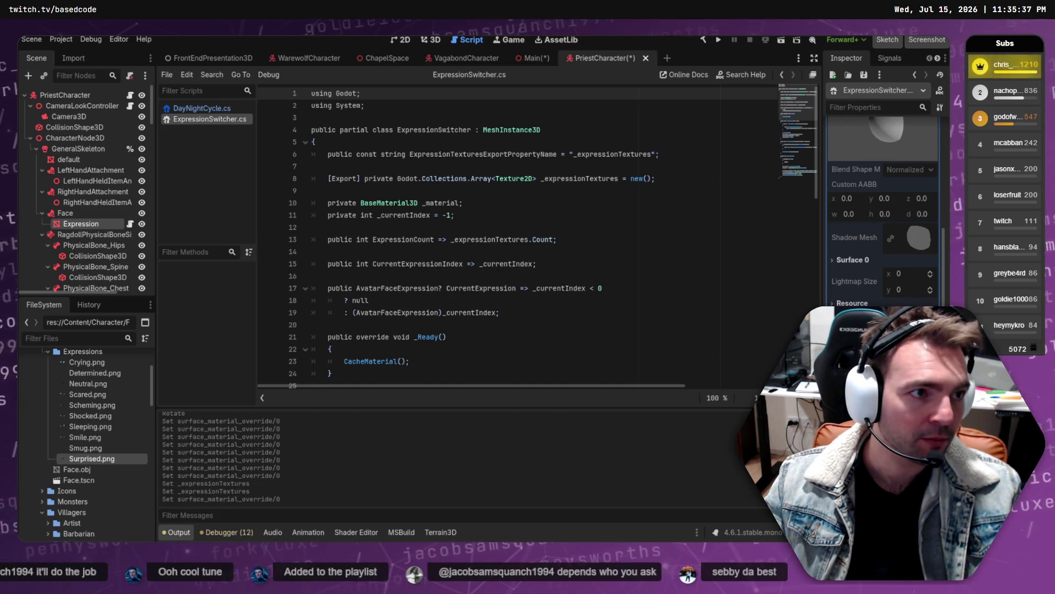
- Close the Expressions folder window and return to Godot's 3D scene view
{"action": "key", "text": "alt+Tab"}
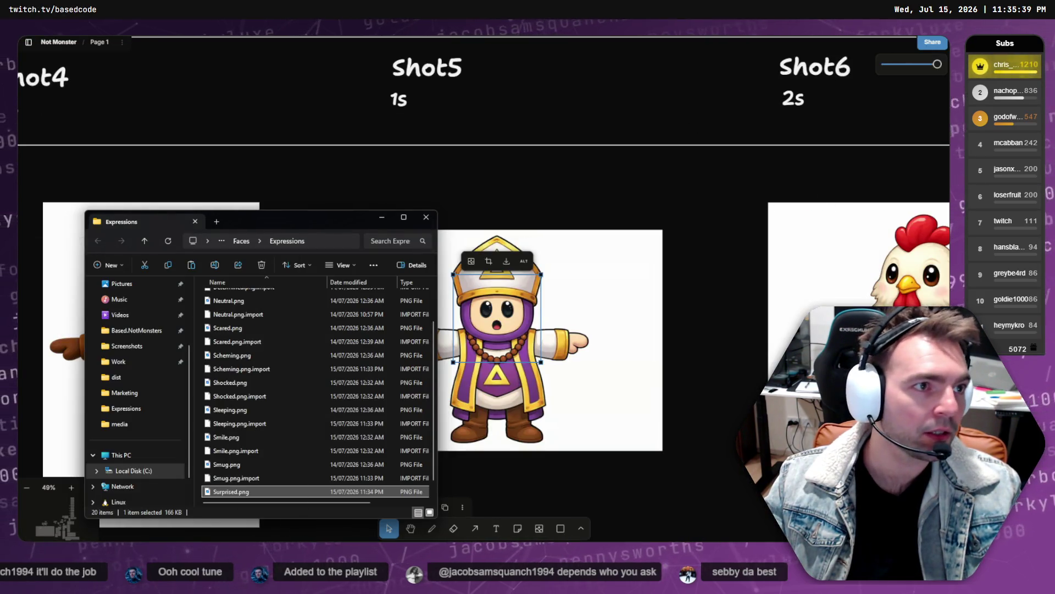
{"action": "key", "text": "alt+Tab"}
{"action": "left_click", "coordinate": [432, 217]}
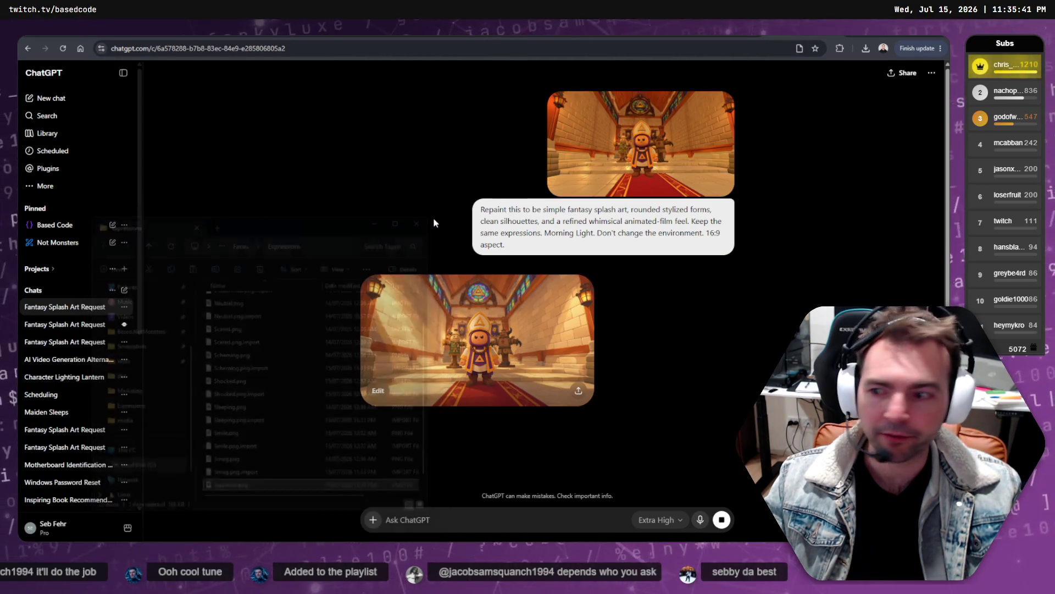
{"action": "key", "text": "alt+Tab"}
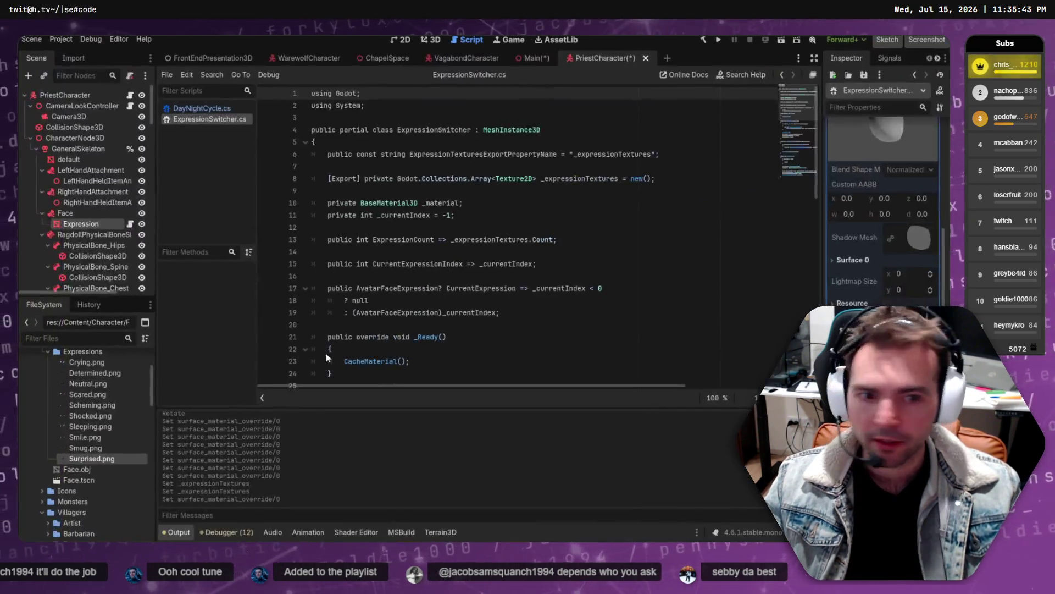
{"action": "left_click", "coordinate": [432, 41]}
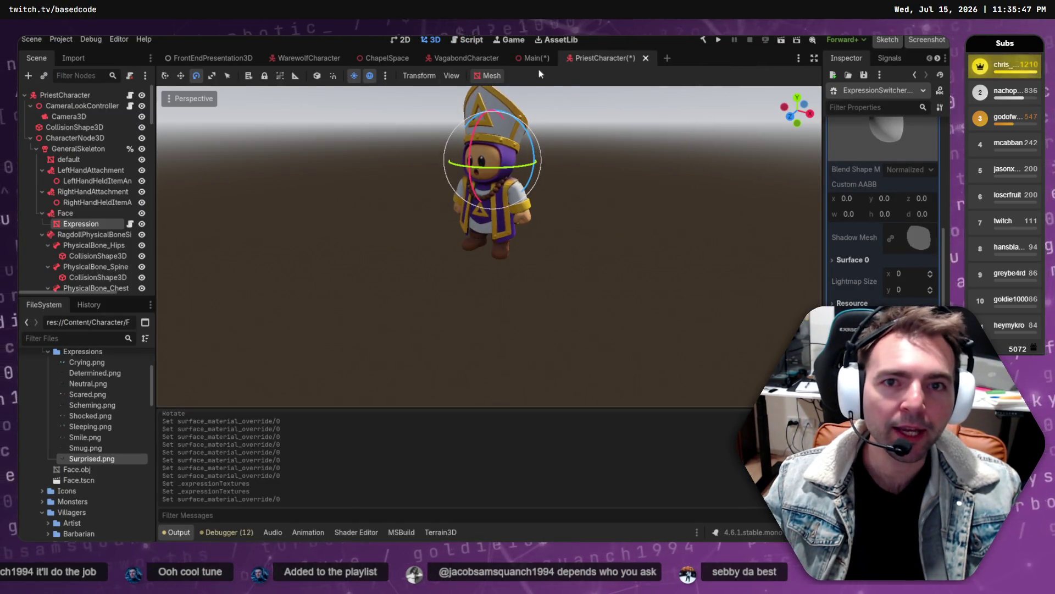
{"action": "mouse_move", "coordinate": [530, 59]}
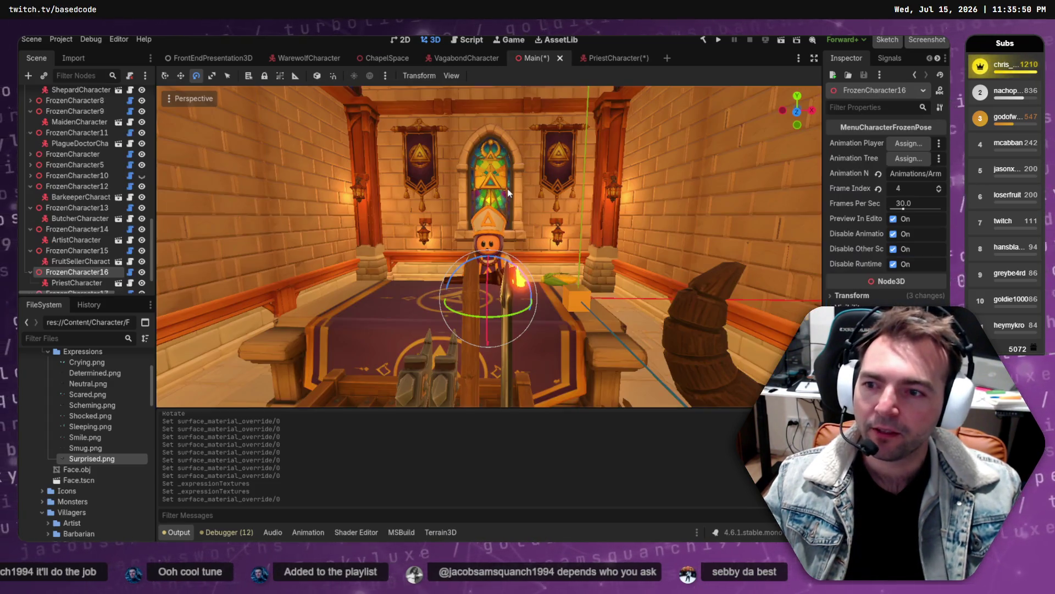
- In the ChapelSpace scene, hide TrainingDummy1 and TrainingDummy2
{"action": "key", "text": "ctrl+shift+Tab"}
{"action": "mouse_move", "coordinate": [515, 200]}
{"action": "left_mouse_down"}
{"action": "mouse_move", "coordinate": [489, 196]}
{"action": "mouse_move", "coordinate": [552, 107]}
{"action": "left_mouse_up"}
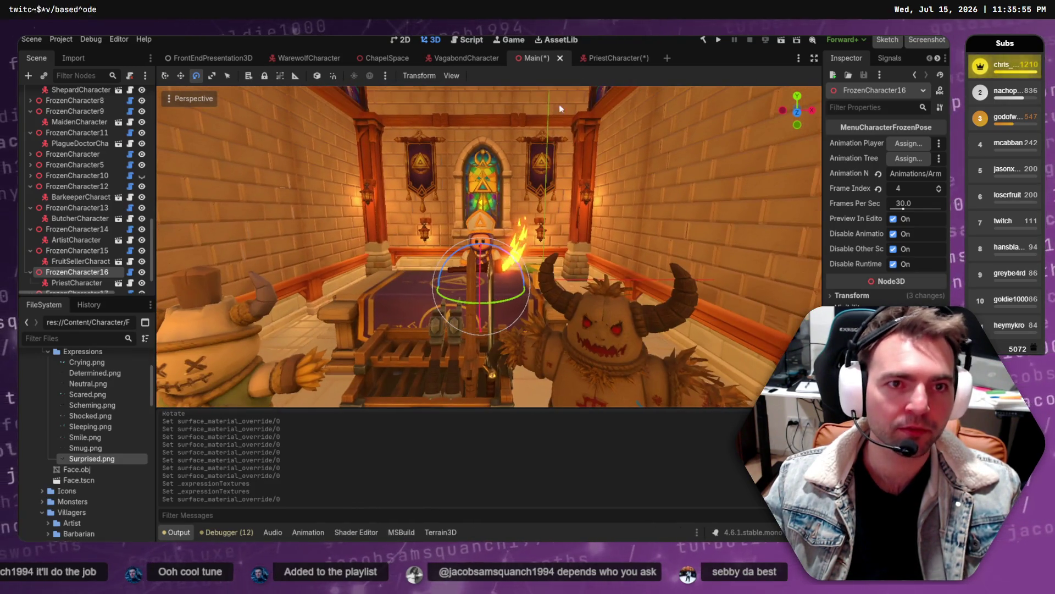
{"action": "left_click", "coordinate": [381, 58]}
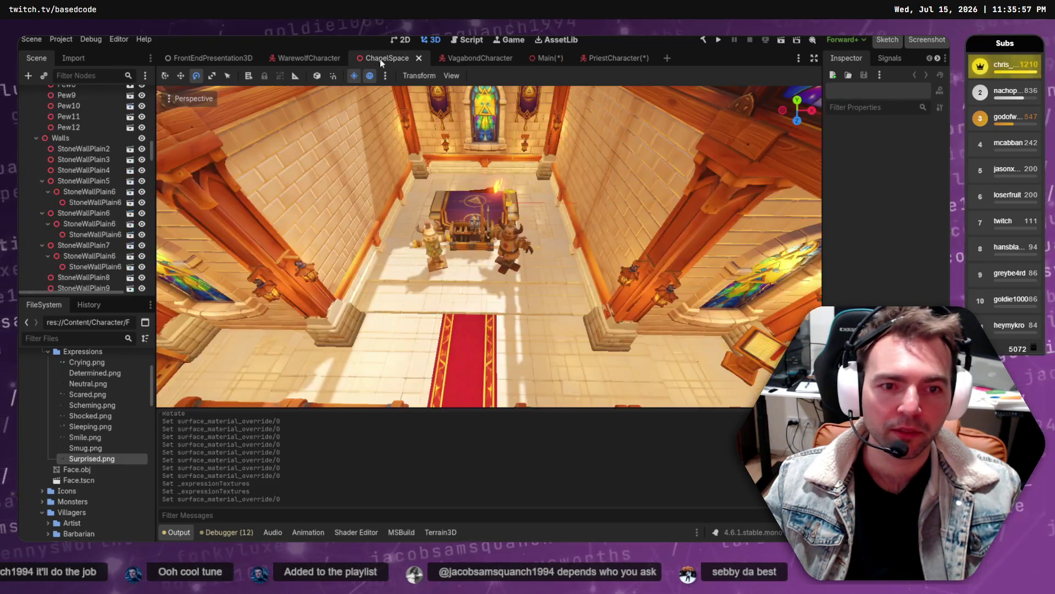
{"action": "right_click", "coordinate": [437, 257], "text": "alt"}
{"action": "left_click", "coordinate": [452, 261]}
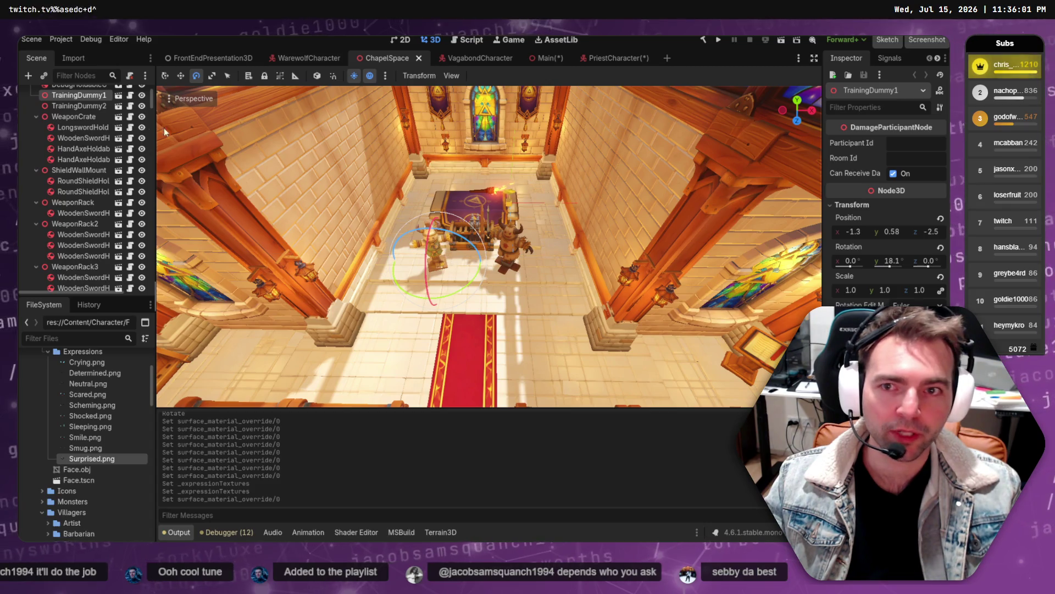
{"action": "left_click", "coordinate": [142, 95]}
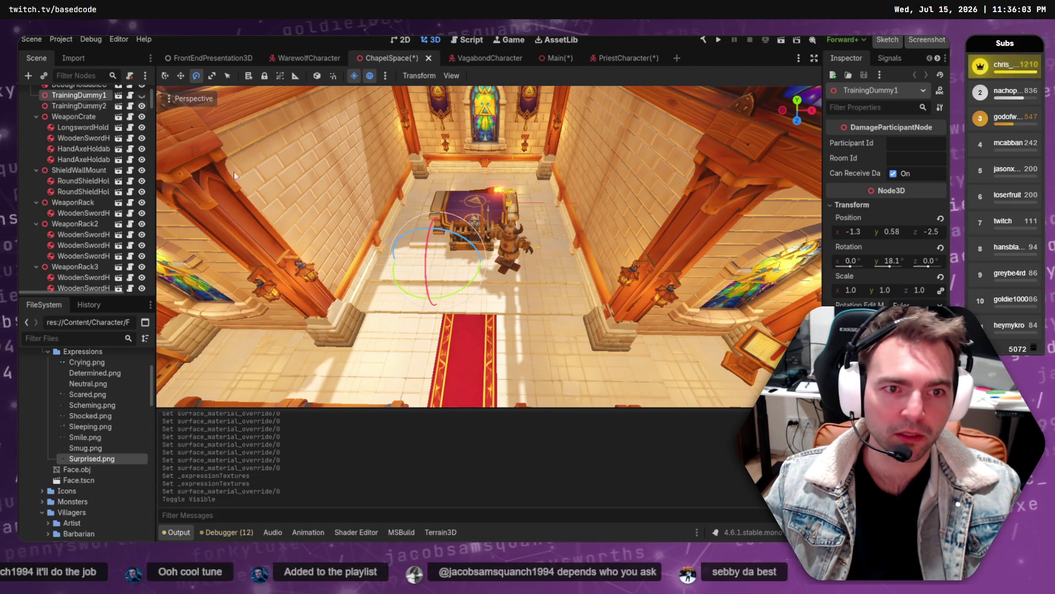
{"action": "right_click", "coordinate": [513, 250], "text": "alt"}
{"action": "left_click", "coordinate": [552, 256]}
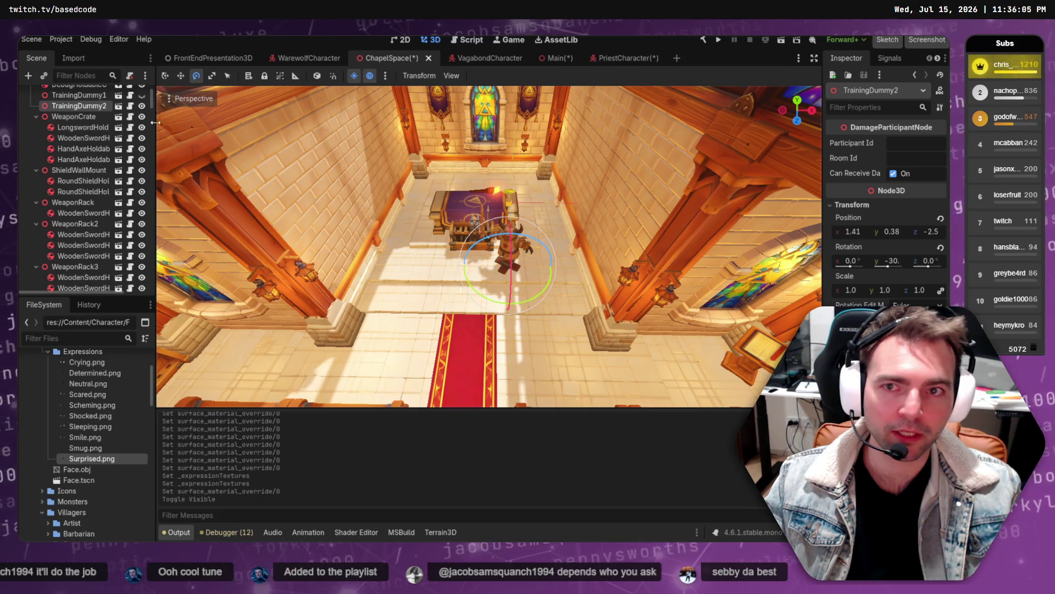
{"action": "left_click", "coordinate": [142, 106]}
- Hide the WeaponCrate, TorchHoldable and debug holdable near the altar, checking the Main scene afterwards
{"action": "right_click", "coordinate": [454, 238], "text": "alt"}
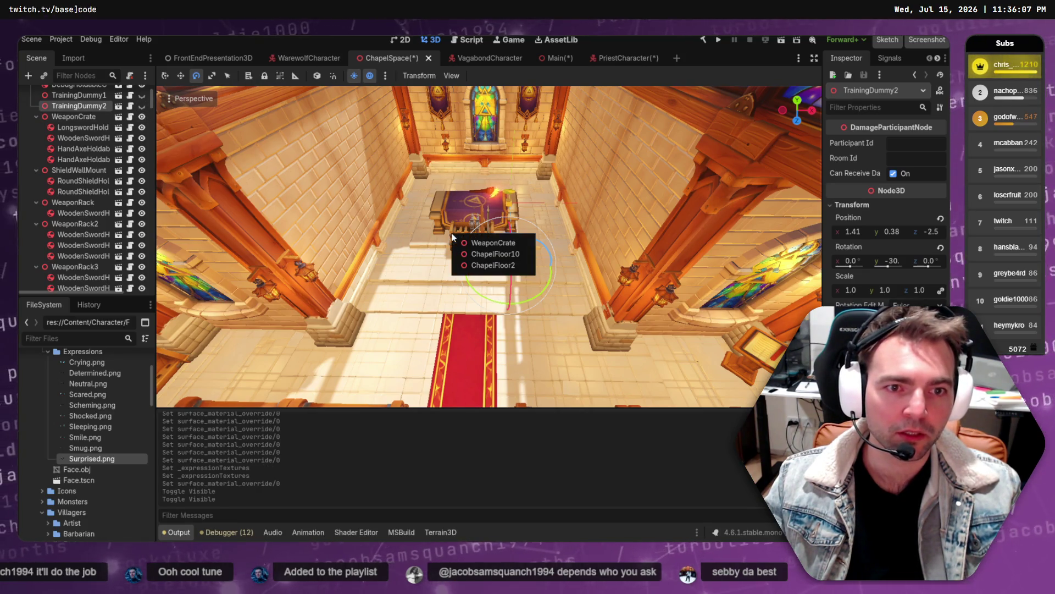
{"action": "left_click", "coordinate": [480, 243]}
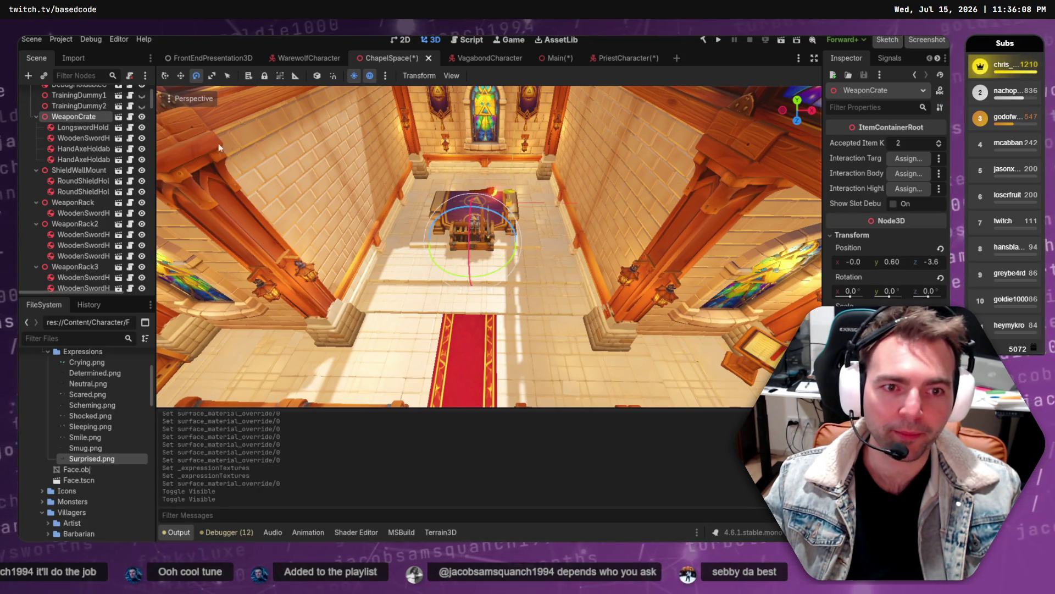
{"action": "left_click", "coordinate": [142, 117]}
{"action": "right_click", "coordinate": [491, 192], "text": "alt"}
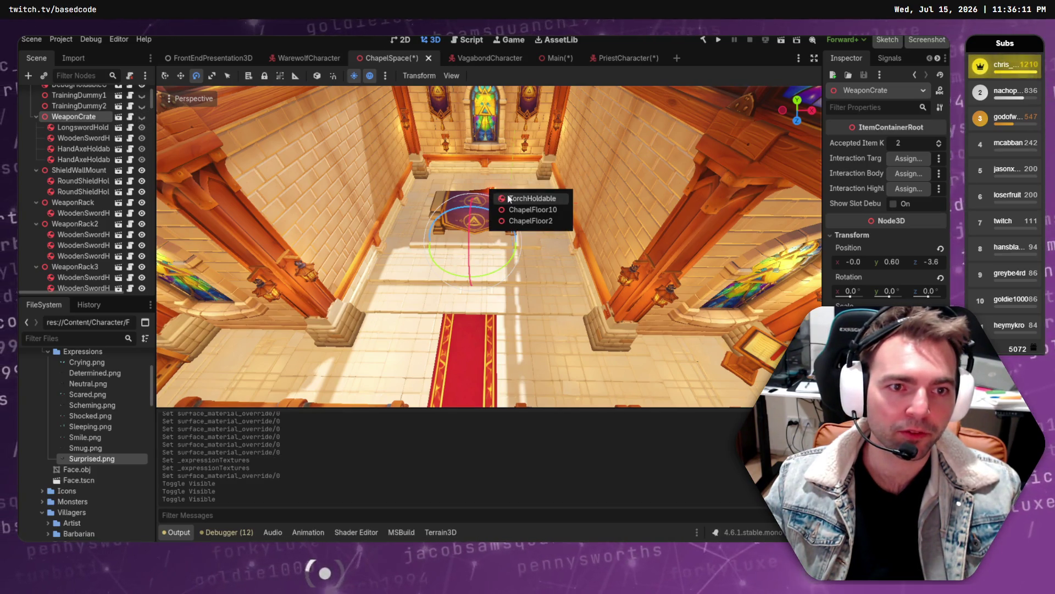
{"action": "left_click", "coordinate": [509, 198]}
{"action": "left_click", "coordinate": [141, 95]}
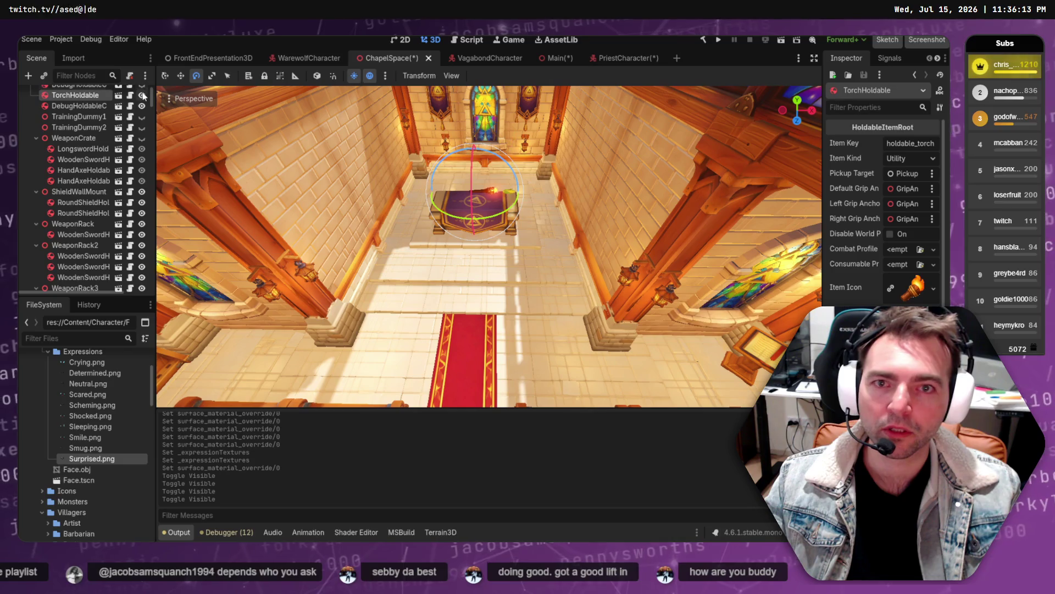
{"action": "left_click", "coordinate": [144, 96]}
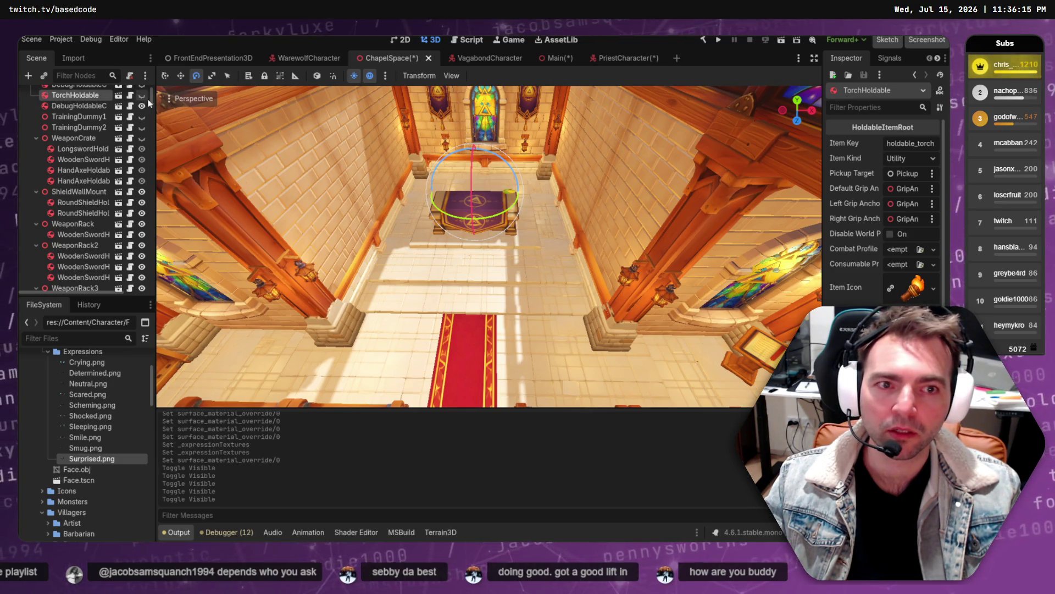
{"action": "left_click", "coordinate": [142, 105]}
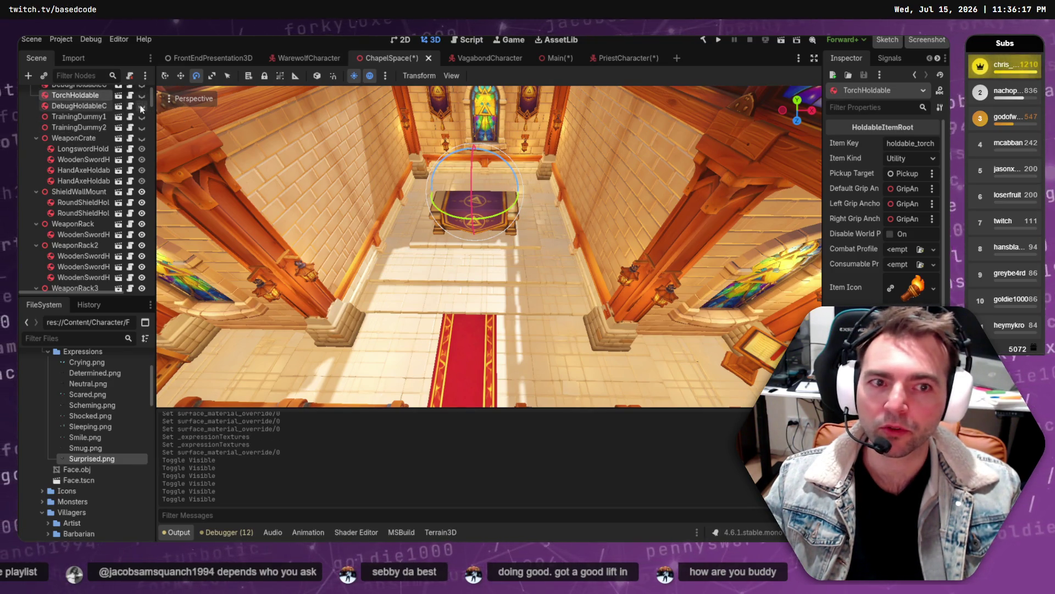
{"action": "scroll", "coordinate": [141, 108], "scroll_direction": "up", "scroll_amount": 2}
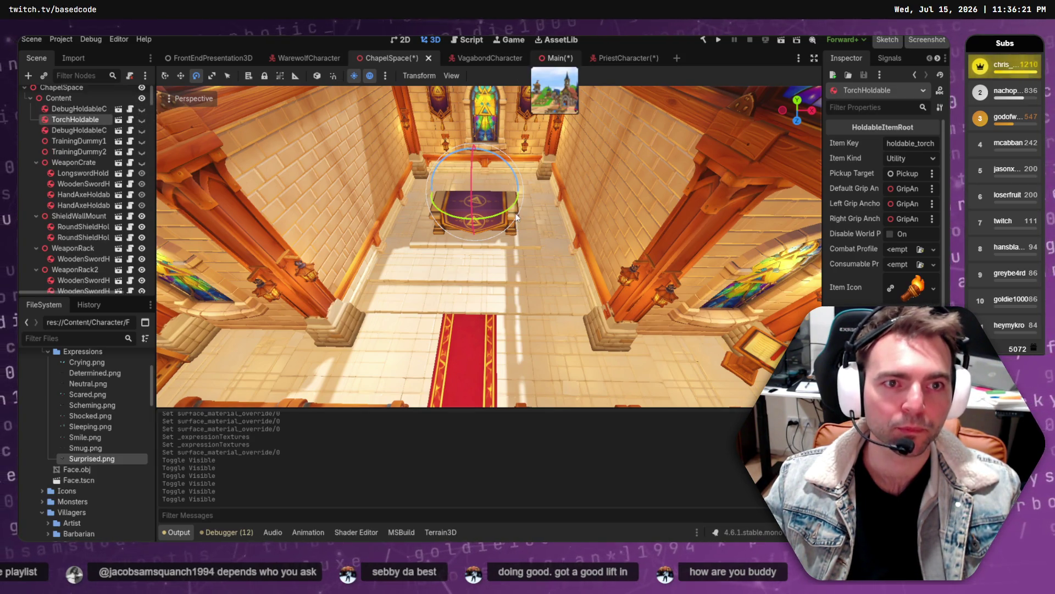
{"action": "left_click", "coordinate": [556, 58]}
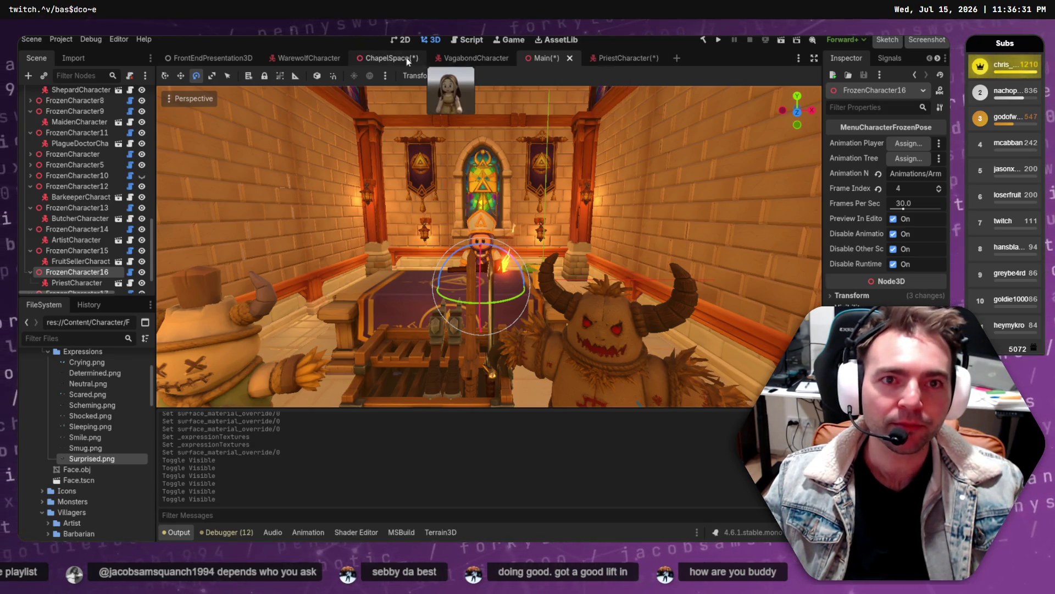
{"action": "left_click", "coordinate": [390, 59]}
- Save ChapelSpace, then frame the priest in the Main scene viewport and deselect him
{"action": "key", "text": "ctrl+s"}
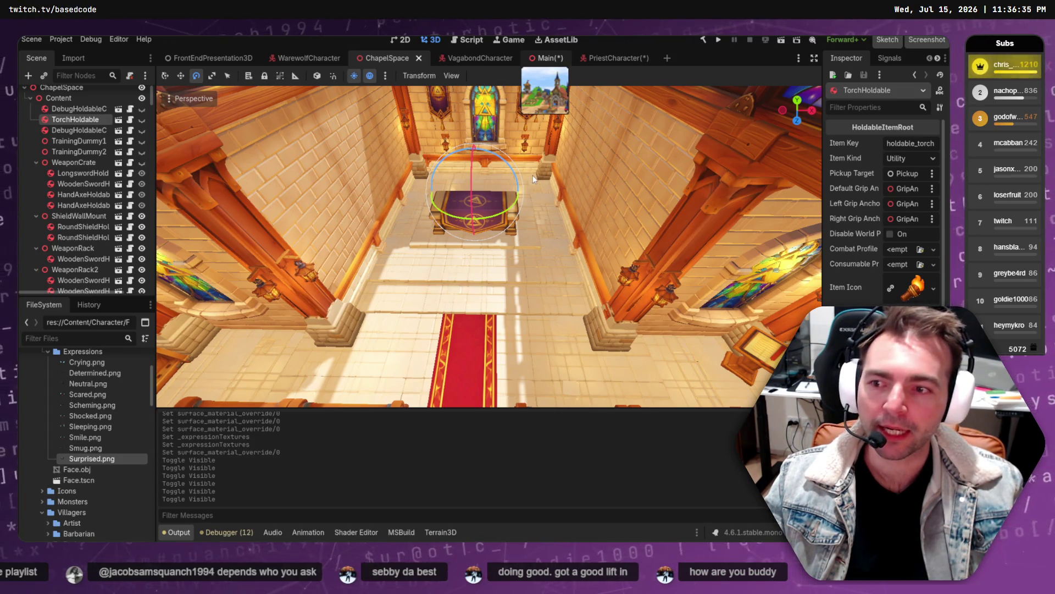
{"action": "left_click", "coordinate": [554, 61]}
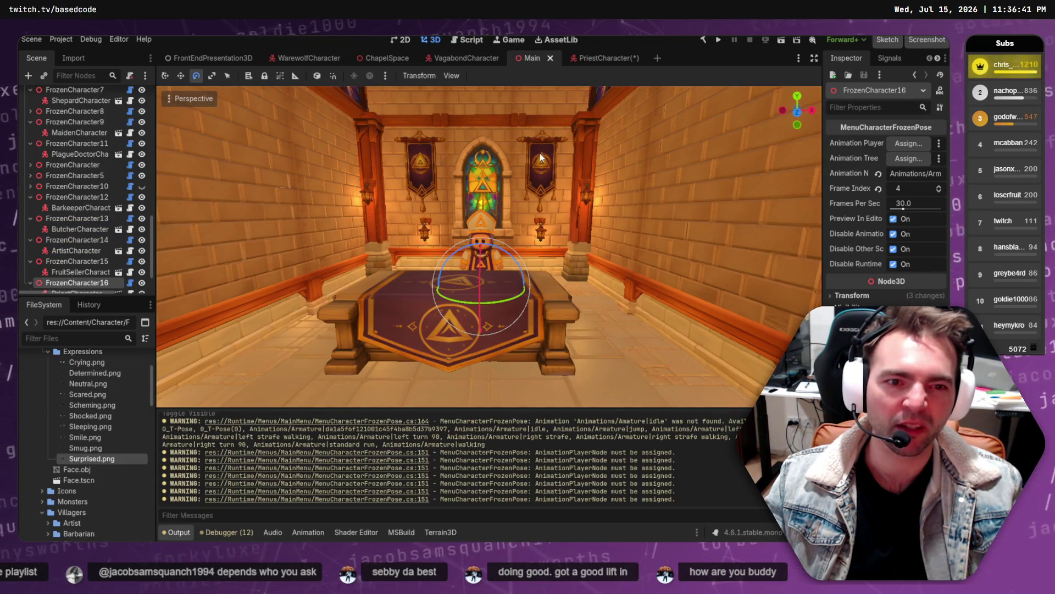
{"action": "left_click_drag", "start_coordinate": [552, 199], "coordinate": [535, 193]}
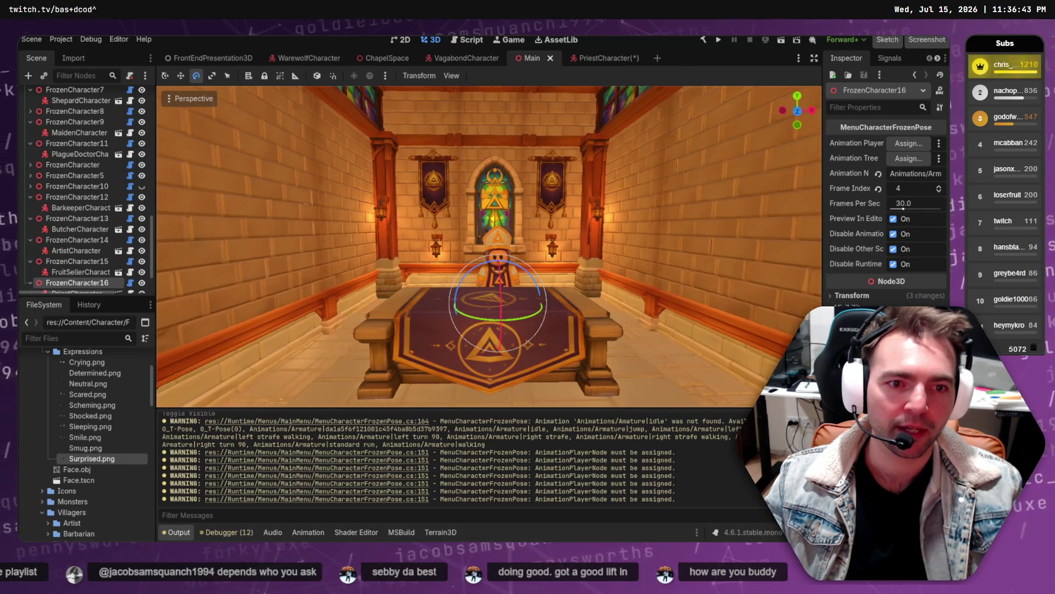
{"action": "key", "text": "w"}
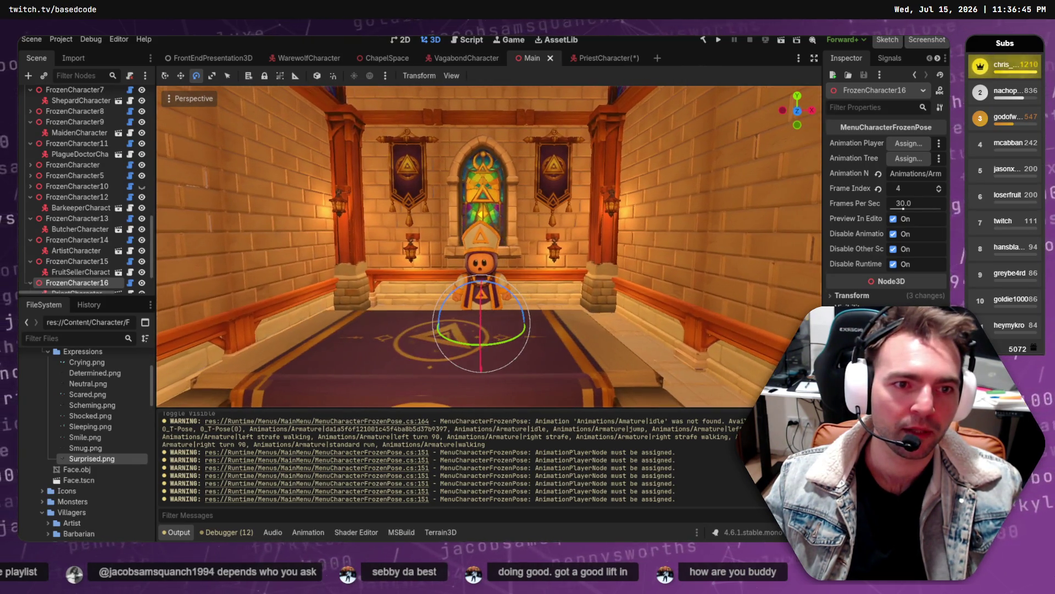
{"action": "left_click", "coordinate": [654, 160]}
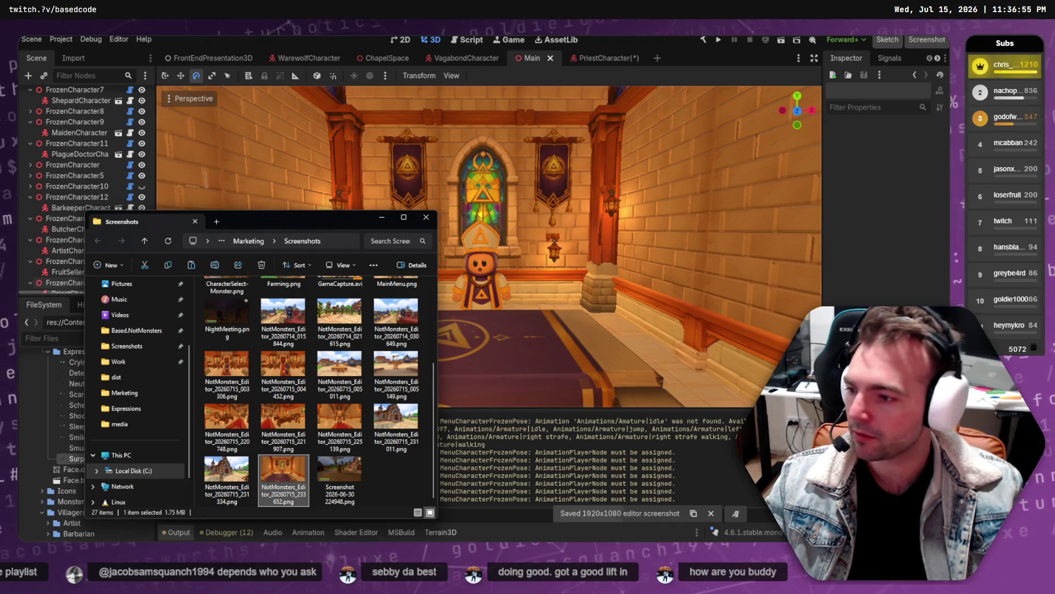
- Open chatgpt.com in a new browser tab, drop in the latest editor screenshot, then minimize the browser and folder
{"action": "key", "text": "alt+Tab"}
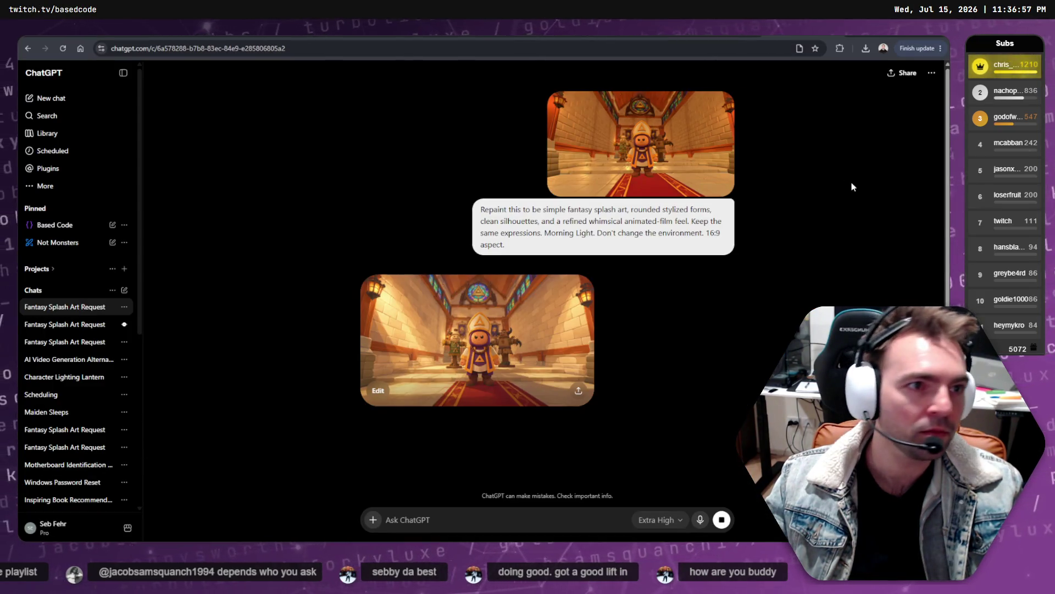
{"action": "key", "text": "ctrl+t"}
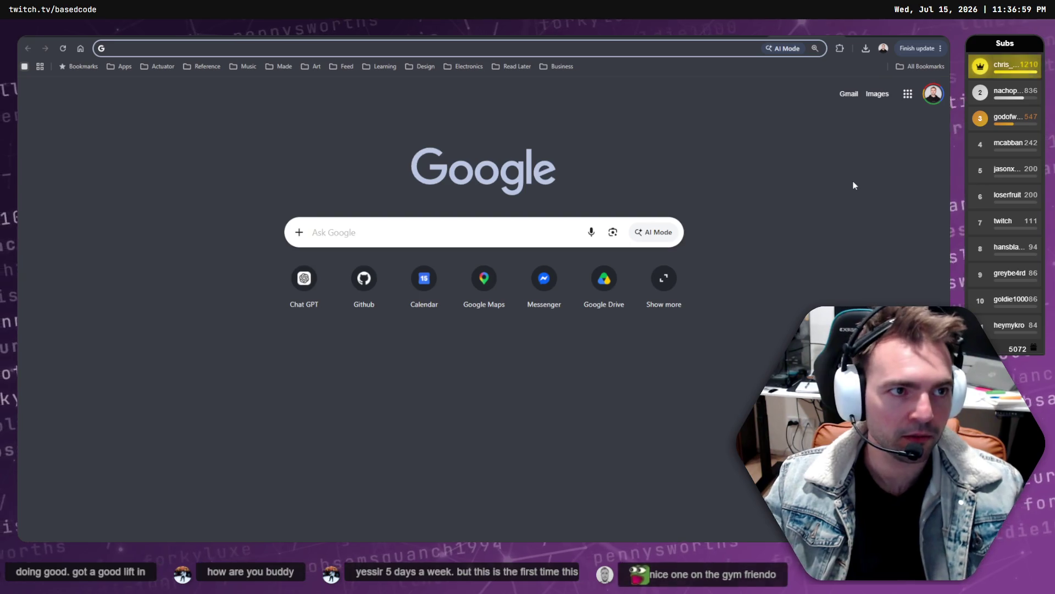
{"action": "type", "text": "chatgpt.com"}
{"action": "key", "text": "Return"}
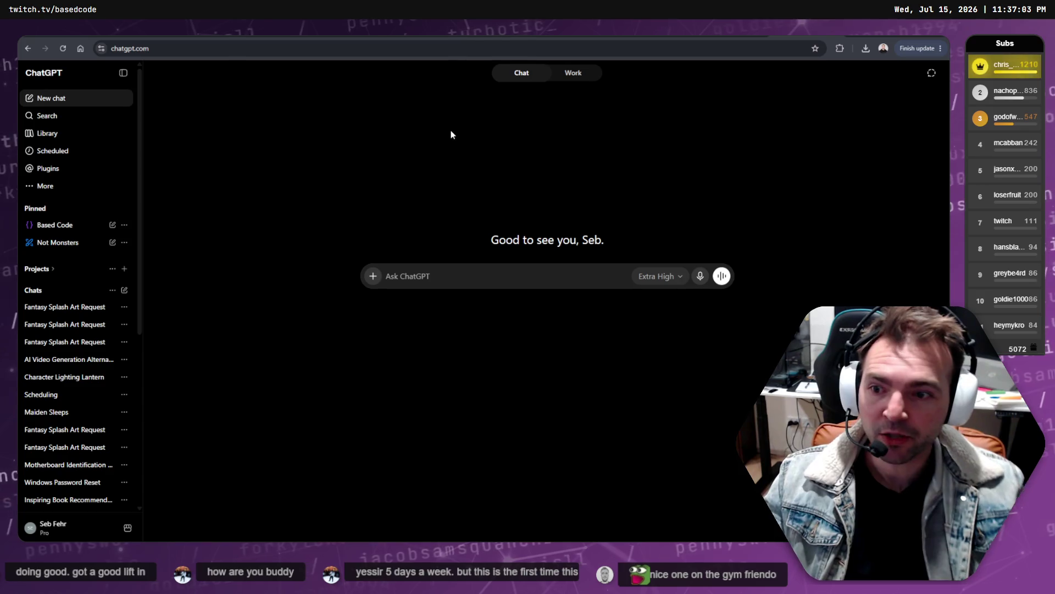
{"action": "key", "text": "alt+Tab"}
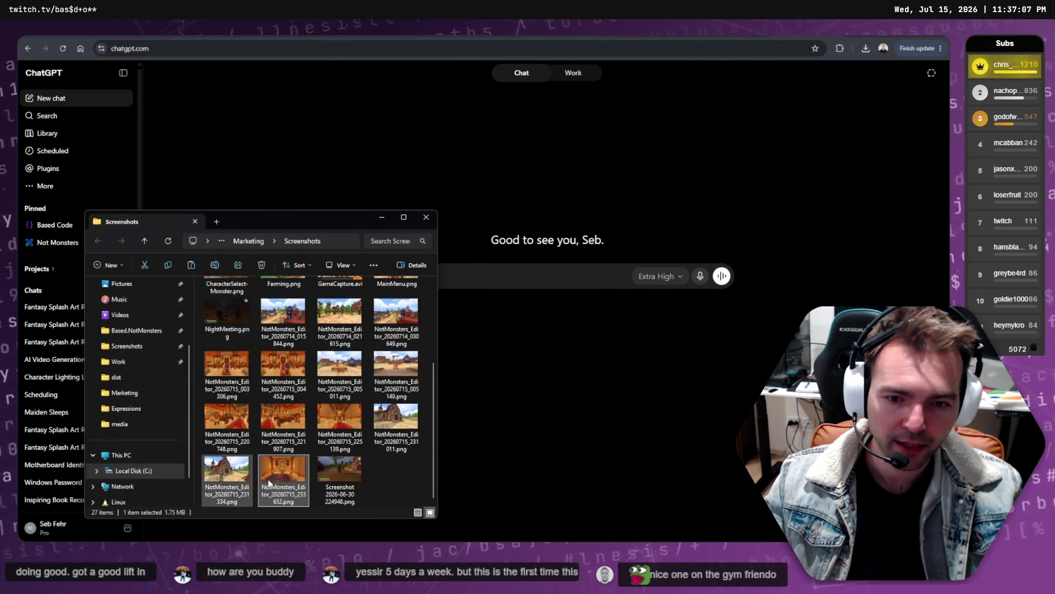
{"action": "left_click_drag", "start_coordinate": [291, 486], "coordinate": [516, 272]}
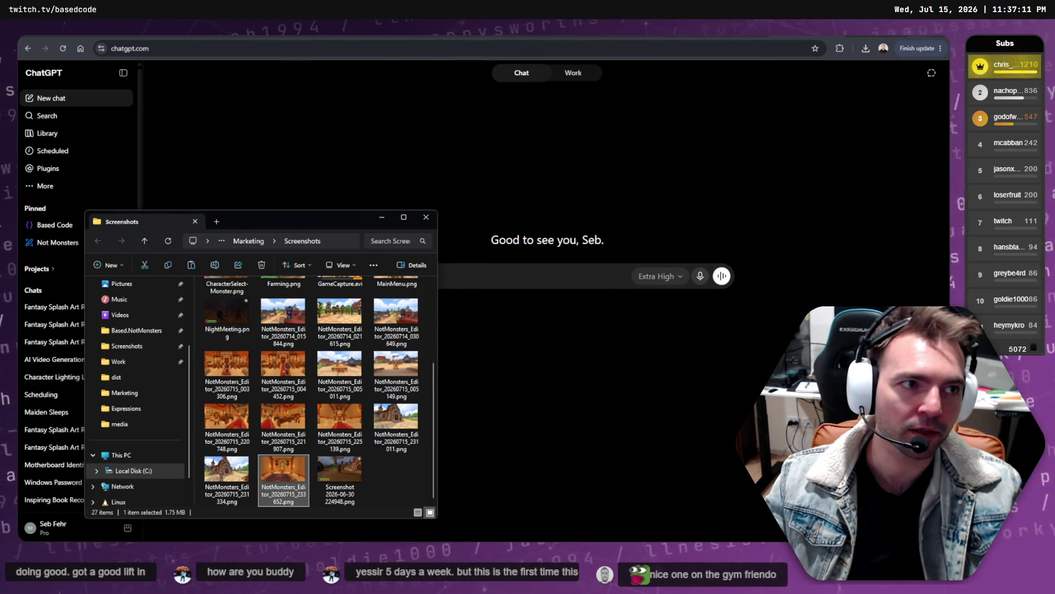
{"action": "key", "text": "super+Down"}
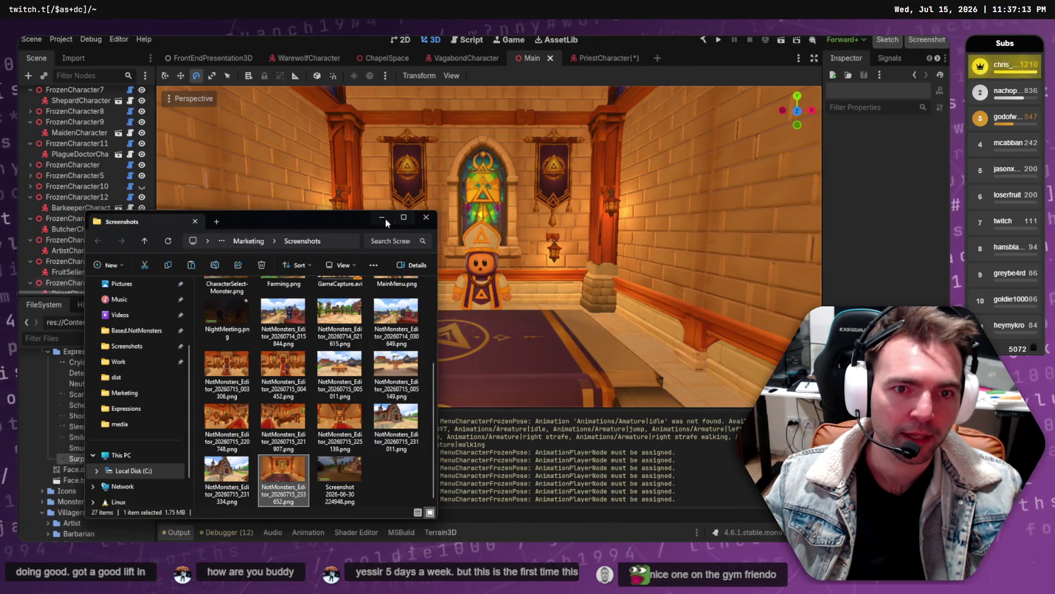
{"action": "left_click", "coordinate": [428, 219]}
- Move FrozenCharacter16 slightly along X and Z and raise it along Y
{"action": "scroll", "coordinate": [467, 221], "scroll_direction": "up", "scroll_amount": 5}
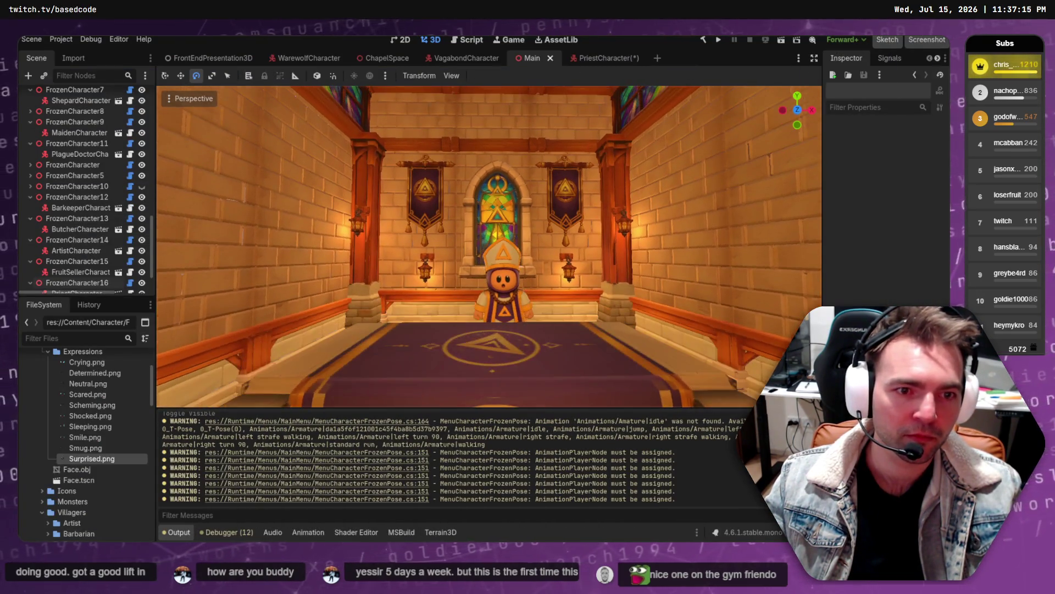
{"action": "left_click", "coordinate": [71, 283]}
{"action": "key", "text": "w"}
{"action": "left_click_drag", "start_coordinate": [556, 352], "coordinate": [546, 352]}
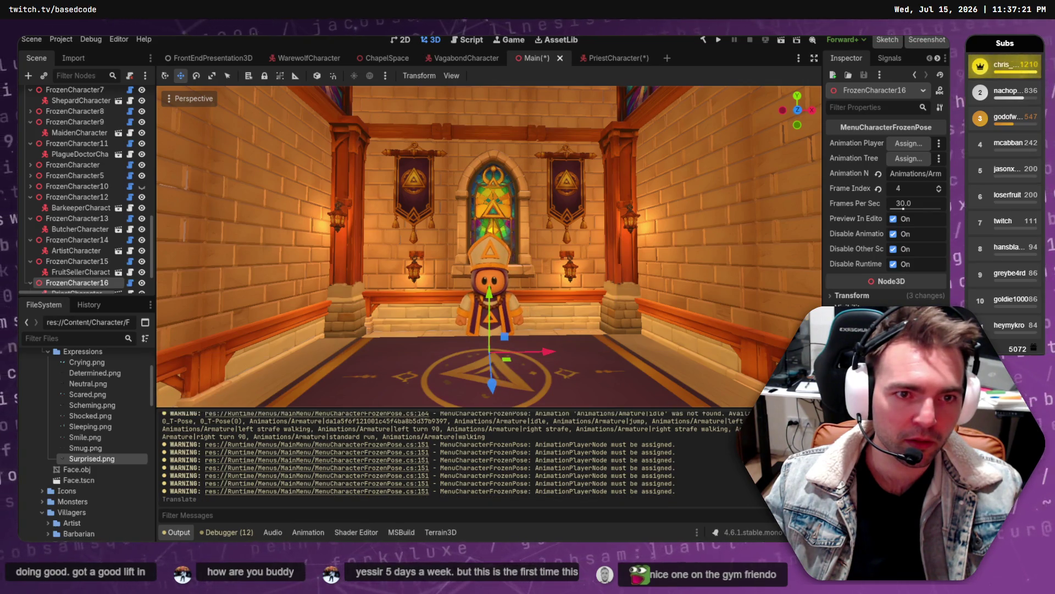
{"action": "scroll", "coordinate": [546, 352], "scroll_direction": "down", "scroll_amount": 5}
{"action": "scroll", "coordinate": [489, 248], "scroll_direction": "up", "scroll_amount": 5}
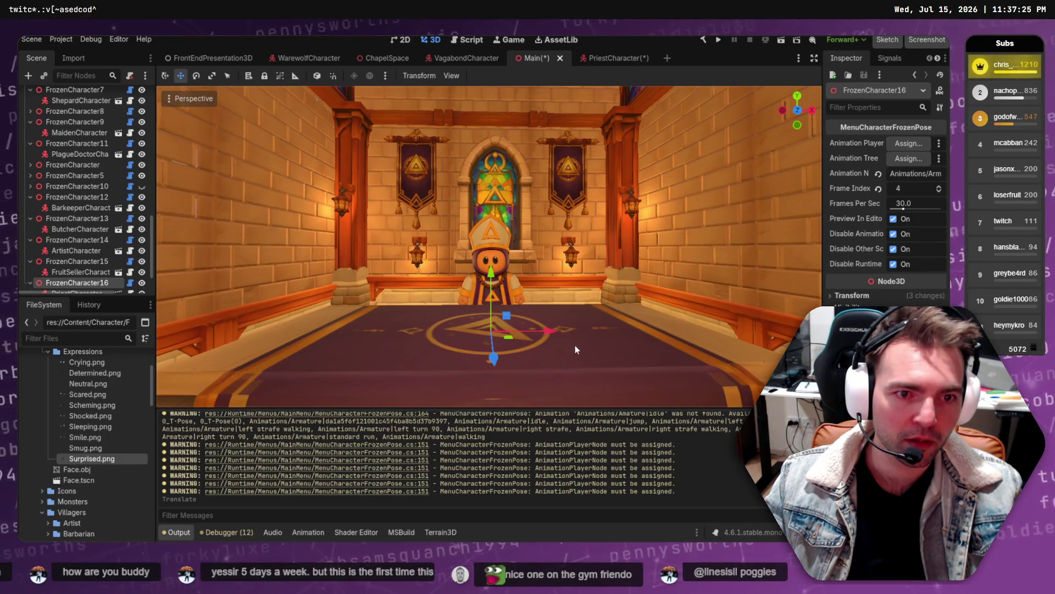
{"action": "mouse_move", "coordinate": [494, 359]}
{"action": "left_mouse_down"}
{"action": "mouse_move", "coordinate": [500, 422]}
{"action": "mouse_move", "coordinate": [503, 403]}
{"action": "left_mouse_up"}
{"action": "left_click_drag", "start_coordinate": [495, 316], "coordinate": [496, 291]}
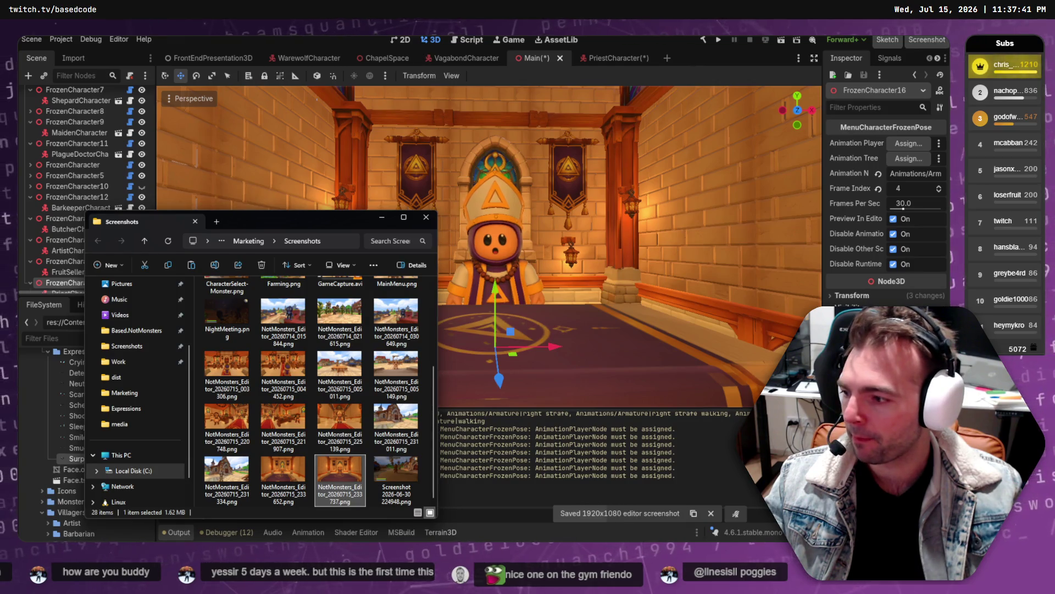
{"action": "key", "text": "alt+Tab"}
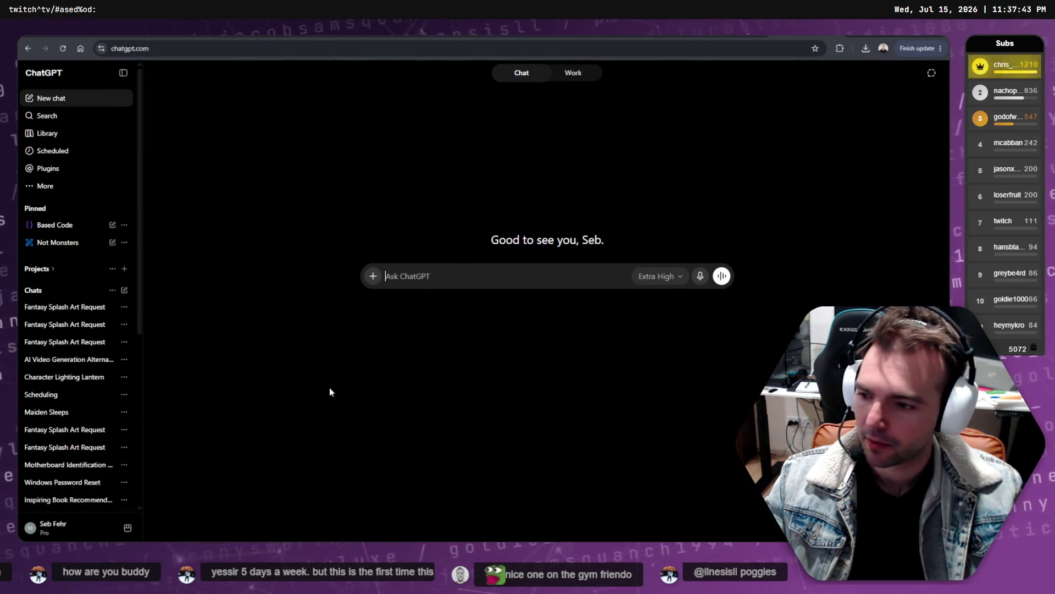
- Attach the new priest screenshot to the blank ChatGPT message
{"action": "left_click", "coordinate": [407, 276]}
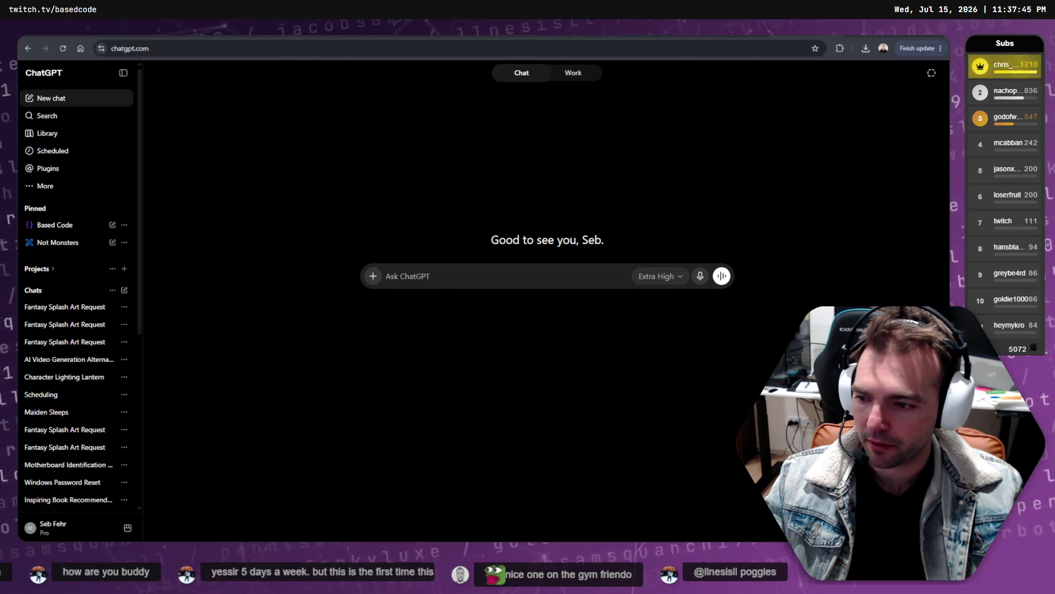
{"action": "key", "text": "alt+Tab"}
{"action": "mouse_move", "coordinate": [354, 487]}
{"action": "left_mouse_down"}
{"action": "mouse_move", "coordinate": [565, 262]}
{"action": "mouse_move", "coordinate": [550, 274]}
{"action": "left_mouse_up"}
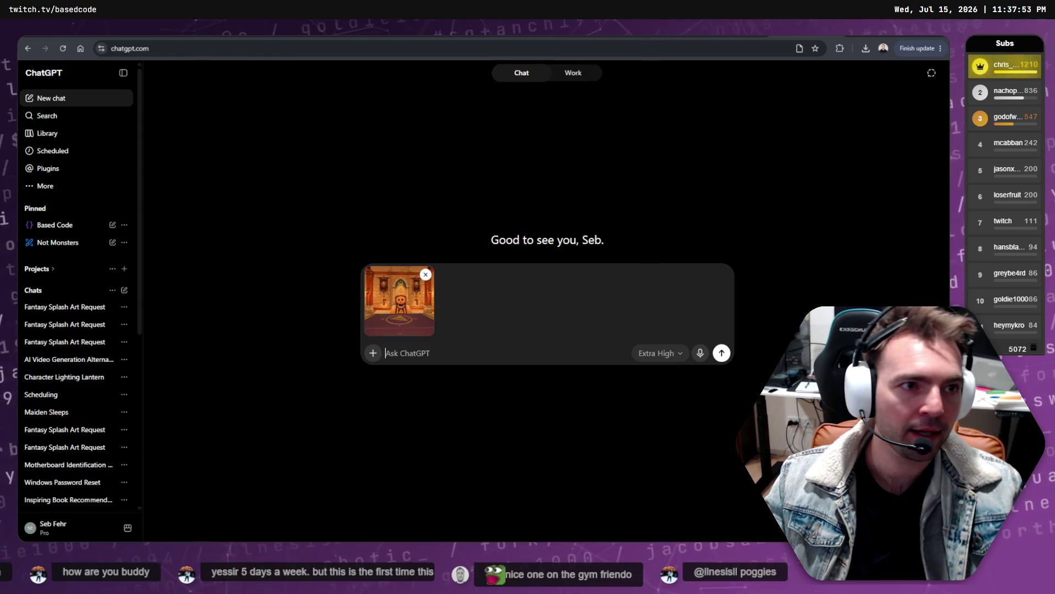
- Reuse the splash-art prompt with 16:9, adding candles on each side and the priest reading a large book, and send
{"action": "triple_click", "coordinate": [526, 247]}
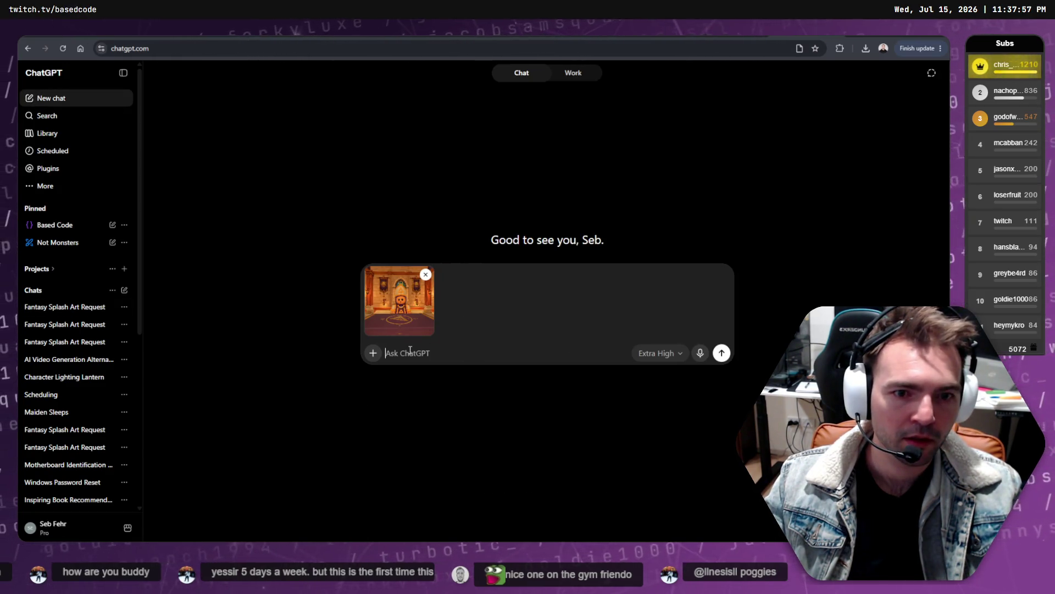
{"action": "type", "text": "Repaint this to be simple fantasy splash art, rounded stylized forms, clean silhouettes, and a refined whimsical animated-film feel. Keep the same expressions. Morning Light. Don't change the environment. 16:9 aspect."}
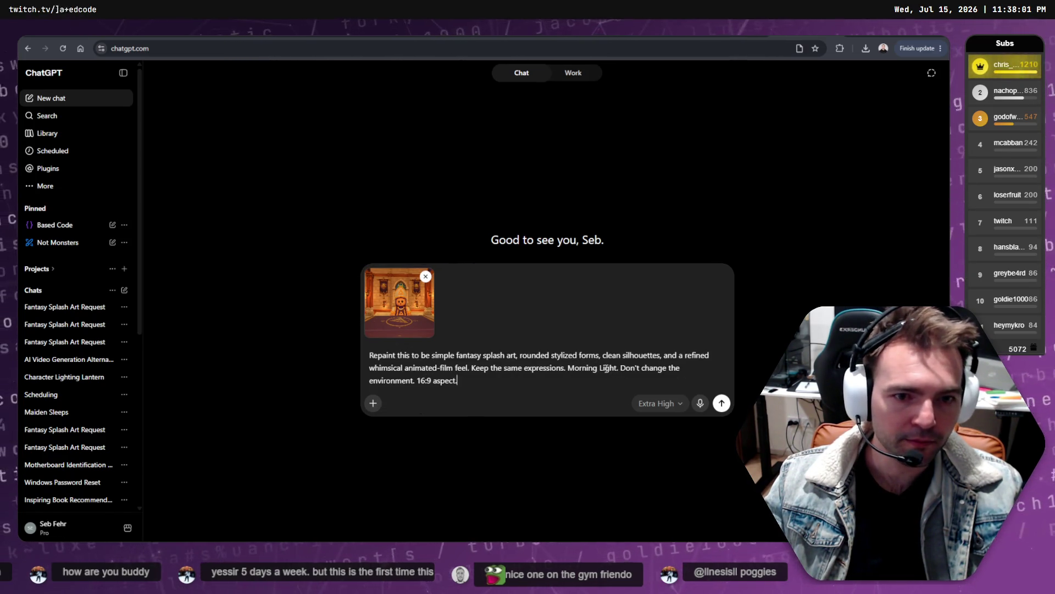
{"action": "left_click_drag", "start_coordinate": [621, 367], "coordinate": [428, 387]}
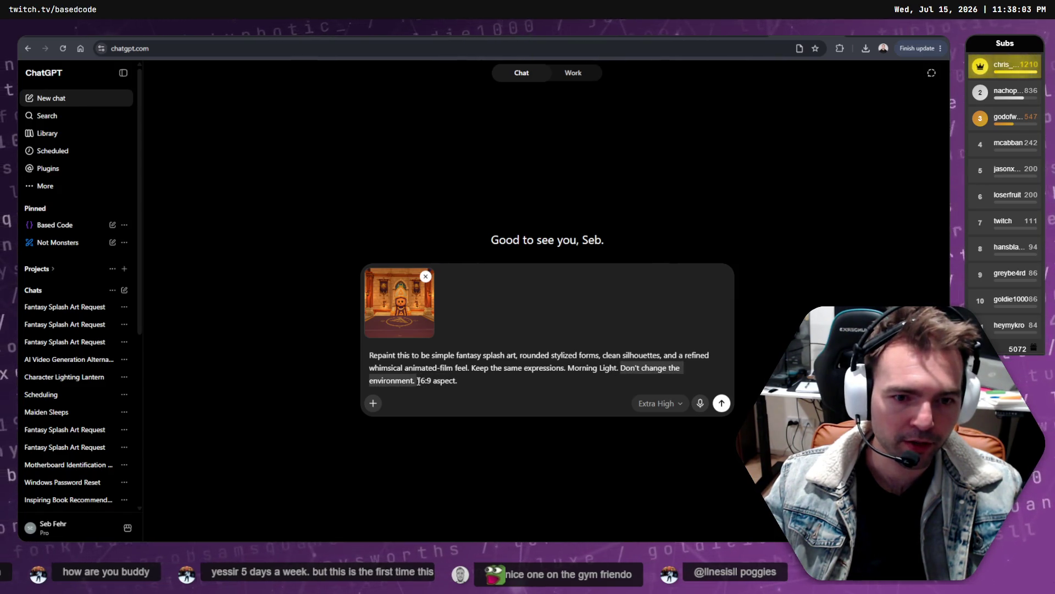
{"action": "key", "text": "BackSpace"}
{"action": "key", "text": "shift+Return"}
{"action": "key", "text": "shift+Return"}
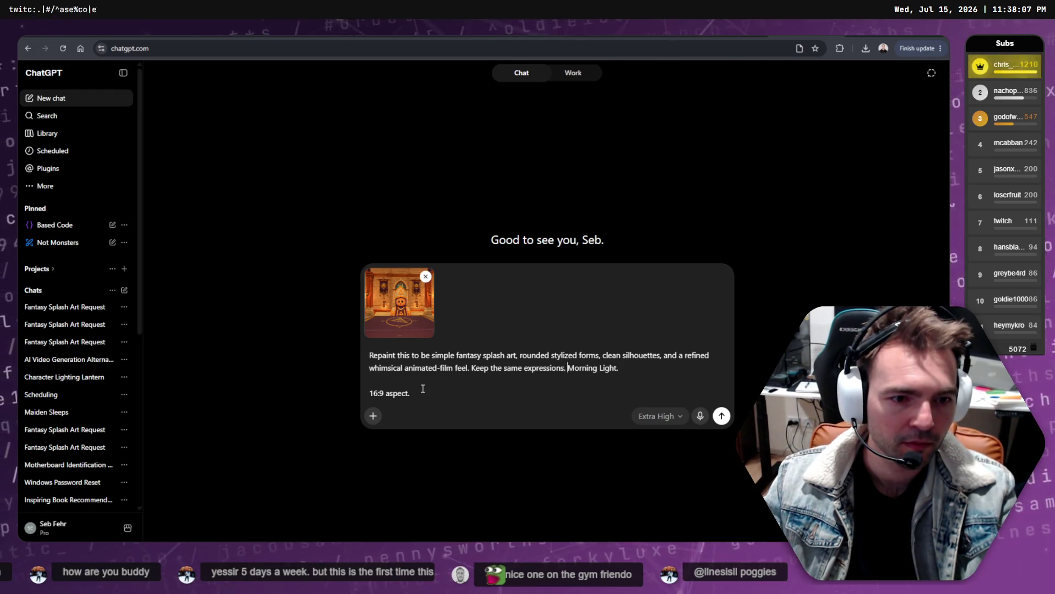
{"action": "key", "text": "shift+Return"}
{"action": "key", "text": "shift+Return"}
{"action": "type", "text": "Night time lighting,"}
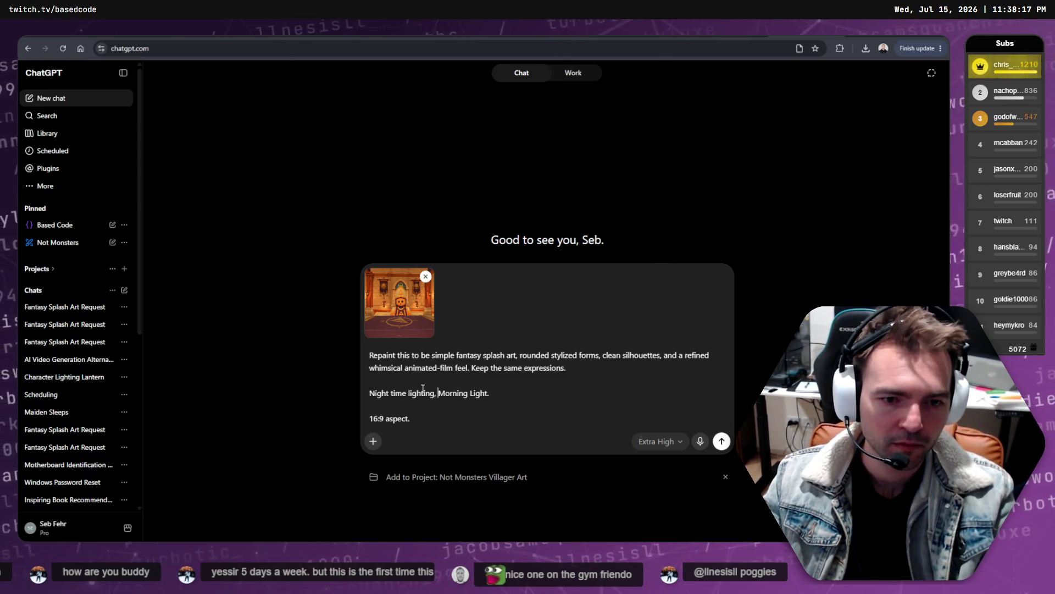
{"action": "type", "text": "ramed with candles"}
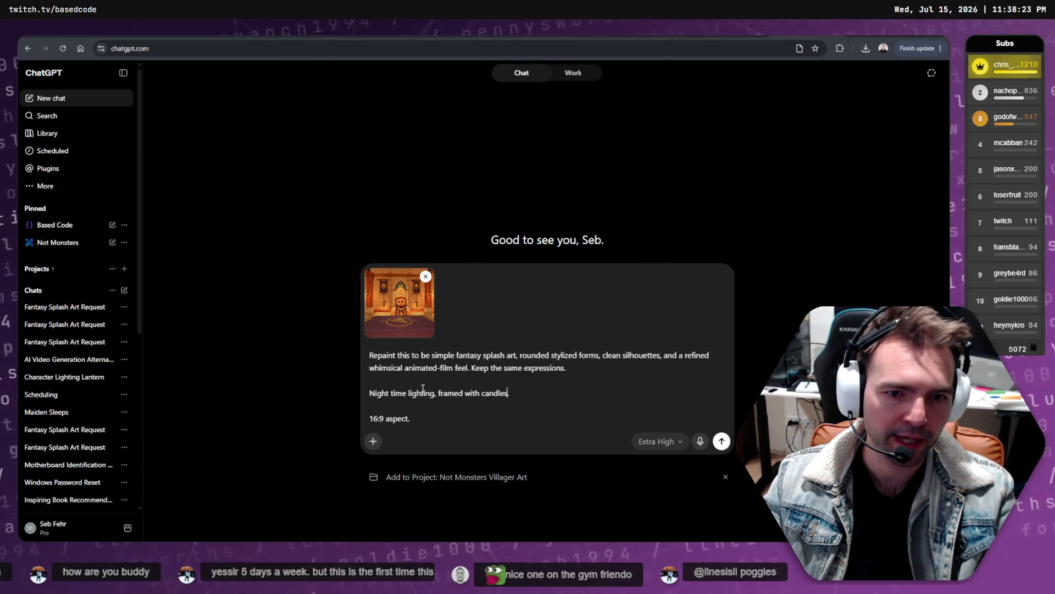
{"action": "type", "text": " on each side."}
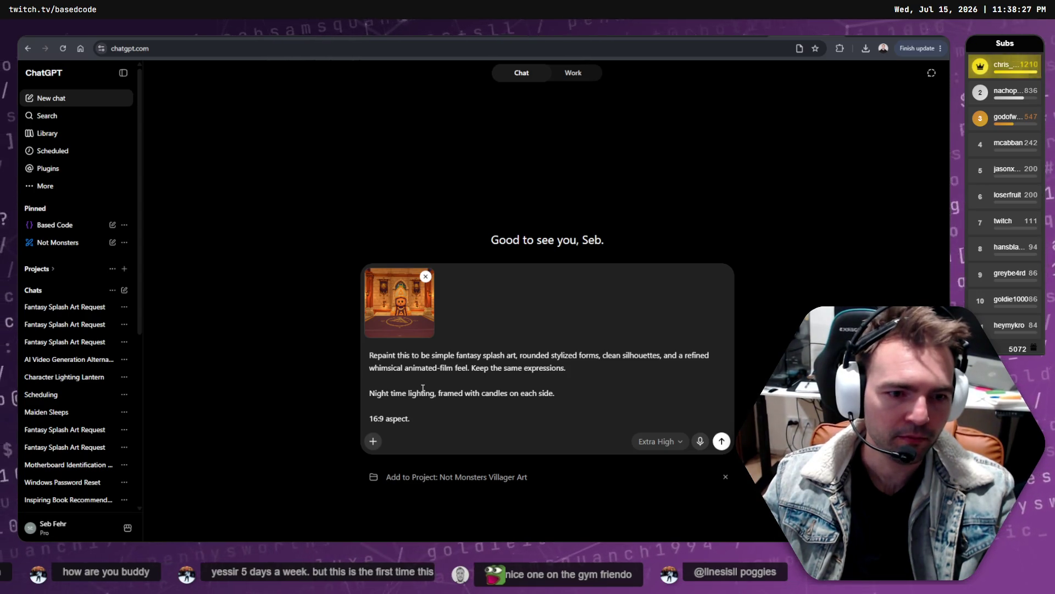
{"action": "type", "text": "  The priest is h"}
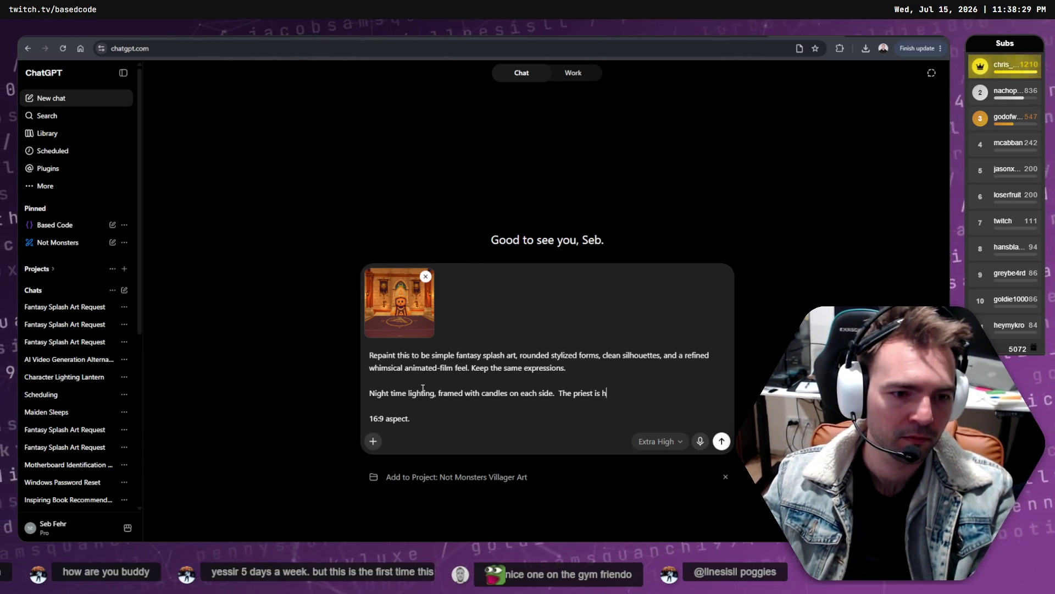
{"action": "key", "text": "BackSpace"}
{"action": "type", "text": "reading from a large"}
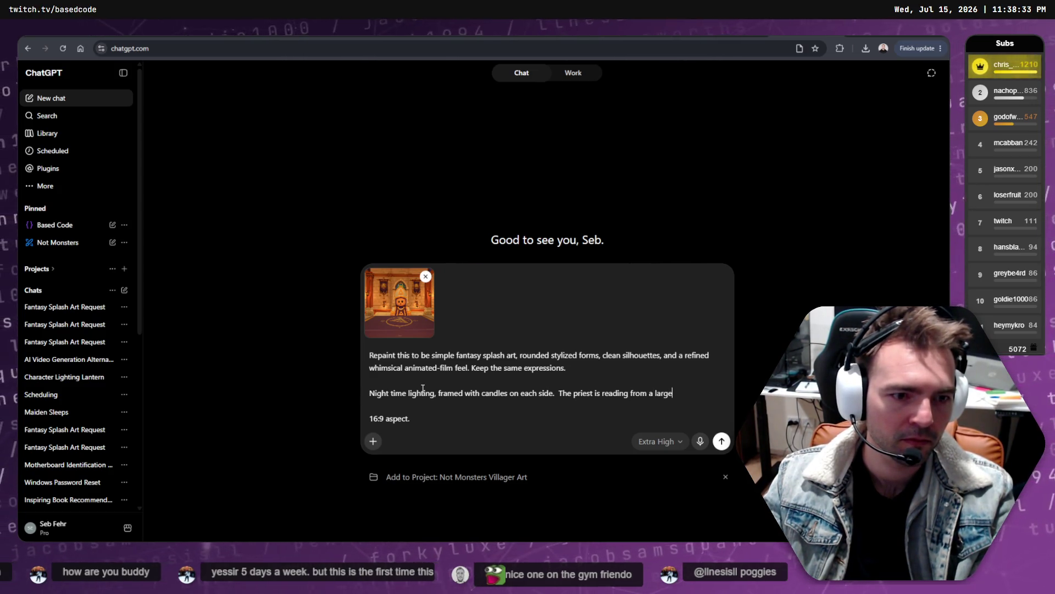
{"action": "type", "text": " book."}
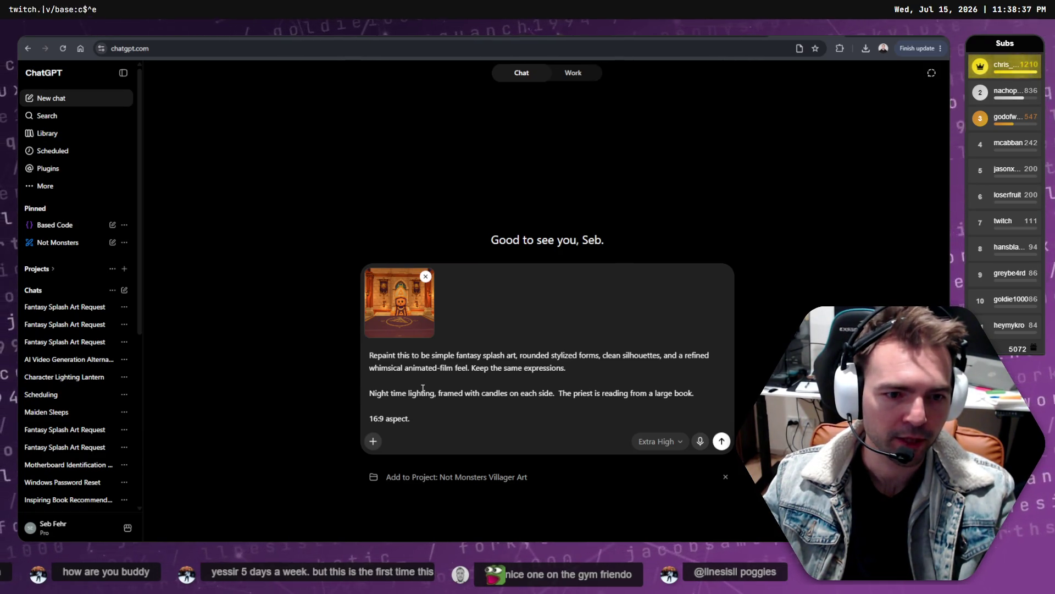
{"action": "key", "text": "Return"}
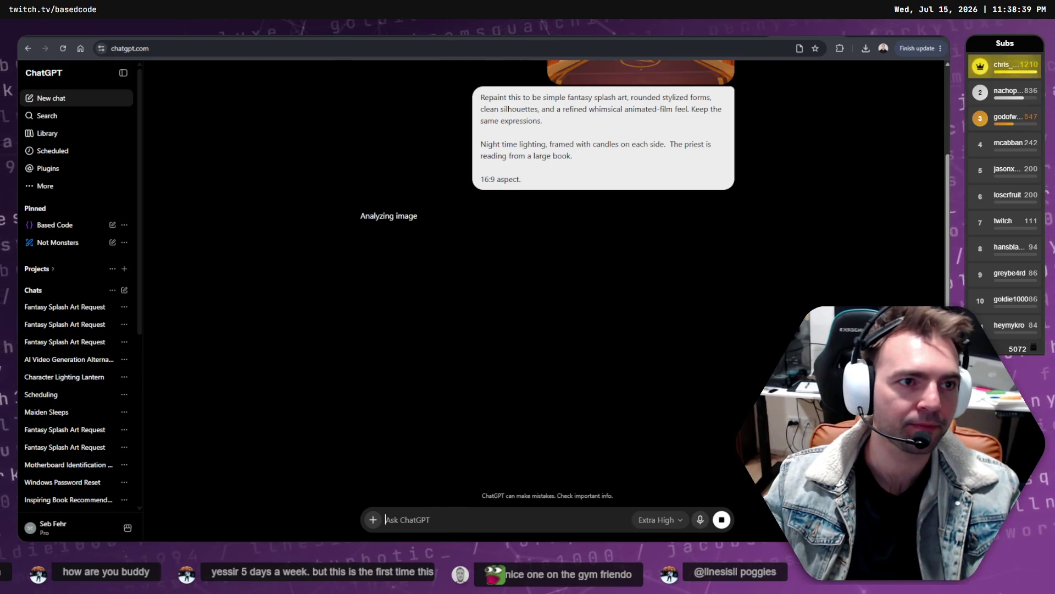
- Go back to the earlier splash-art chats and view the generated village image full size
{"action": "key", "text": "alt+Left"}
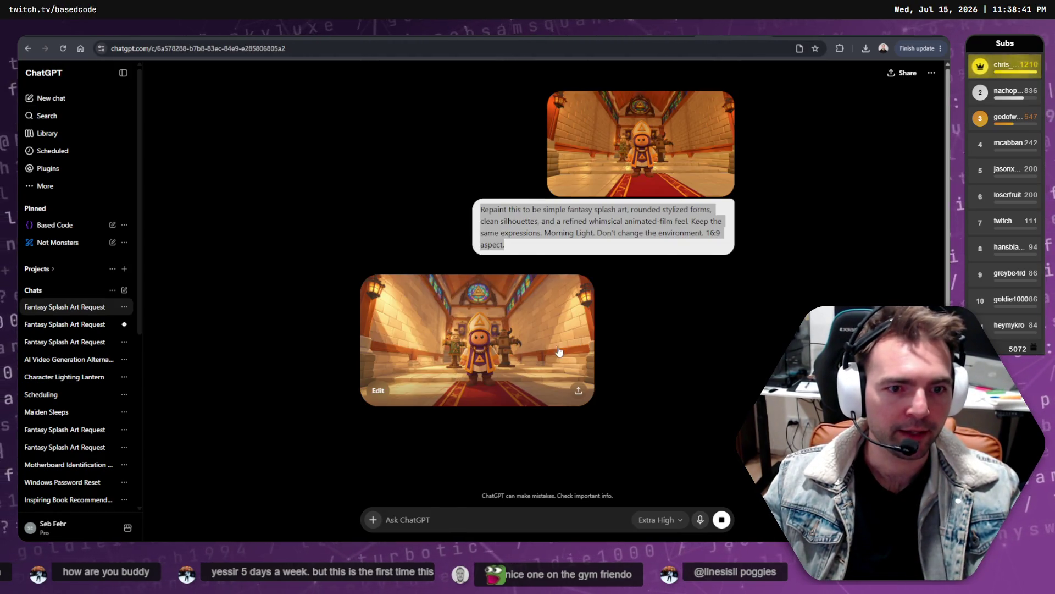
{"action": "key", "text": "alt+Left"}
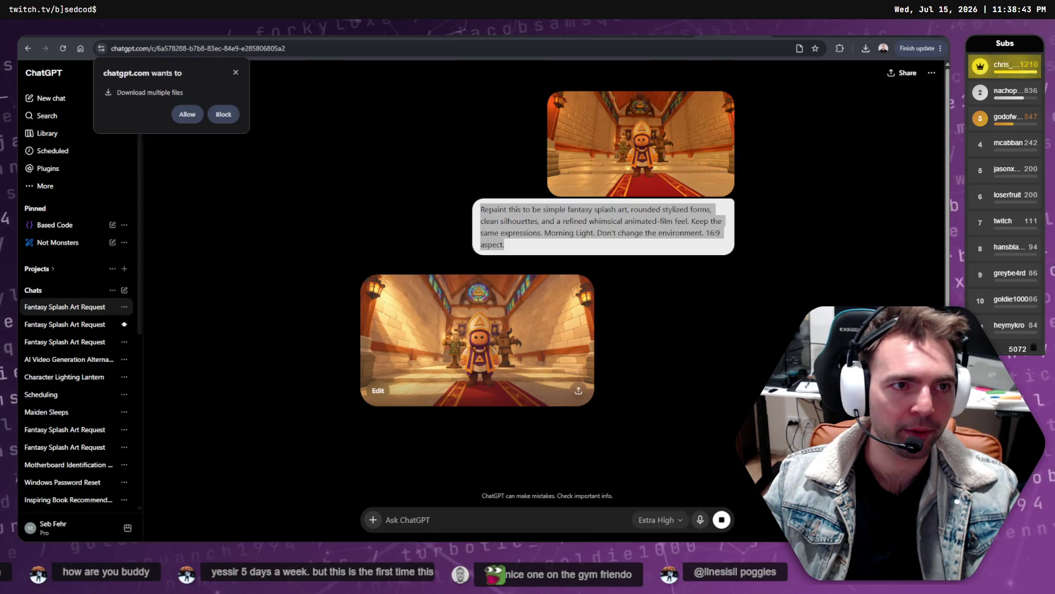
{"action": "scroll", "coordinate": [630, 248], "scroll_direction": "down", "scroll_amount": 3}
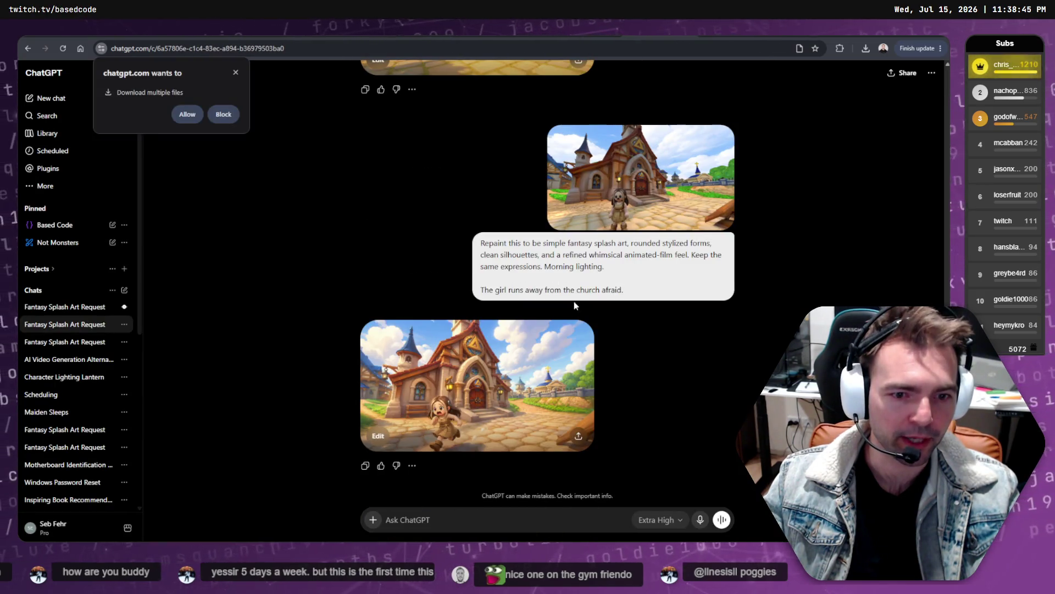
{"action": "left_click", "coordinate": [478, 370]}
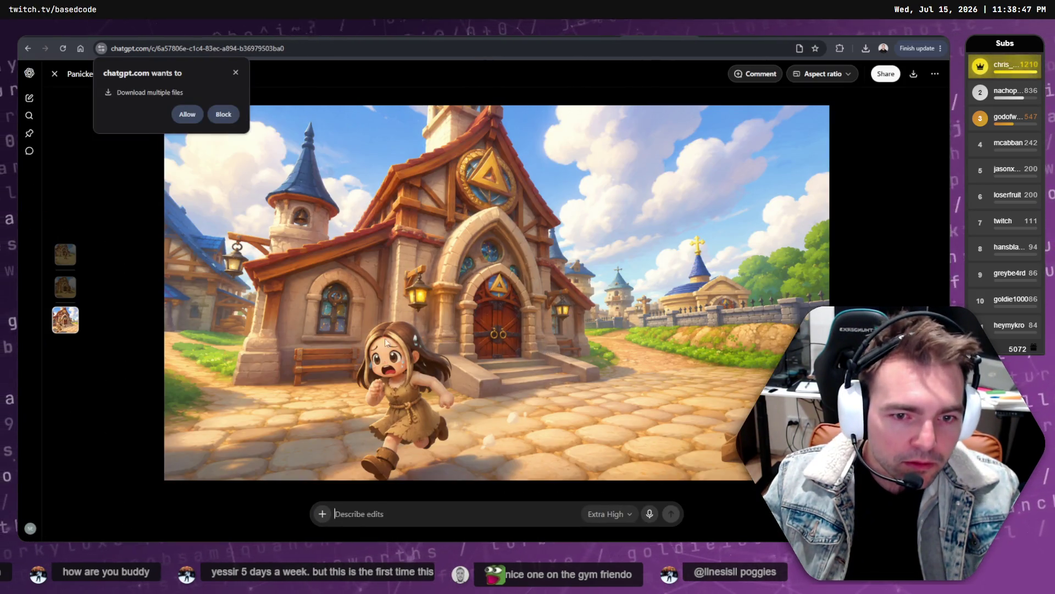
{"action": "key", "text": "Escape"}
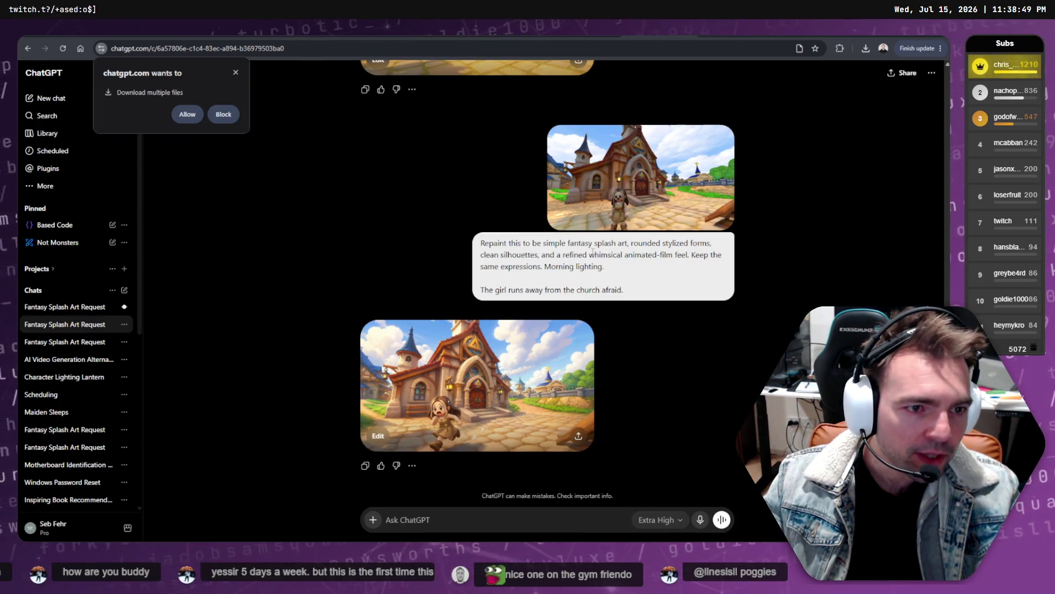
- Edit the girl-runs-away prompt to add 'Eyes are black with white highlights.' and resend it
{"action": "right_click", "coordinate": [709, 147]}
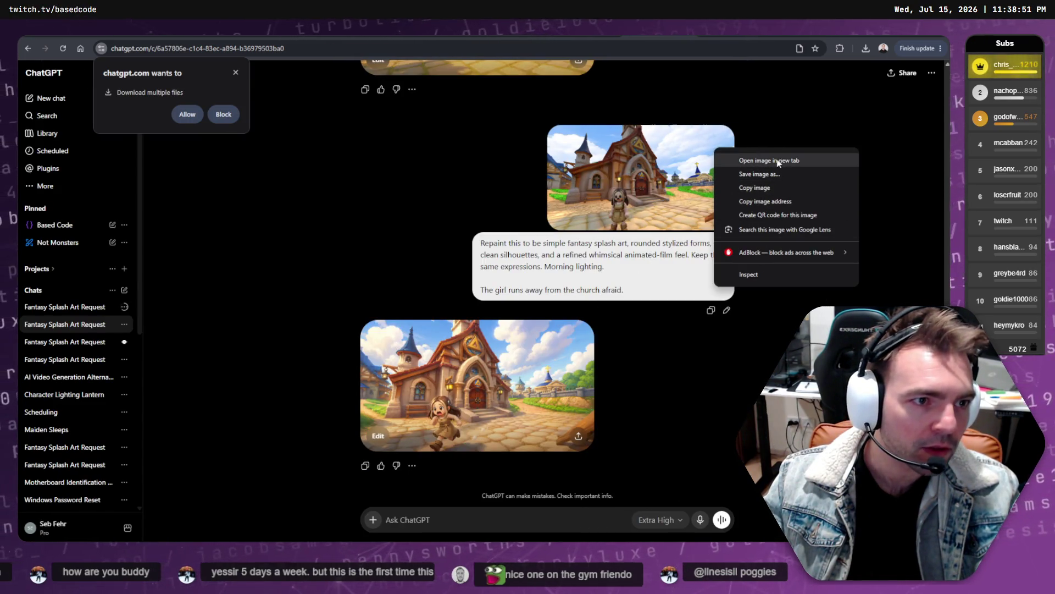
{"action": "left_click", "coordinate": [727, 310]}
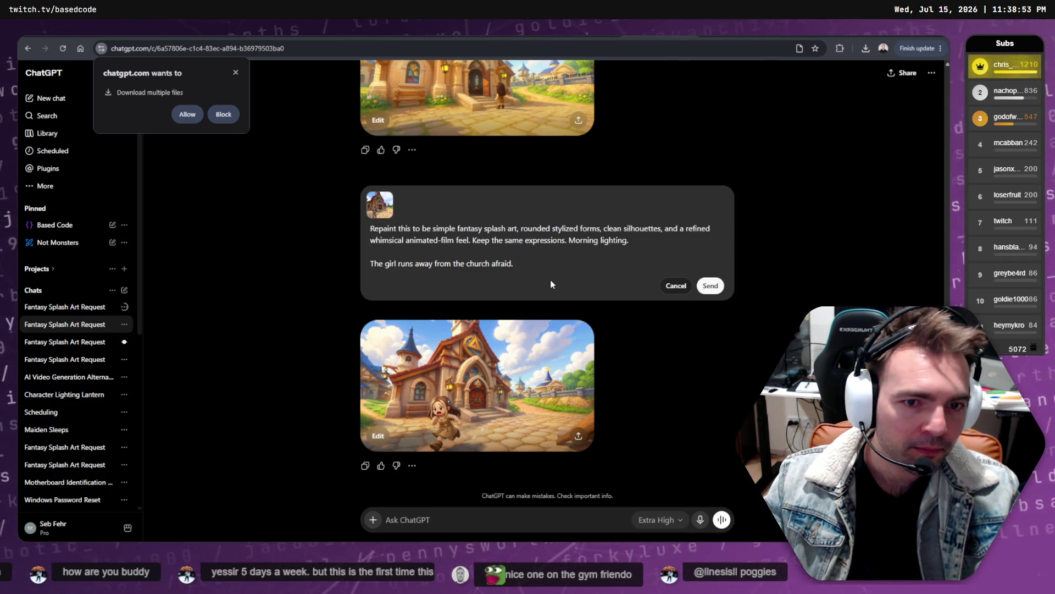
{"action": "left_click", "coordinate": [661, 251]}
{"action": "key", "text": "Return"}
{"action": "key", "text": "Return"}
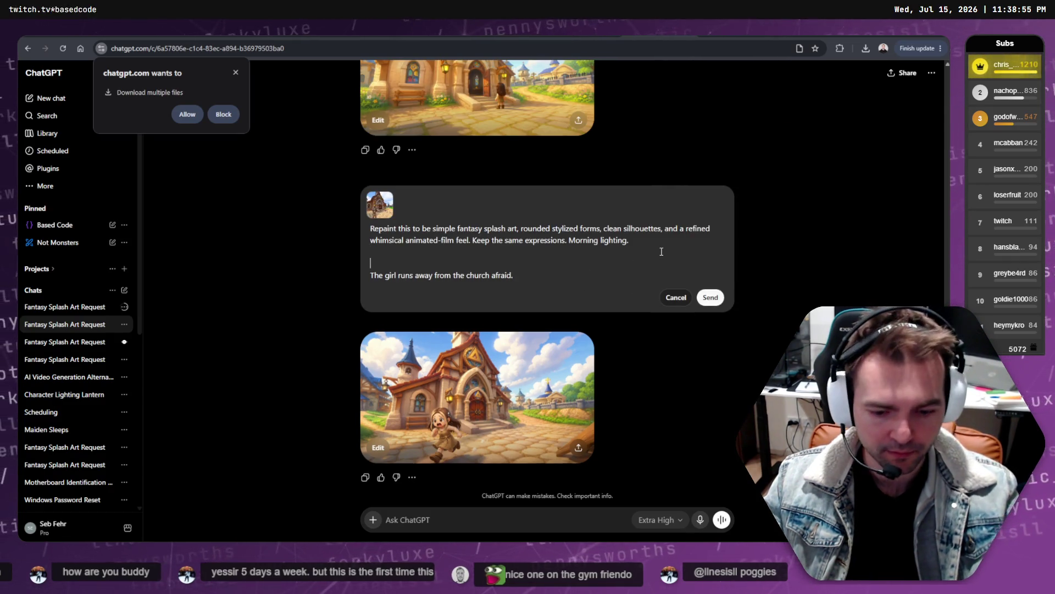
{"action": "type", "text": "Eyes are "}
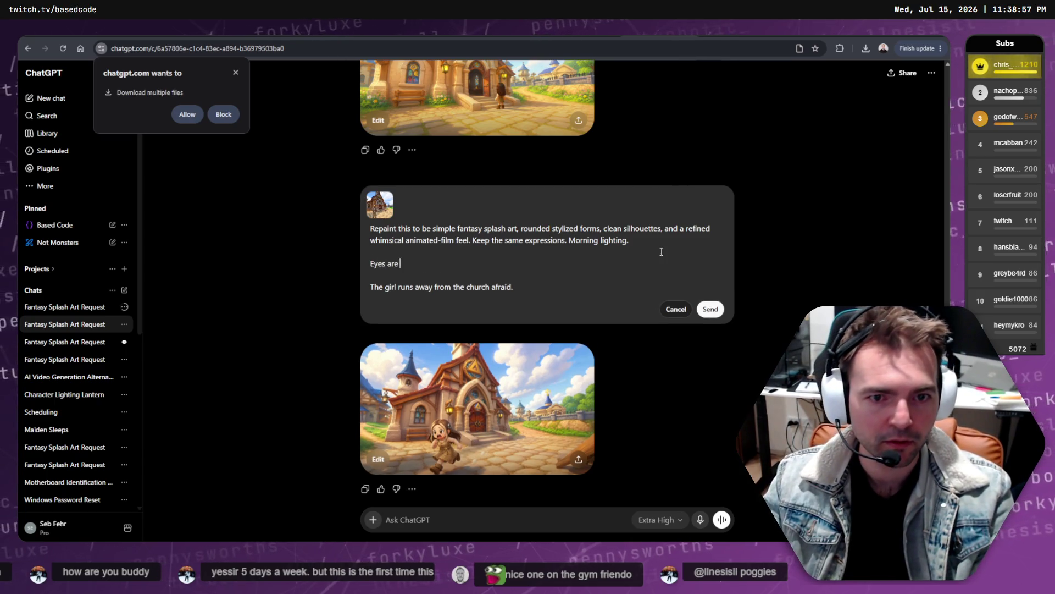
{"action": "type", "text": "black with white highlights."}
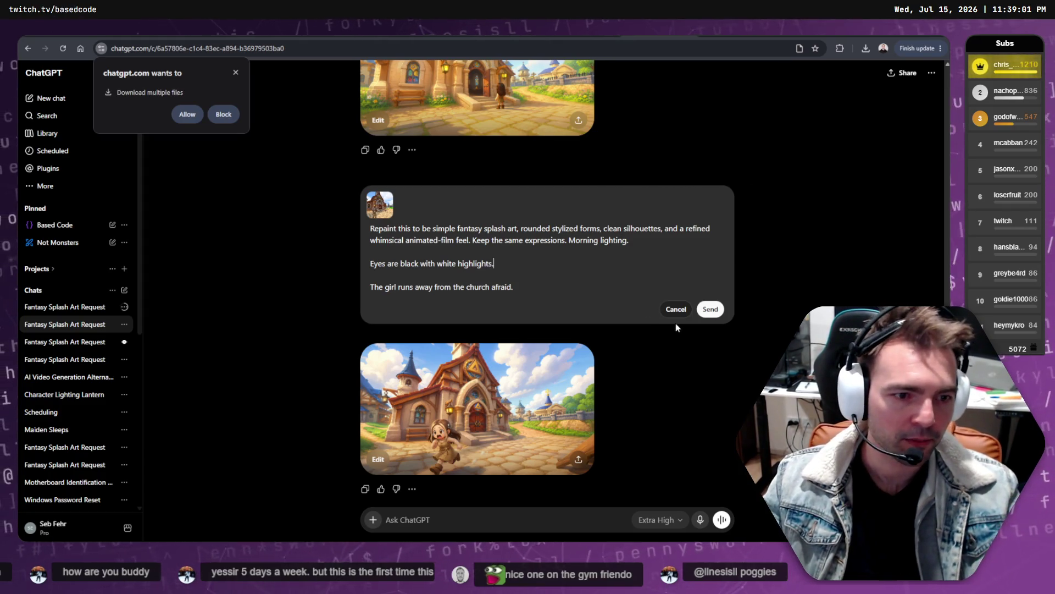
{"action": "left_click", "coordinate": [709, 309]}
- Dismiss the multiple-file download request and return to the candlelit priest chat
{"action": "scroll", "coordinate": [715, 298], "scroll_direction": "up", "scroll_amount": 3}
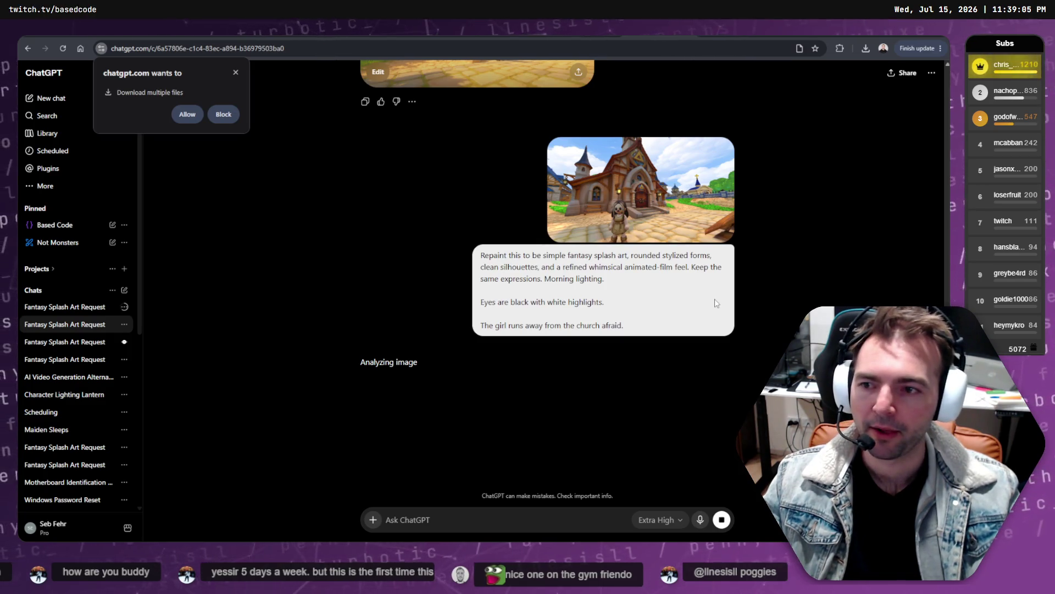
{"action": "left_click", "coordinate": [236, 73]}
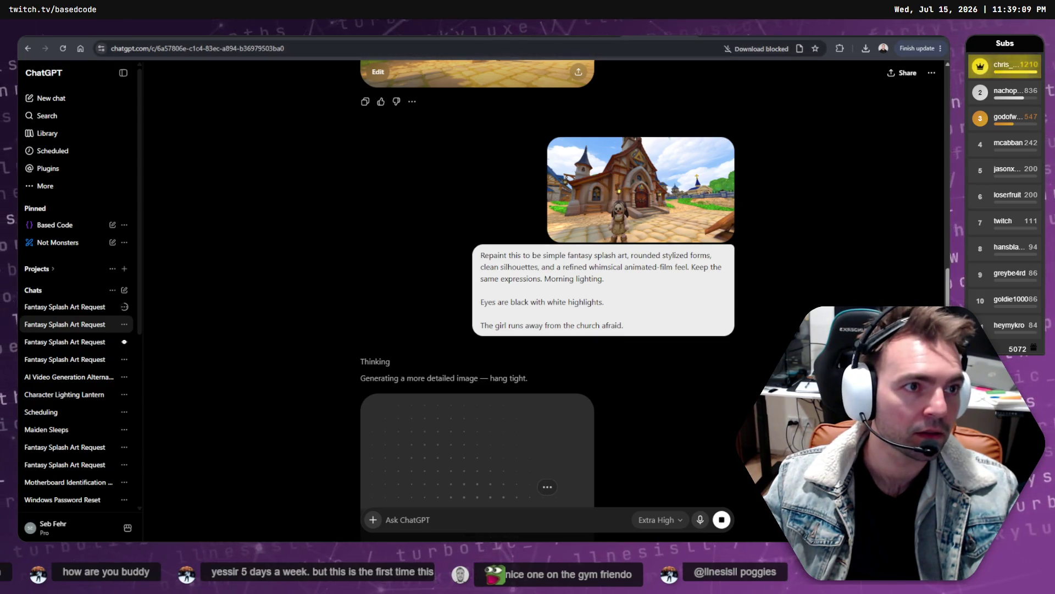
{"action": "left_click", "coordinate": [64, 341]}
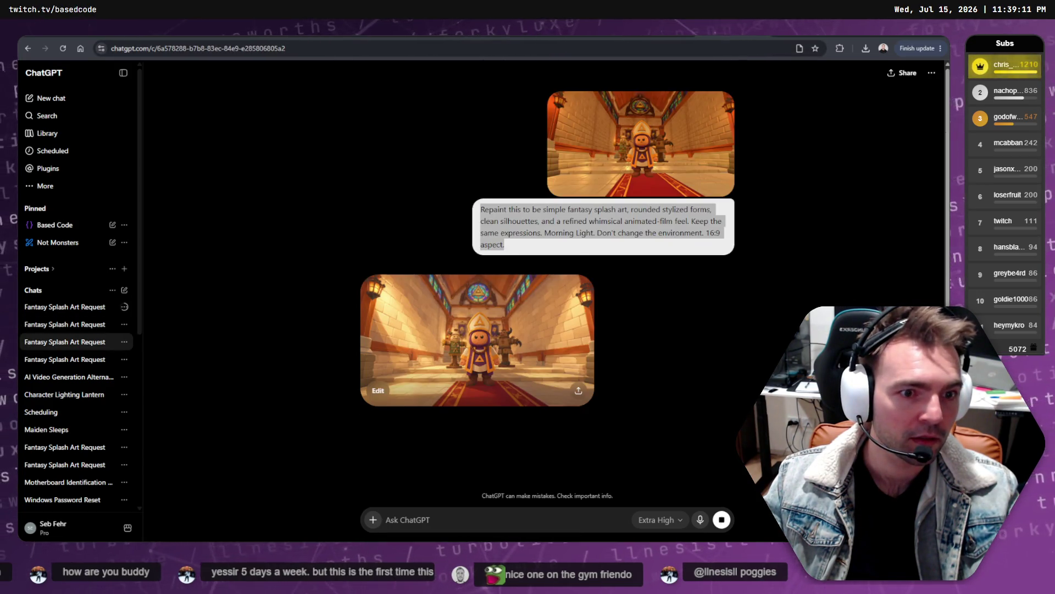
{"action": "left_click", "coordinate": [65, 324]}
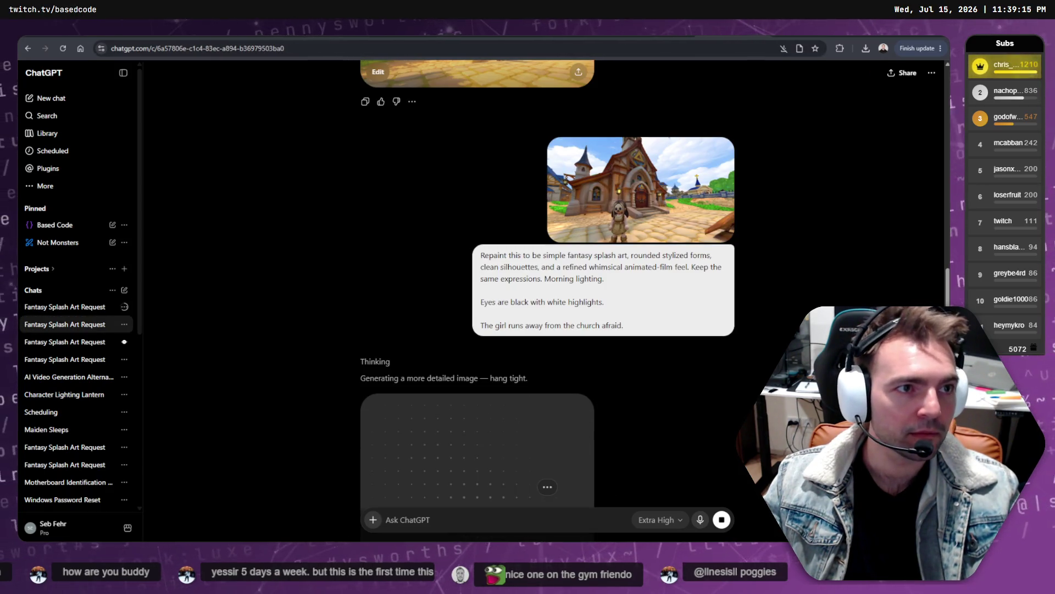
{"action": "left_click", "coordinate": [64, 306]}
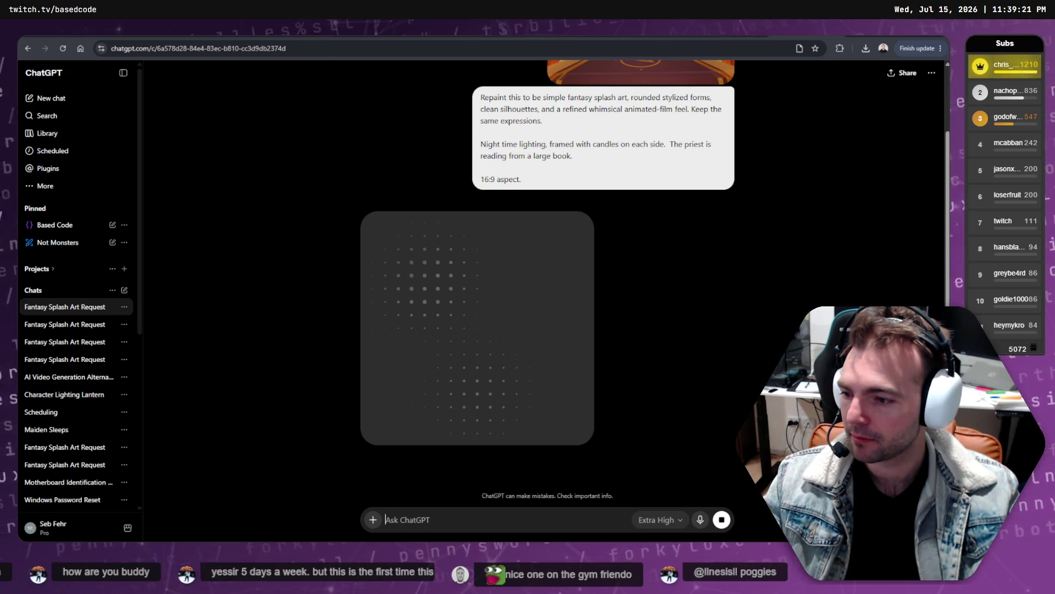
{"action": "key", "text": "alt+Tab"}
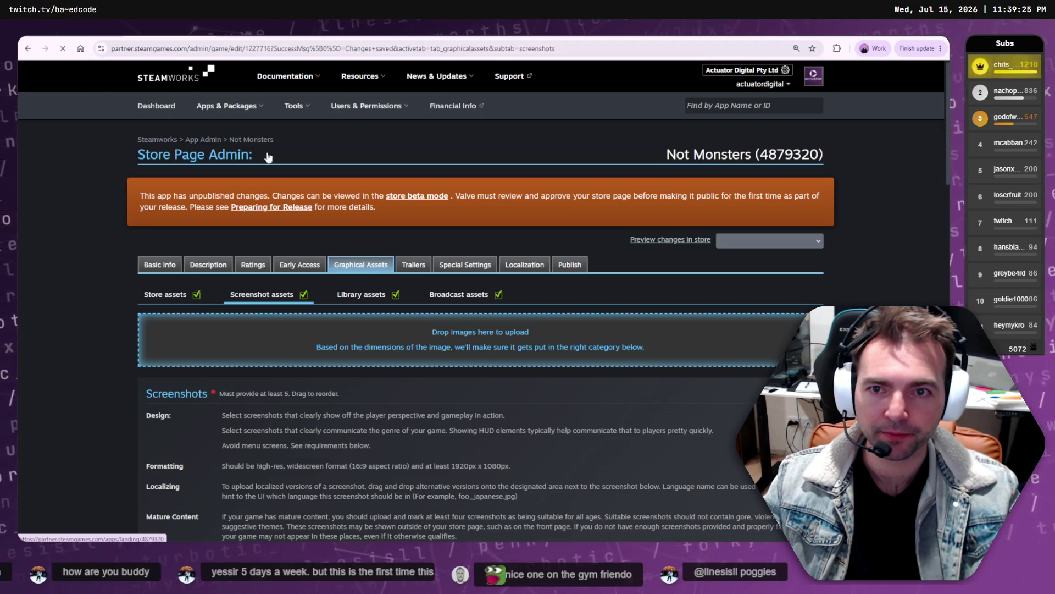
- Reload the Steamworks store page admin, check the Store Presence status, and open the partner dashboard
{"action": "key", "text": "F5"}
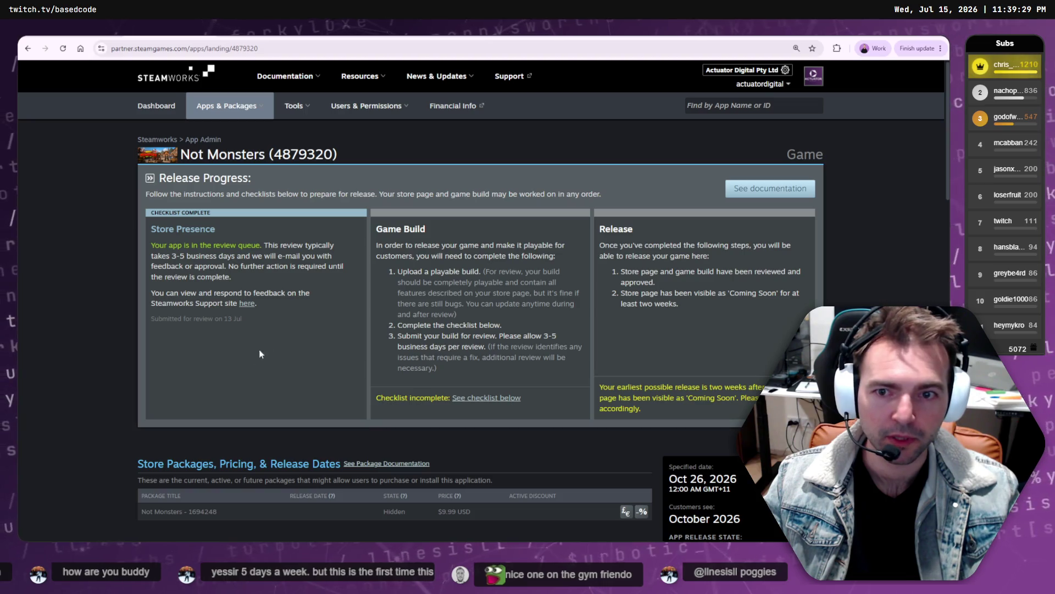
{"action": "left_click_drag", "start_coordinate": [243, 319], "coordinate": [151, 245]}
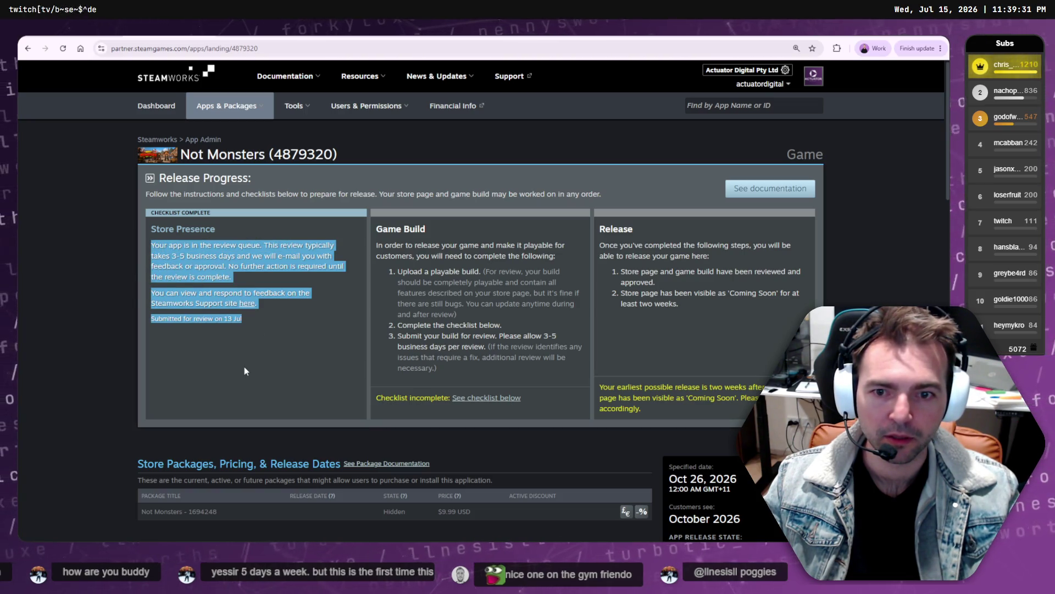
{"action": "left_click", "coordinate": [218, 250]}
{"action": "scroll", "coordinate": [218, 249], "scroll_direction": "down", "scroll_amount": 4}
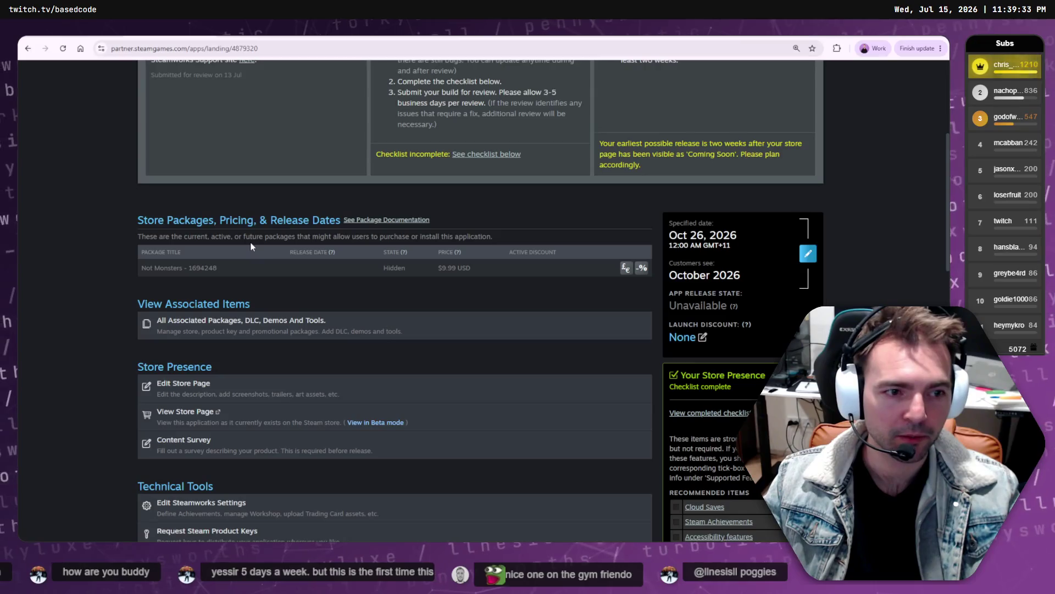
{"action": "scroll", "coordinate": [251, 246], "scroll_direction": "down", "scroll_amount": 5}
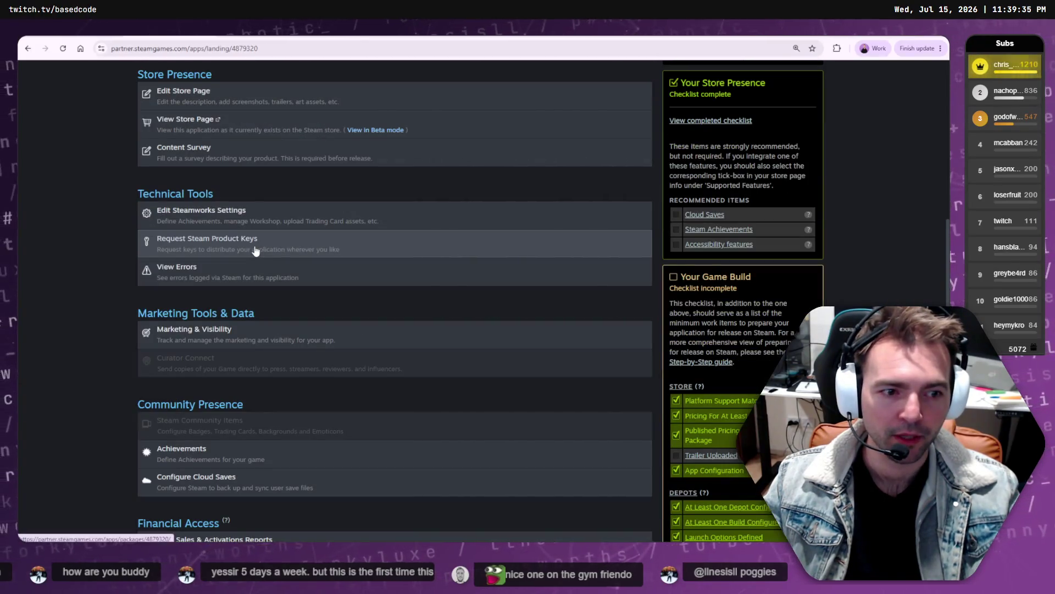
{"action": "scroll", "coordinate": [256, 251], "scroll_direction": "down", "scroll_amount": 7}
{"action": "scroll", "coordinate": [255, 251], "scroll_direction": "up", "scroll_amount": 15}
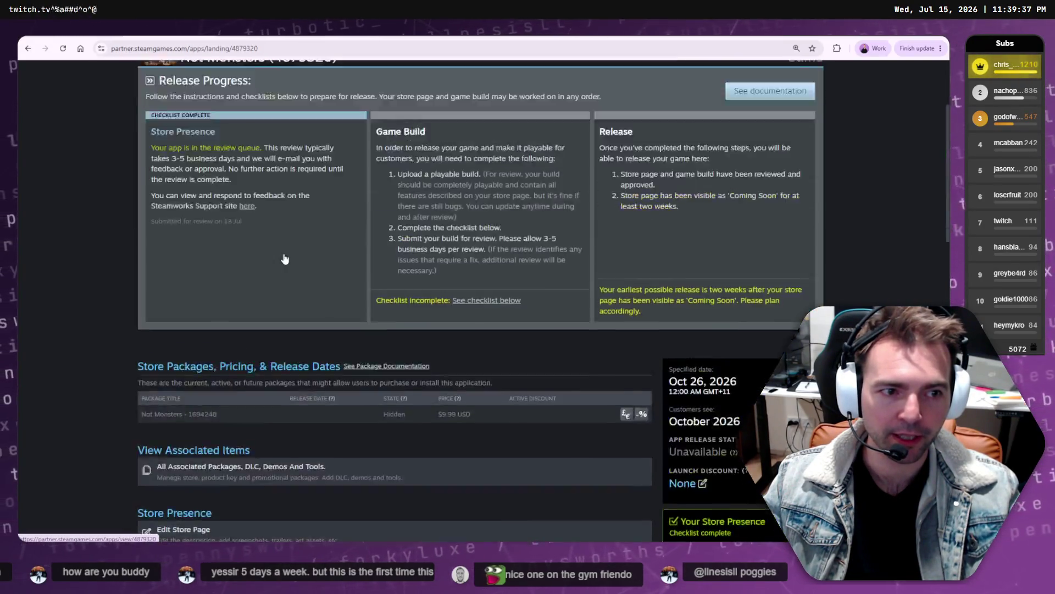
{"action": "scroll", "coordinate": [284, 259], "scroll_direction": "up", "scroll_amount": 3}
{"action": "left_click", "coordinate": [160, 104]}
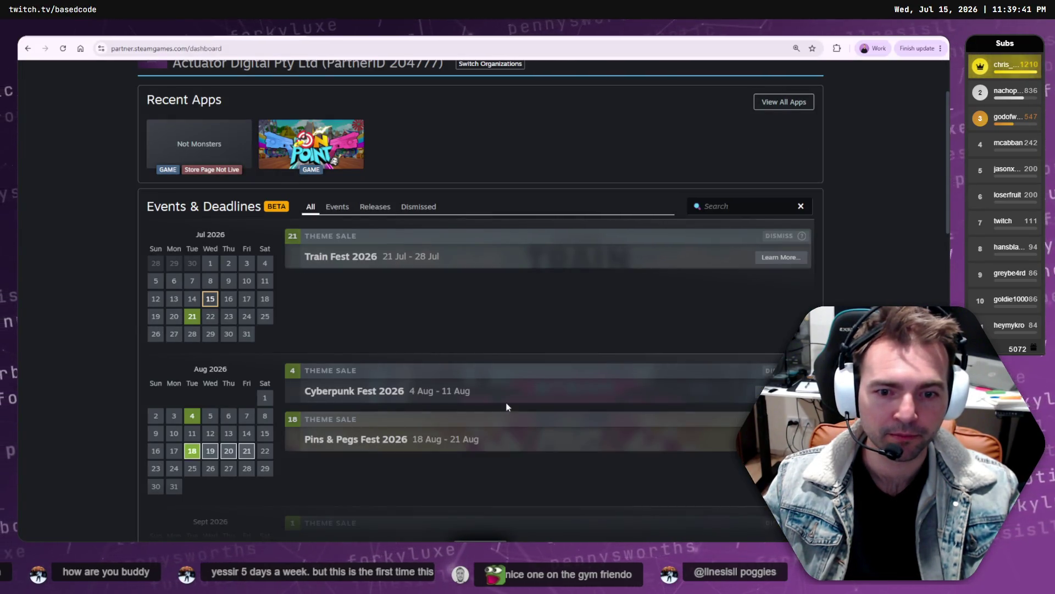
{"action": "scroll", "coordinate": [543, 234], "scroll_direction": "up", "scroll_amount": 2}
{"action": "scroll", "coordinate": [545, 242], "scroll_direction": "down", "scroll_amount": 5}
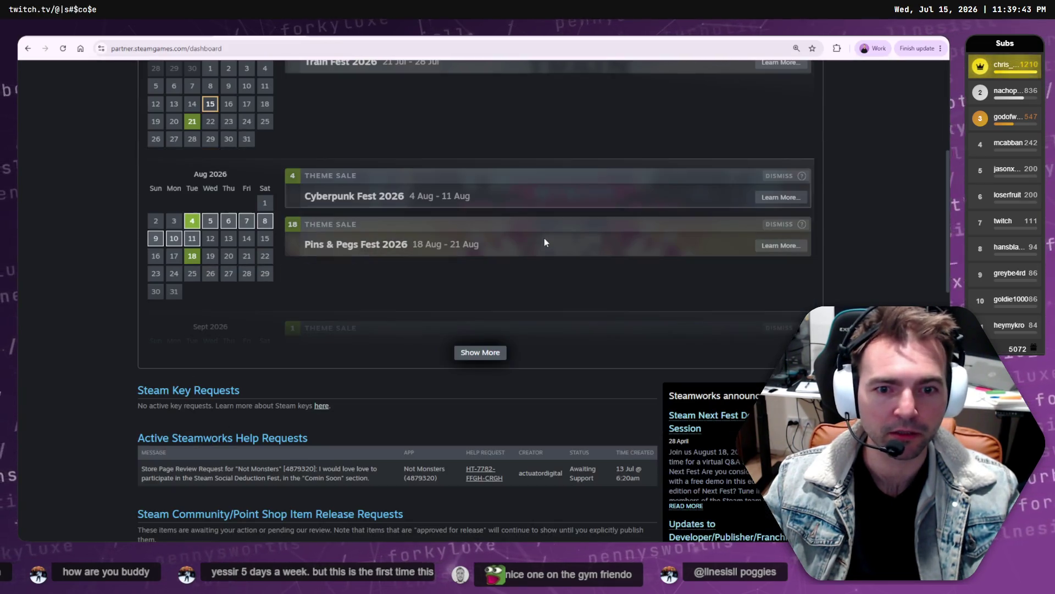
{"action": "scroll", "coordinate": [545, 245], "scroll_direction": "up", "scroll_amount": 4}
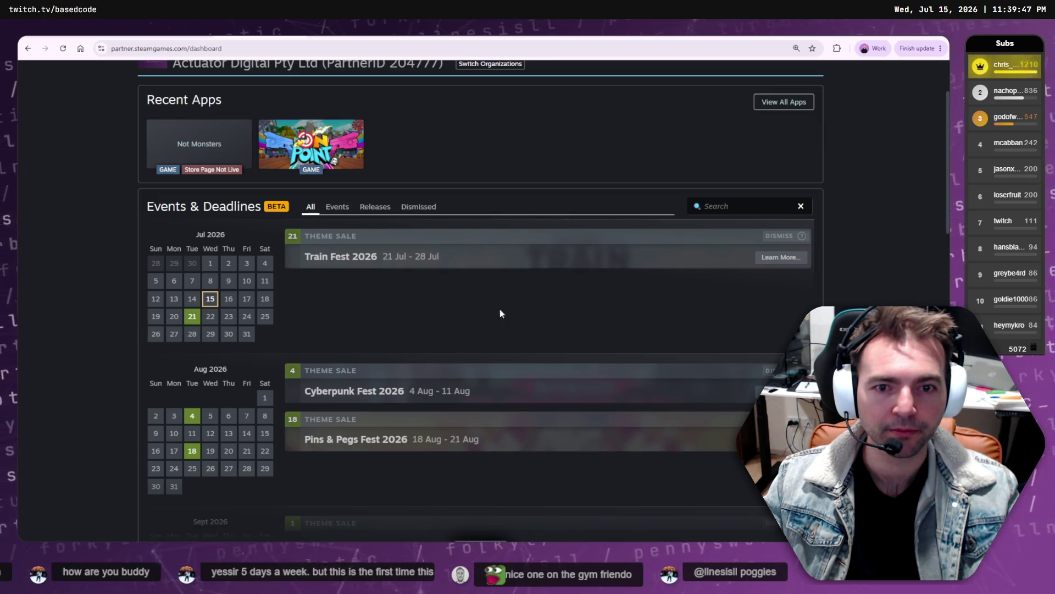
- Filter Events & Deadlines by Events, Releases, Dismissed and back to All
{"action": "left_click", "coordinate": [338, 207]}
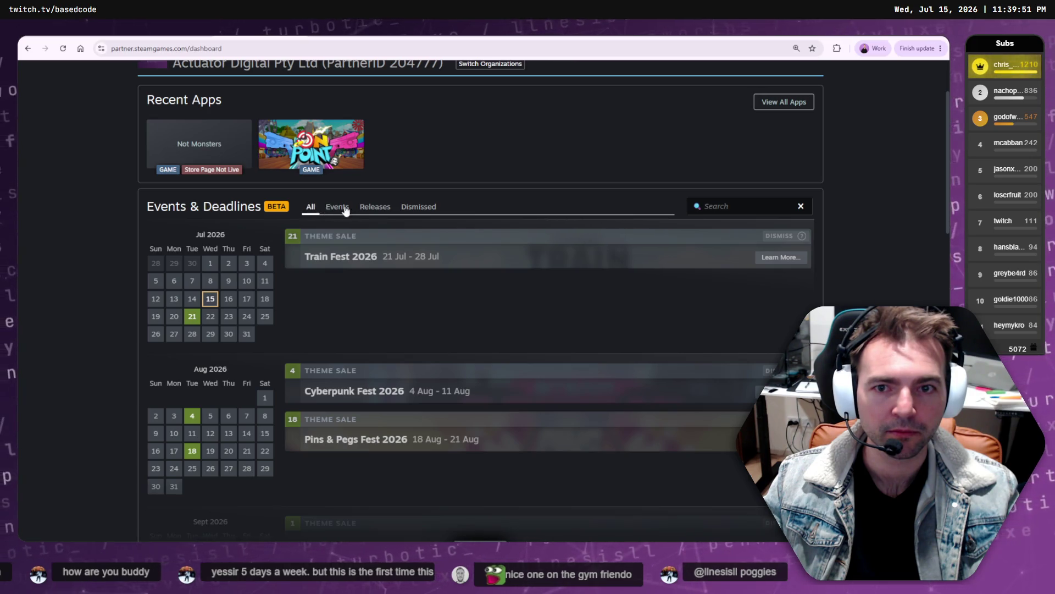
{"action": "left_click", "coordinate": [376, 208]}
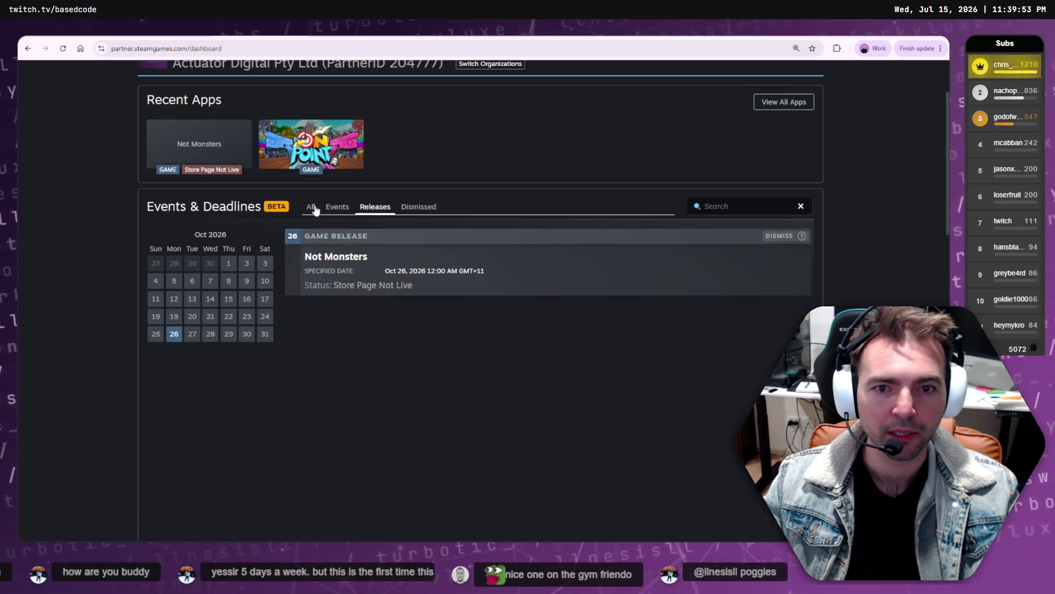
{"action": "left_click", "coordinate": [314, 210]}
{"action": "left_click", "coordinate": [407, 210]}
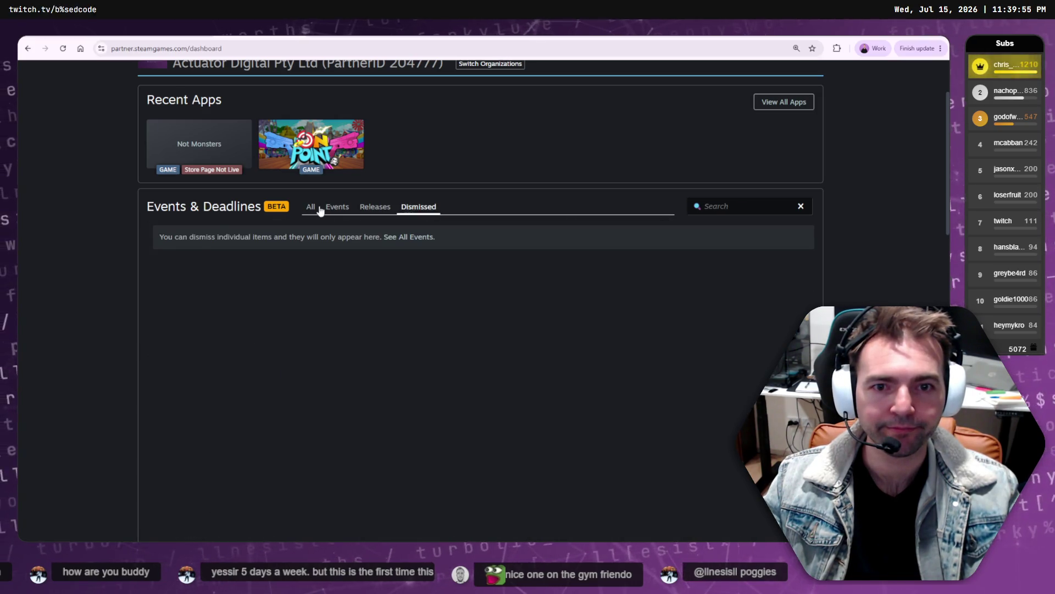
{"action": "left_click", "coordinate": [318, 210]}
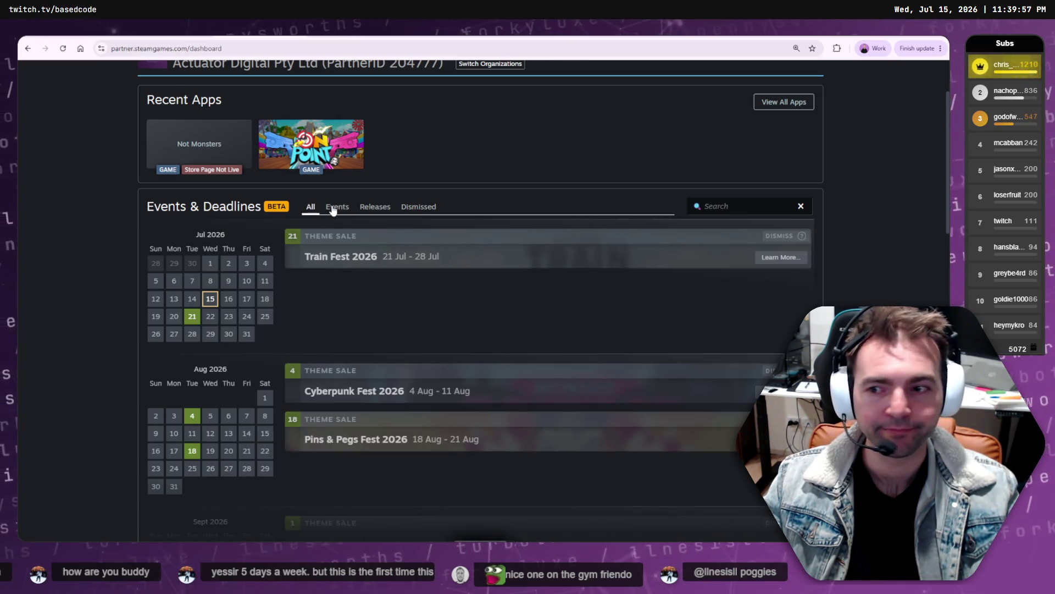
{"action": "left_click", "coordinate": [335, 208]}
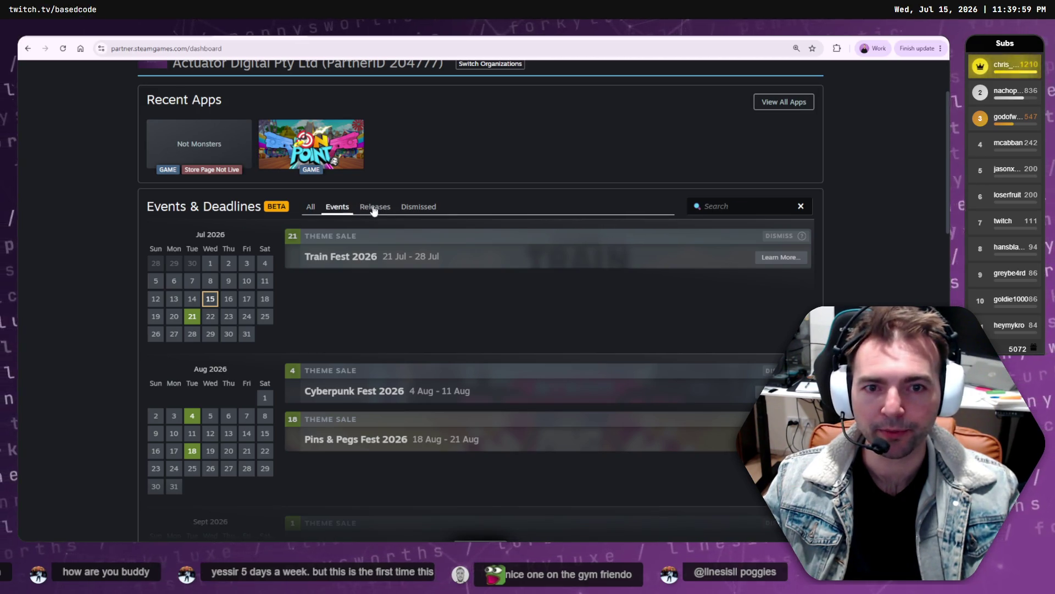
{"action": "left_click", "coordinate": [375, 208]}
{"action": "left_click", "coordinate": [419, 207]}
{"action": "left_click", "coordinate": [311, 207]}
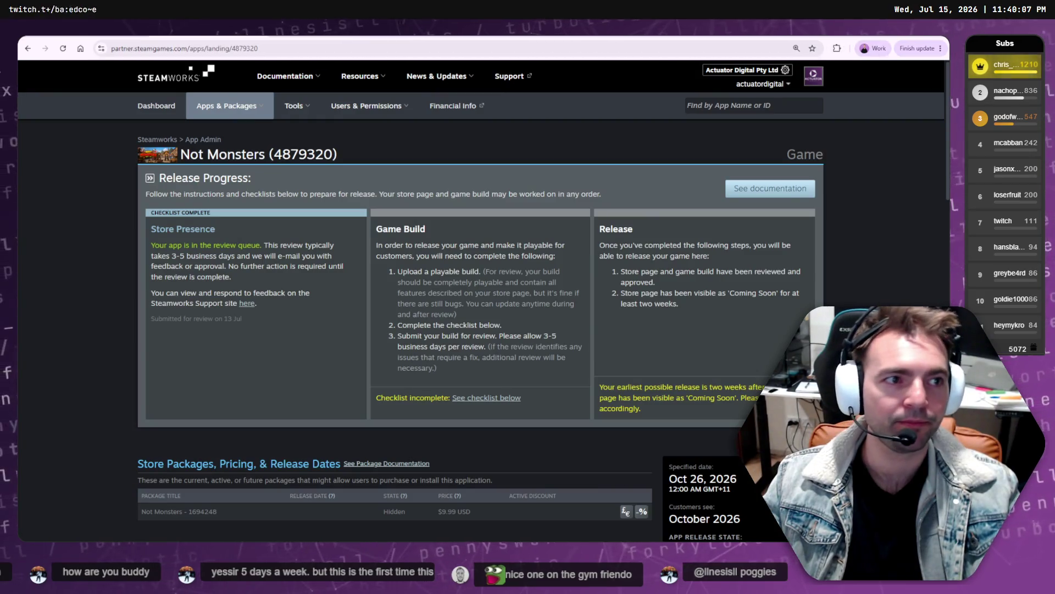
{"action": "key", "text": "alt+Tab"}
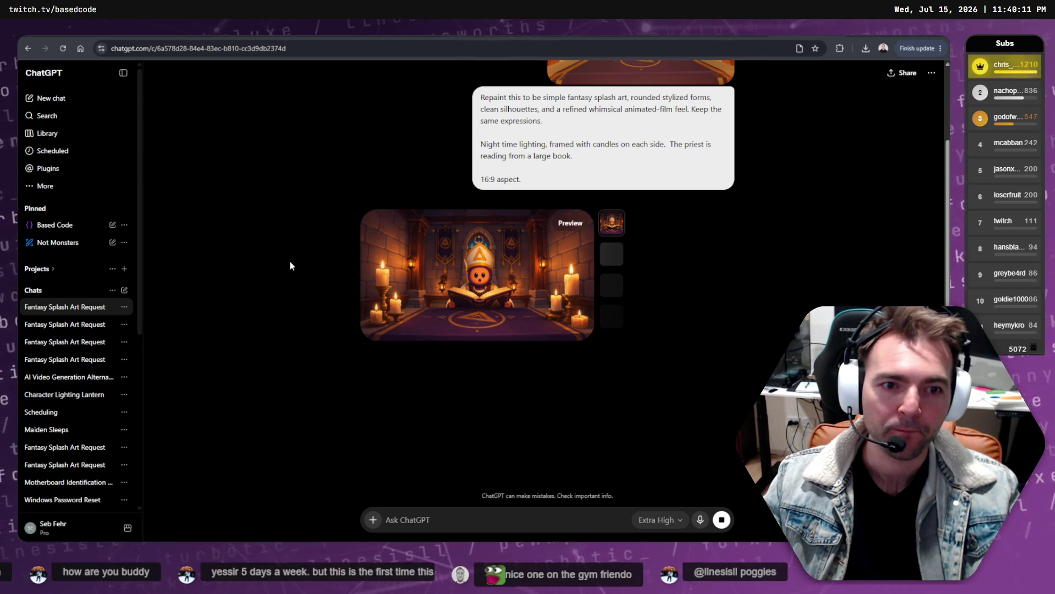
- View the finished priest-reading-by-candlelight image full size, then switch to DaVinci Resolve
{"action": "left_click", "coordinate": [481, 244]}
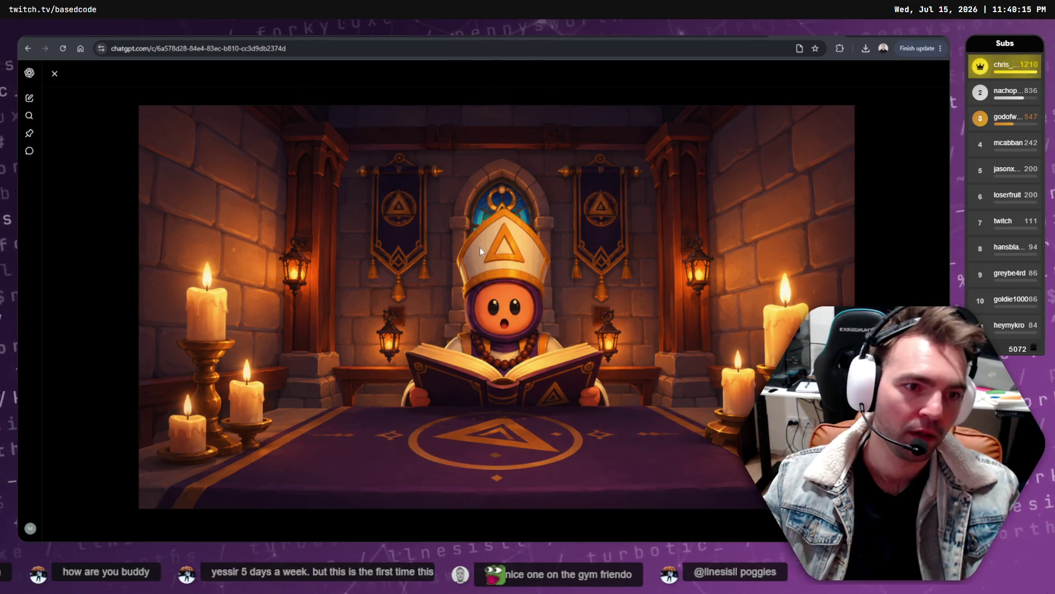
{"action": "key", "text": "Escape"}
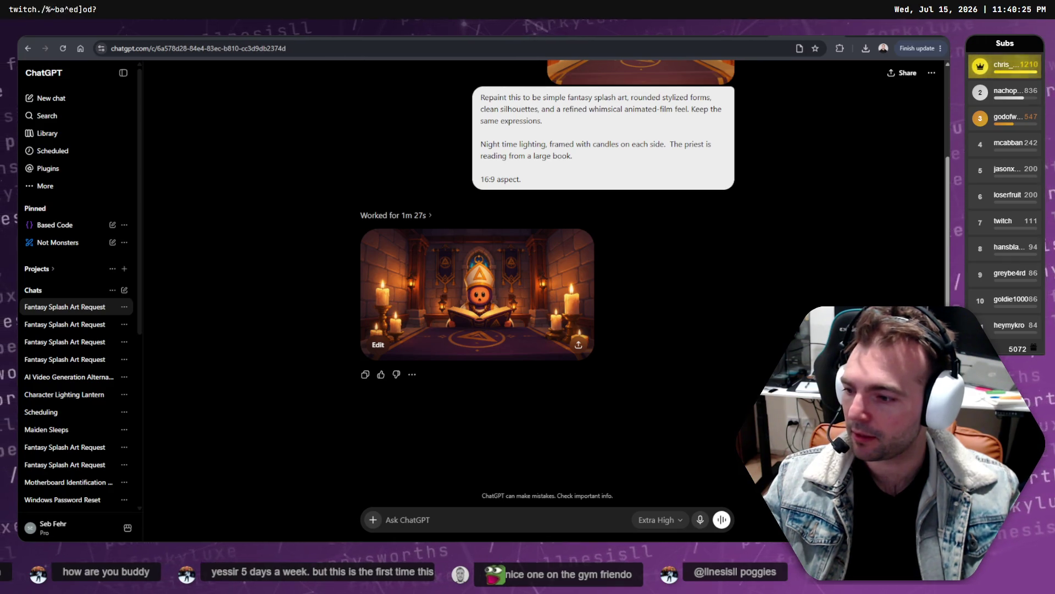
{"action": "key", "text": "alt+Tab"}
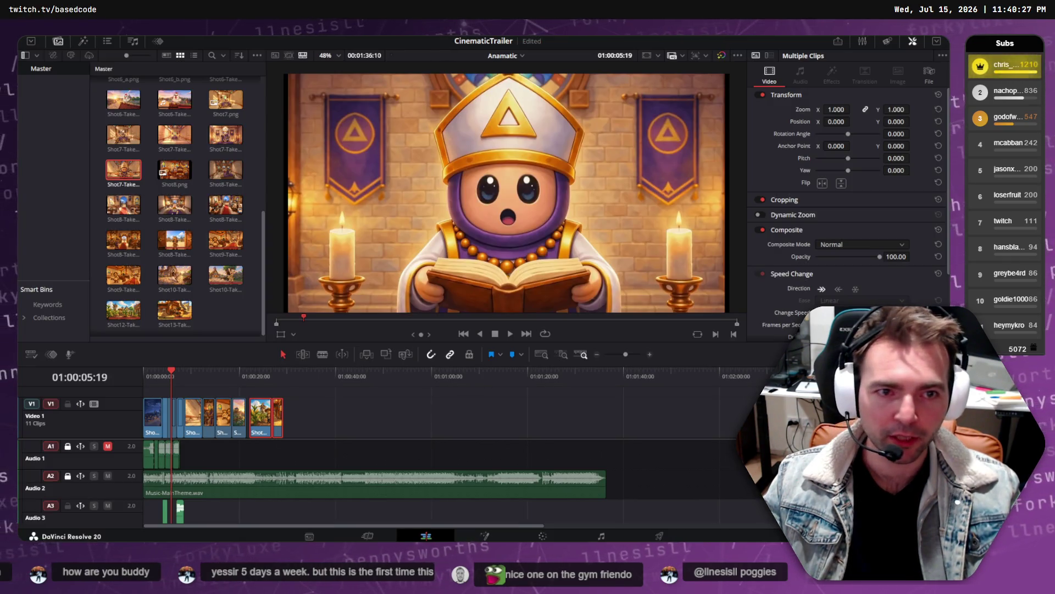
- Scrub through the trailer's opening shots, then view ChatGPT's candlelit chapel priest image full size
{"action": "left_click", "coordinate": [155, 377]}
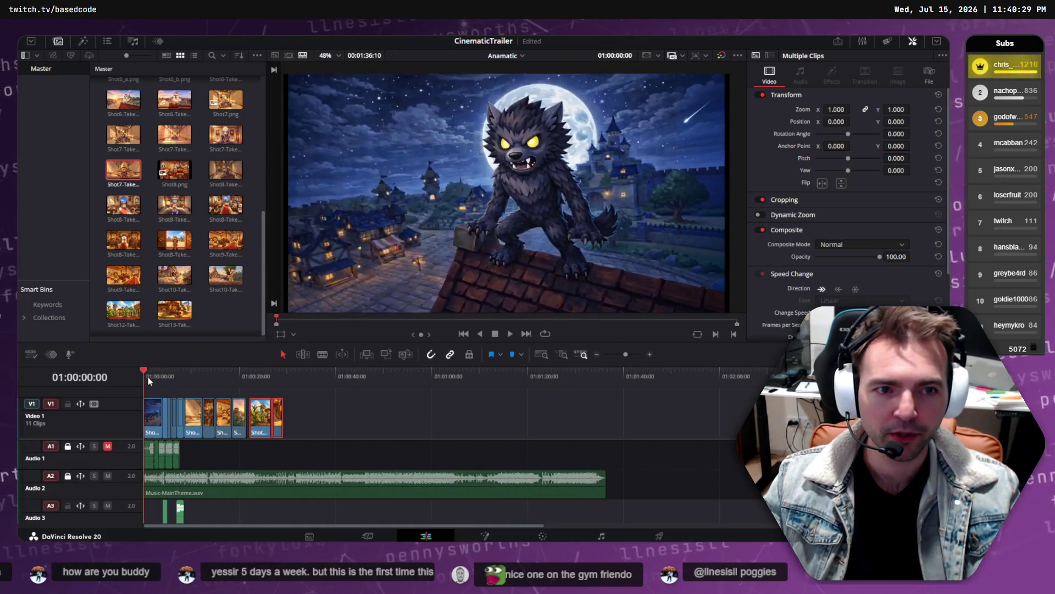
{"action": "left_click_drag", "start_coordinate": [154, 378], "coordinate": [176, 378]}
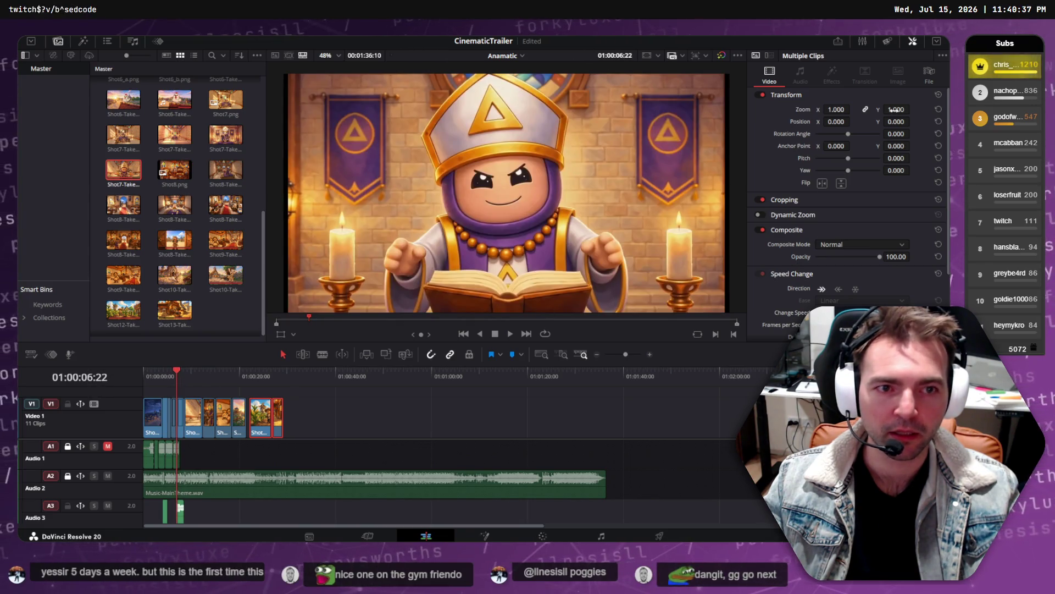
{"action": "key", "text": "alt+Tab"}
{"action": "left_click", "coordinate": [469, 304]}
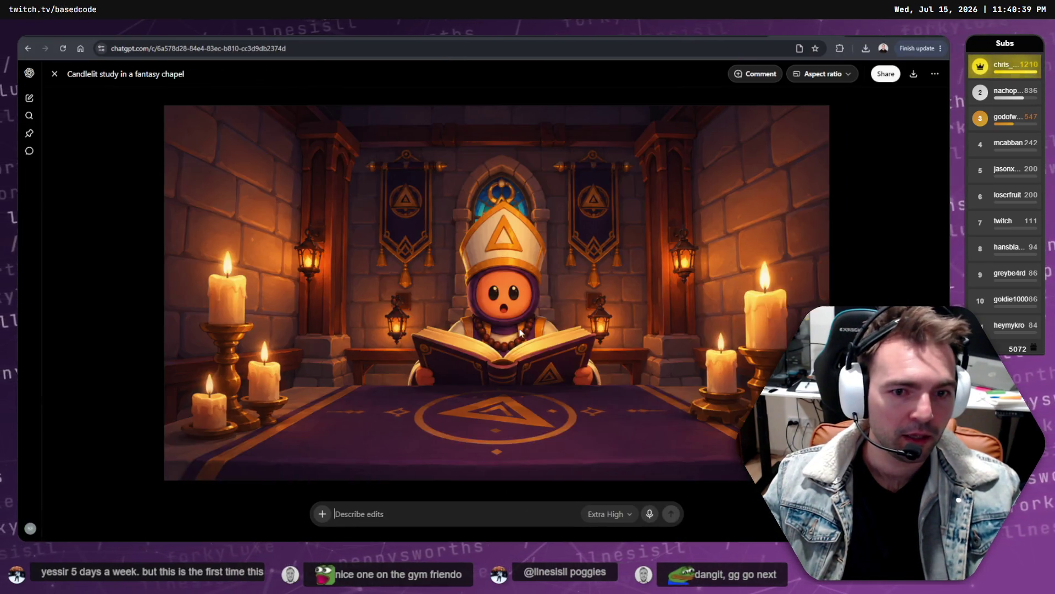
- Copy the candlelit chapel priest image from ChatGPT and bring it over to the tldraw storyboard
{"action": "right_click", "coordinate": [670, 193]}
{"action": "left_click", "coordinate": [715, 231]}
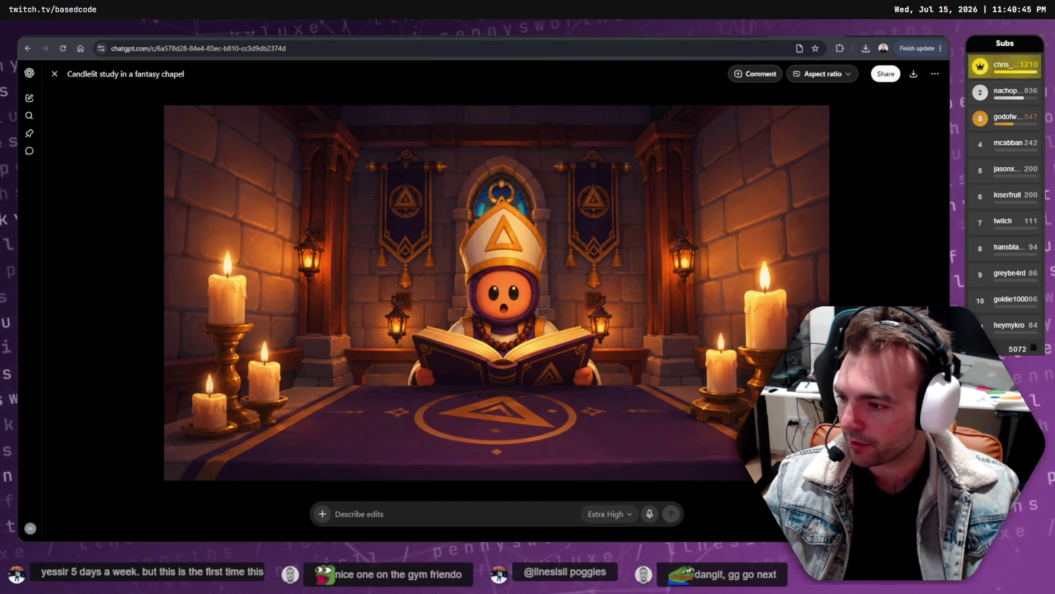
{"action": "key", "text": "alt+Tab"}
{"action": "key", "text": "ctrl+v"}
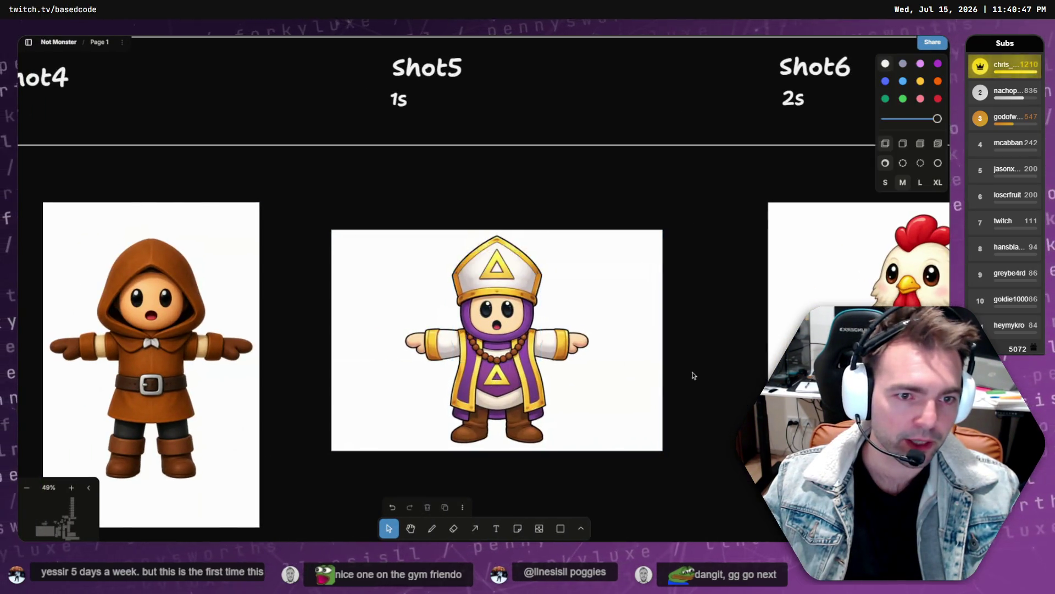
- Delete the old priest reading images from Shot5 on the storyboard
{"action": "scroll", "coordinate": [694, 371], "scroll_direction": "down", "scroll_amount": 3}
{"action": "scroll", "coordinate": [624, 413], "scroll_direction": "down", "scroll_amount": 5}
{"action": "scroll", "coordinate": [624, 414], "scroll_direction": "right", "scroll_amount": 2}
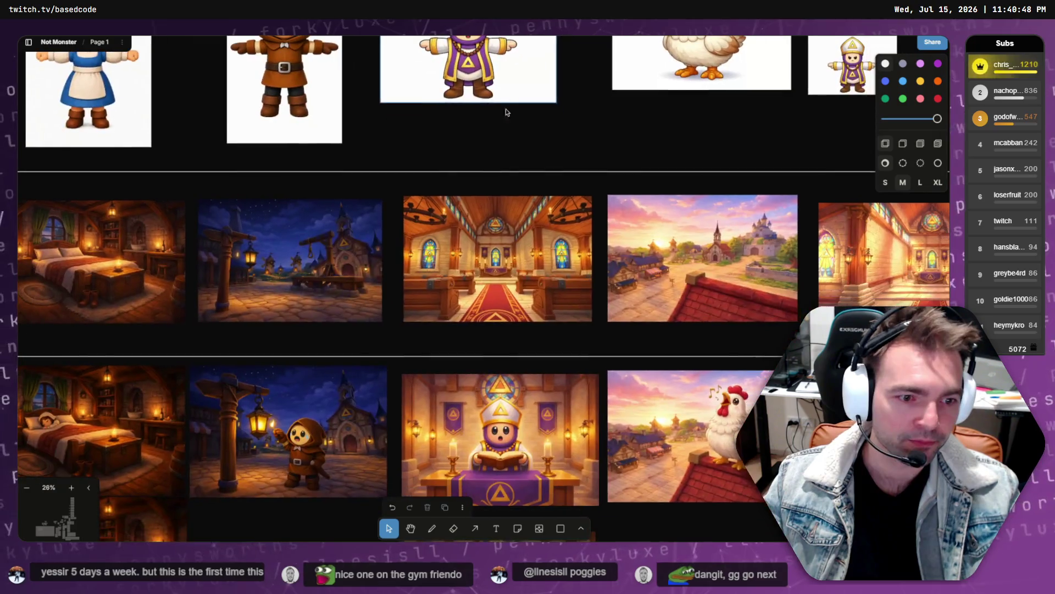
{"action": "left_click", "coordinate": [506, 273]}
{"action": "left_click", "coordinate": [493, 437]}
{"action": "scroll", "coordinate": [493, 437], "scroll_direction": "down", "scroll_amount": 5}
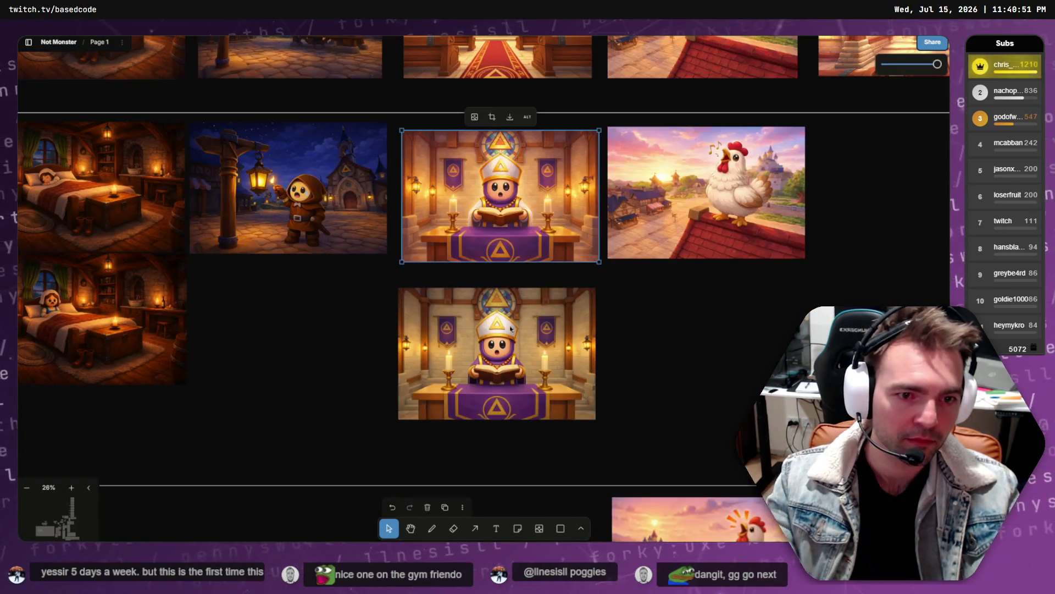
{"action": "left_click", "coordinate": [529, 404], "text": "shift"}
{"action": "key", "text": "Delete"}
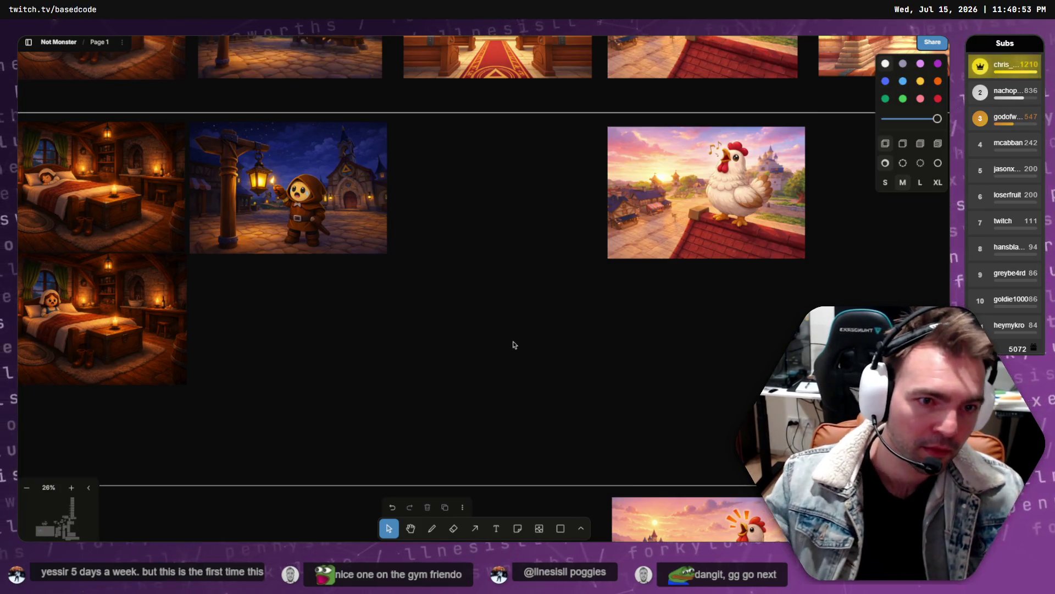
- Paste the candlelit priest into the Priest Sinister slot, enlarge it to fill, and download the original
{"action": "key", "text": "ctrl+v"}
{"action": "left_click_drag", "start_coordinate": [511, 276], "coordinate": [510, 183]}
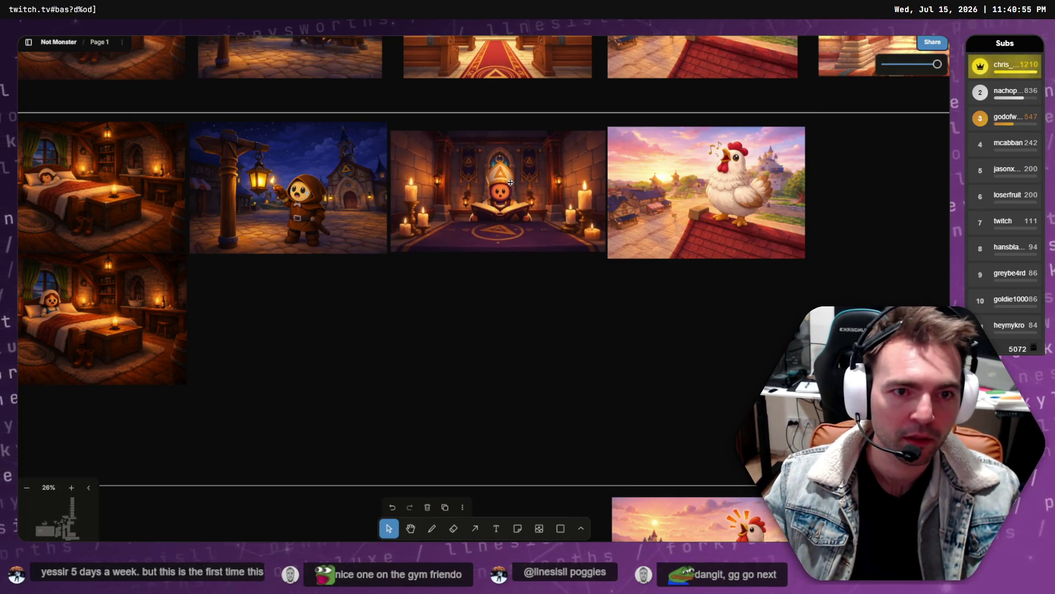
{"action": "scroll", "coordinate": [526, 344], "scroll_direction": "up", "scroll_amount": 3}
{"action": "scroll", "coordinate": [522, 258], "scroll_direction": "up", "scroll_amount": 12}
{"action": "mouse_move", "coordinate": [523, 342]}
{"action": "left_mouse_down"}
{"action": "mouse_move", "coordinate": [522, 258]}
{"action": "mouse_move", "coordinate": [517, 281]}
{"action": "mouse_move", "coordinate": [500, 232]}
{"action": "left_mouse_up"}
{"action": "left_click_drag", "start_coordinate": [527, 309], "coordinate": [524, 294]}
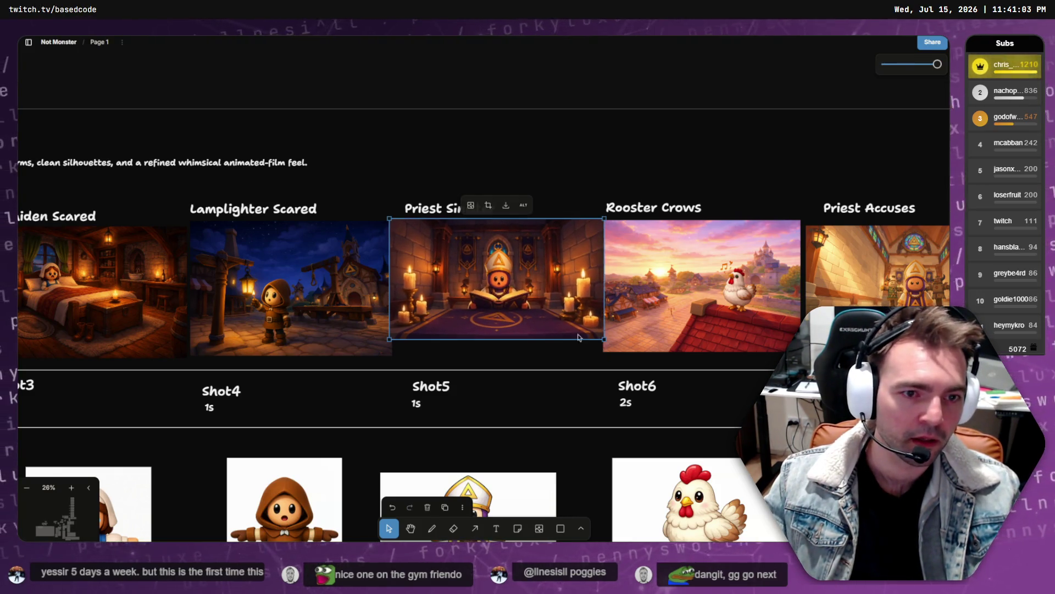
{"action": "left_click_drag", "start_coordinate": [604, 339], "coordinate": [624, 355]}
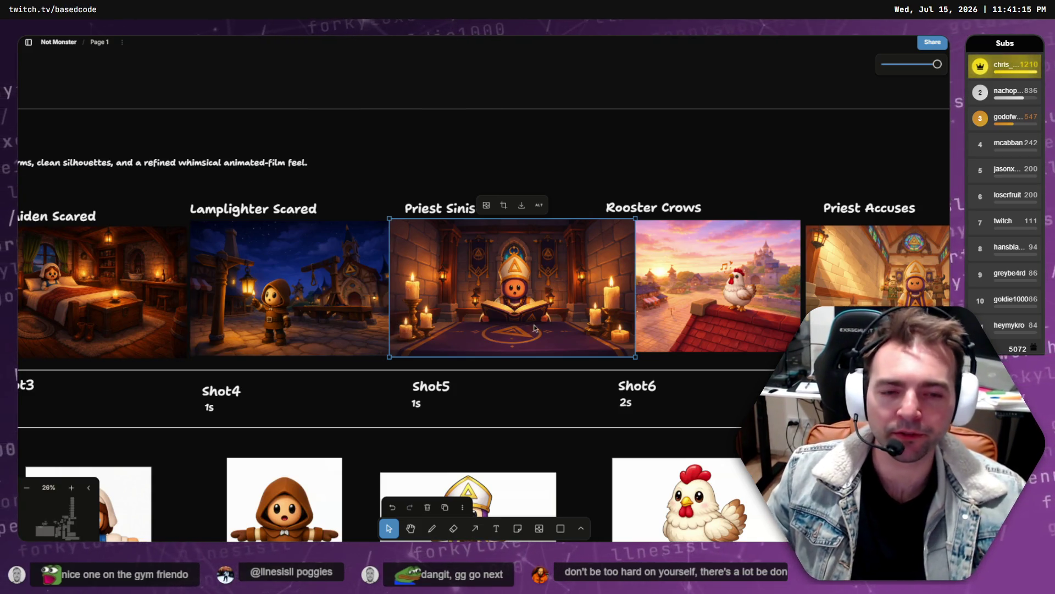
{"action": "left_click", "coordinate": [522, 206]}
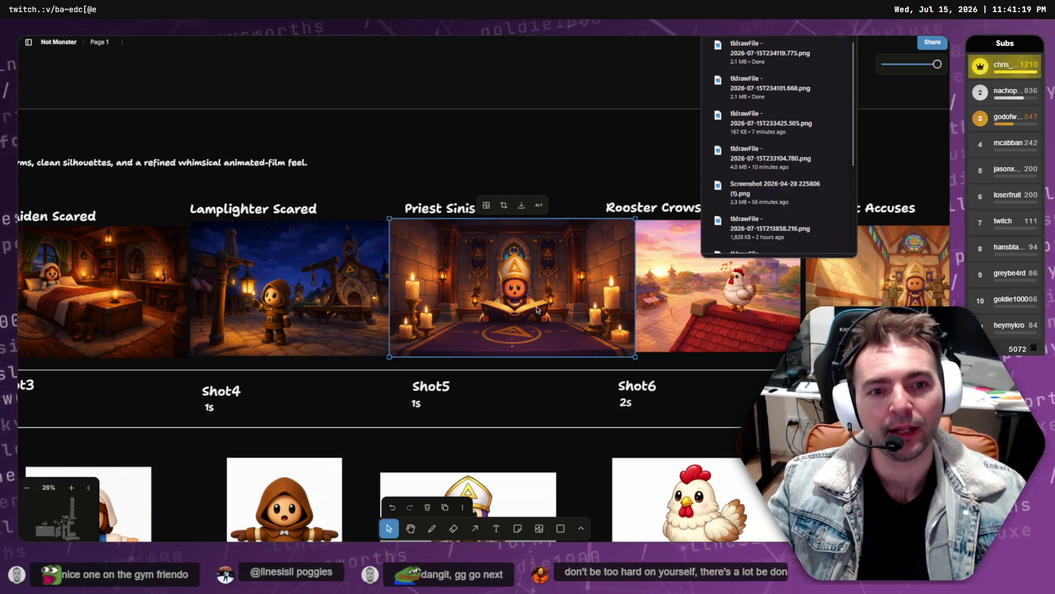
- Delete the older duplicate tldrawFile PNG from Downloads, keeping the newest priest export
{"action": "left_click", "coordinate": [815, 46]}
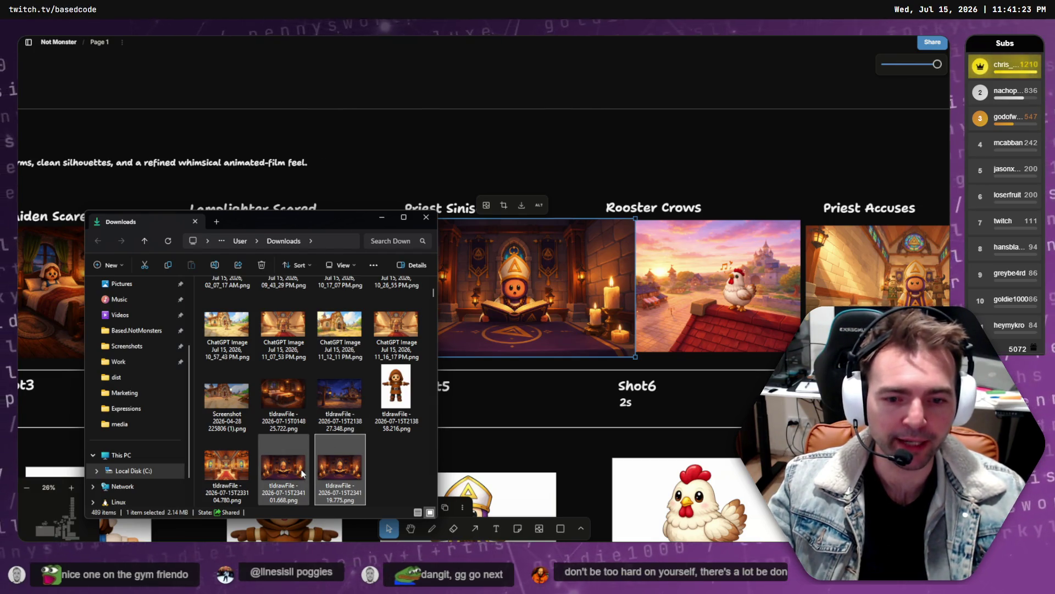
{"action": "left_click", "coordinate": [302, 474]}
{"action": "key", "text": "Delete"}
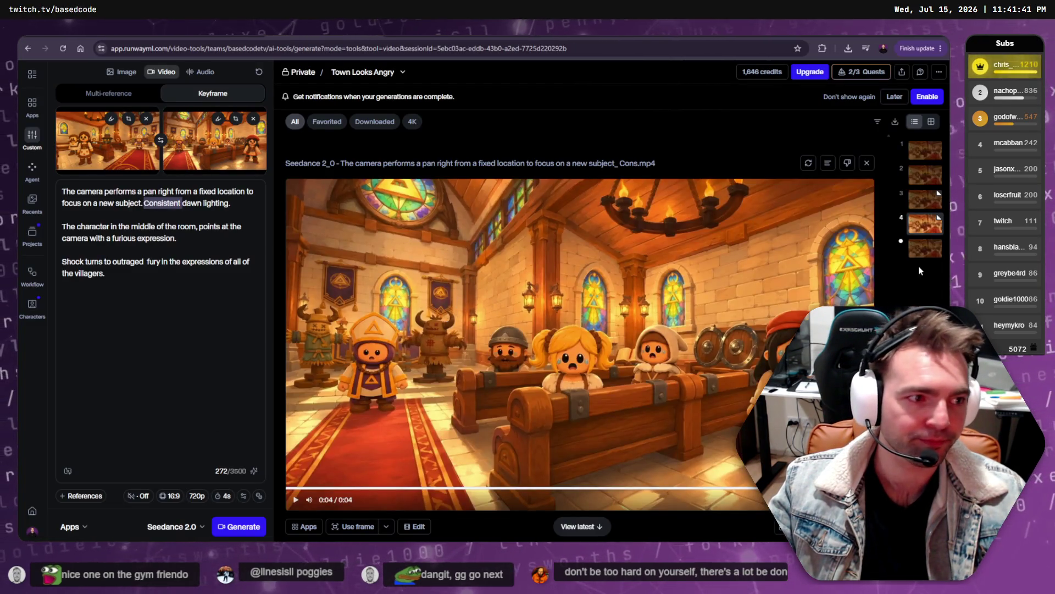
- Open the fifth Seedance 2.0 generation in the Town Looks Angry session
{"action": "left_click", "coordinate": [582, 526]}
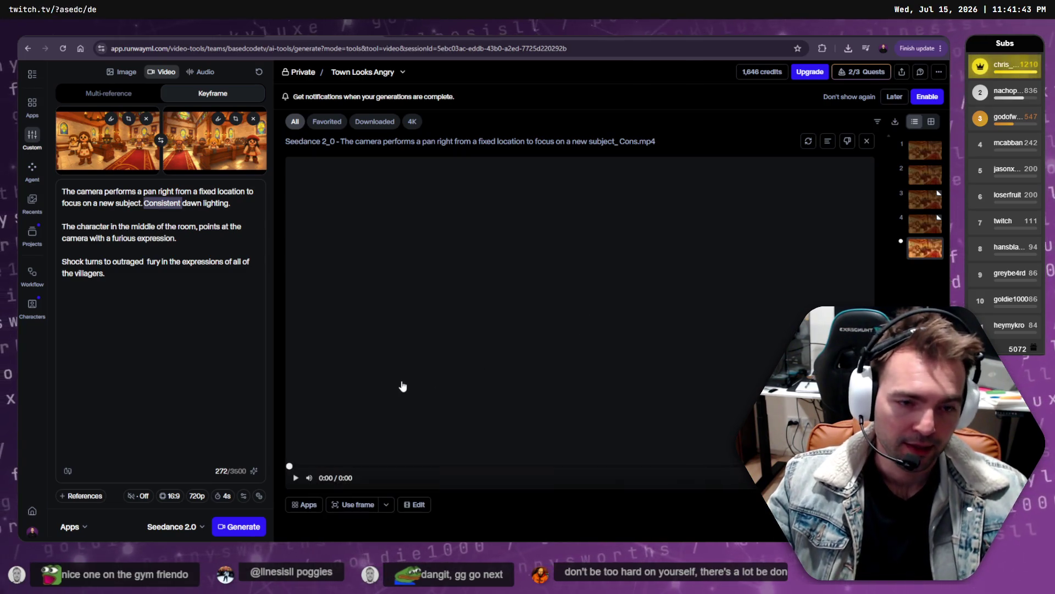